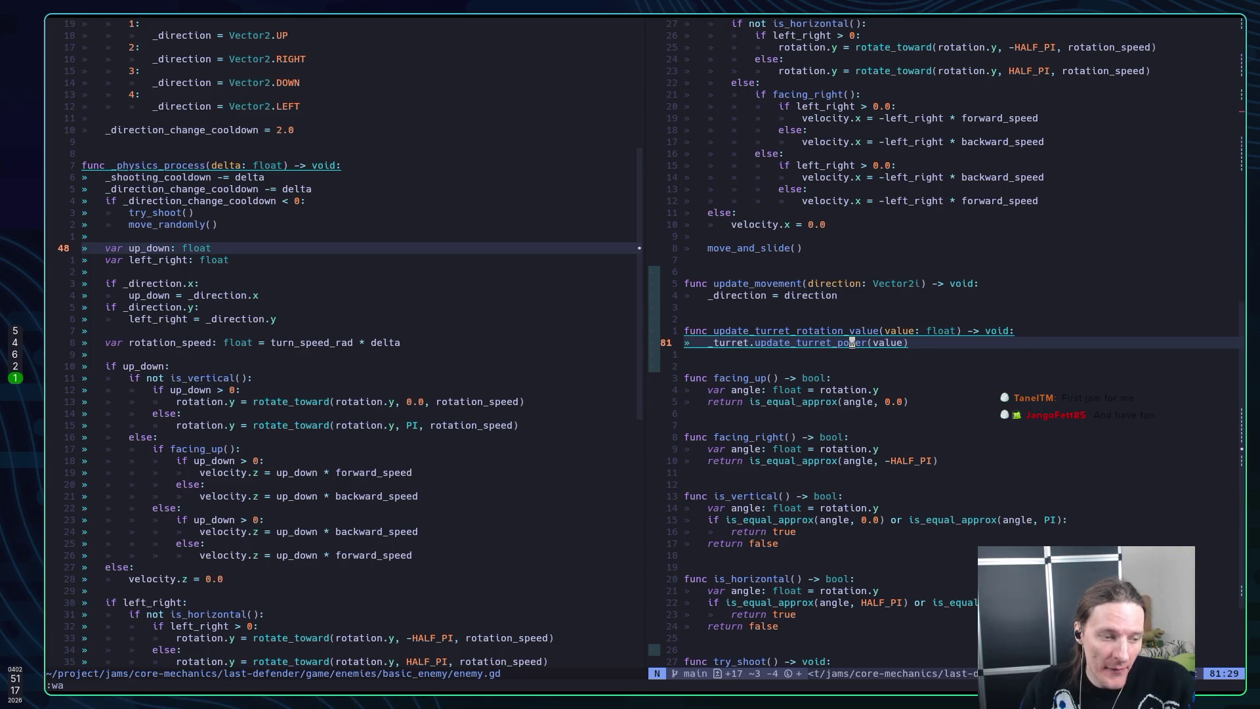
Save tank.gd after its update_turret_rotation_value function
{"action": "left_click", "coordinate": [684, 366]}
{"action": "type", "text": ":w"}
{"action": "key", "text": "Return"}
Review tank.gd's turret rotation and _physics_process movement code, then return to the Godot editor
{"action": "key", "text": "k"}
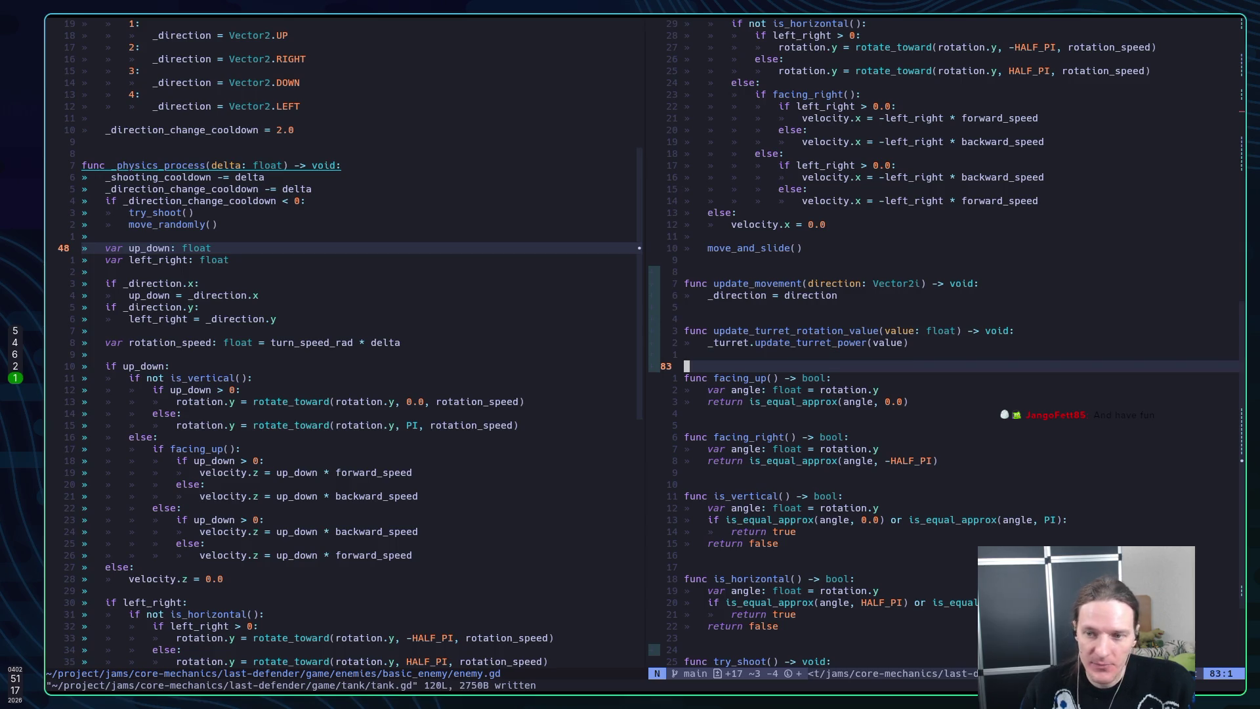
{"action": "left_click", "coordinate": [852, 331]}
{"action": "left_click", "coordinate": [852, 343]}
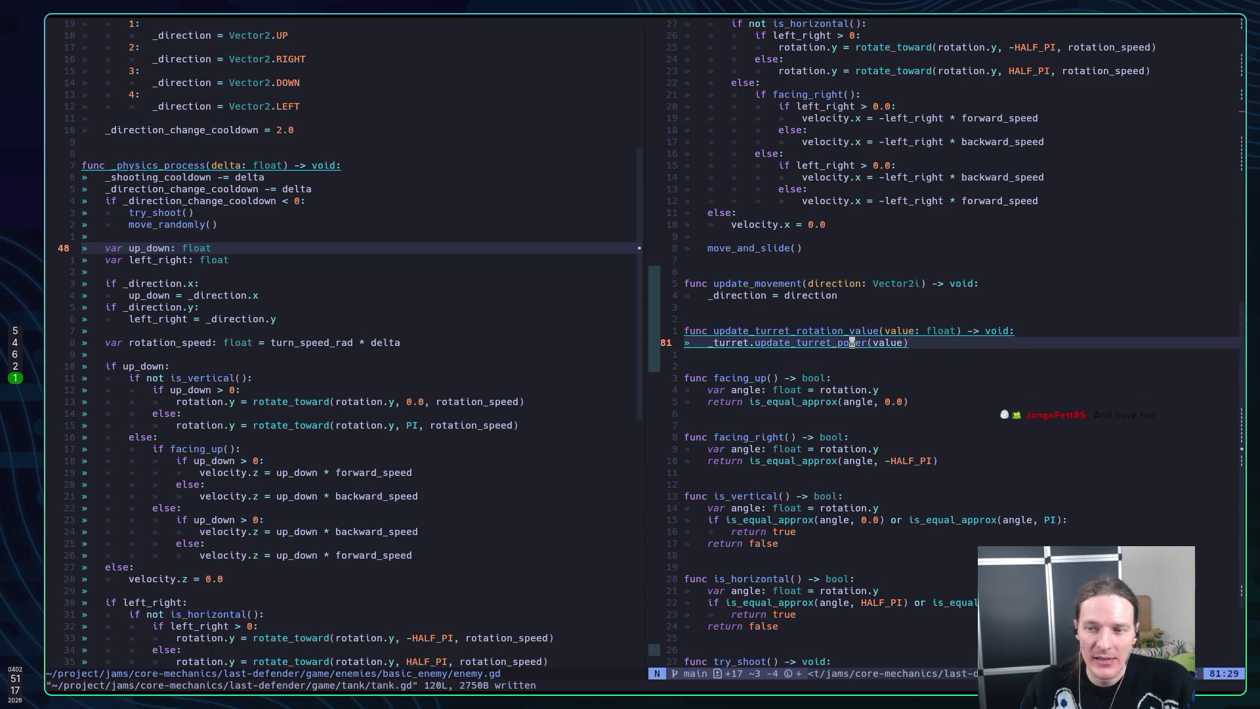
{"action": "key", "text": "k"}
{"action": "key", "text": "k"}
{"action": "key", "text": "k"}
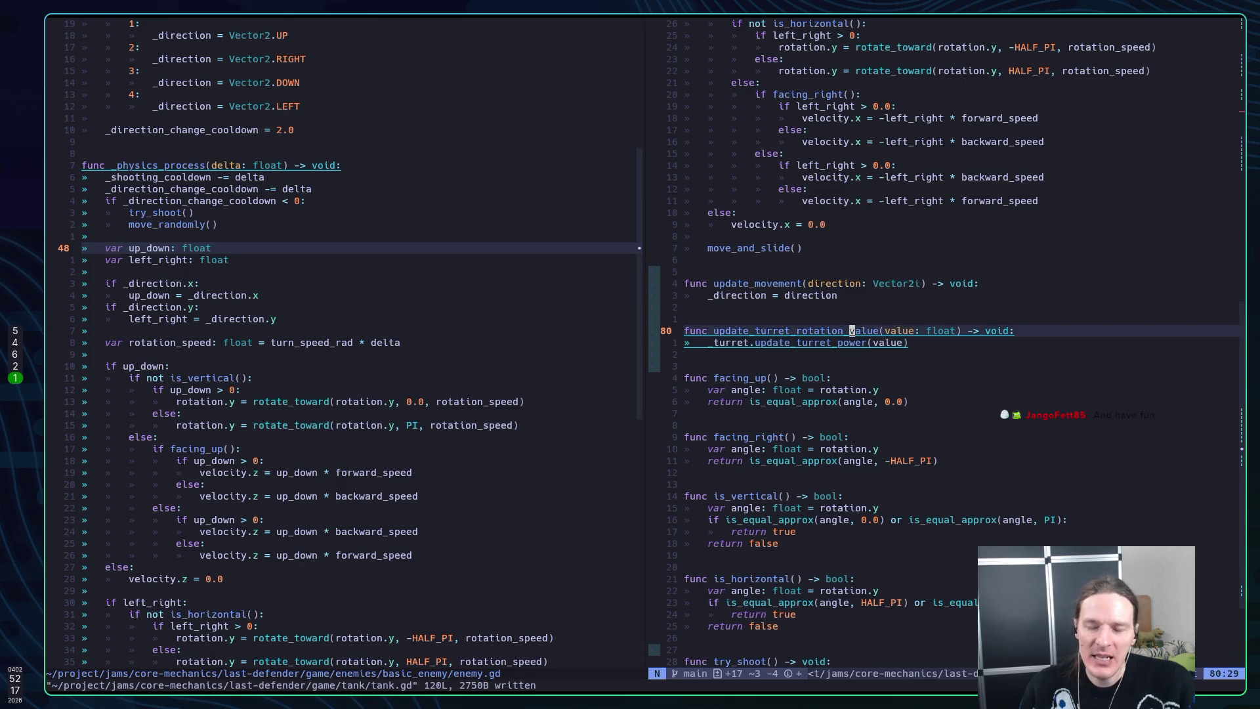
{"action": "key", "text": "k"}
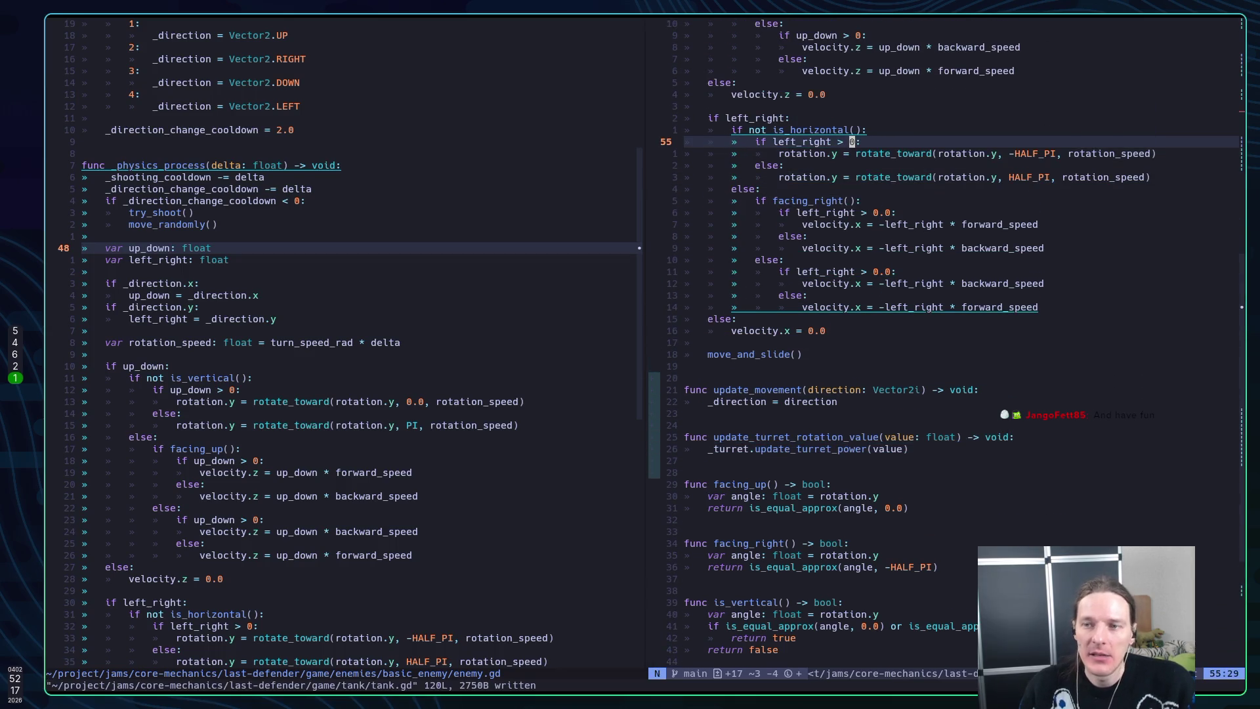
{"action": "key", "text": "j"}
{"action": "key", "text": "j"}
{"action": "key", "text": "j"}
{"action": "key", "text": "j"}
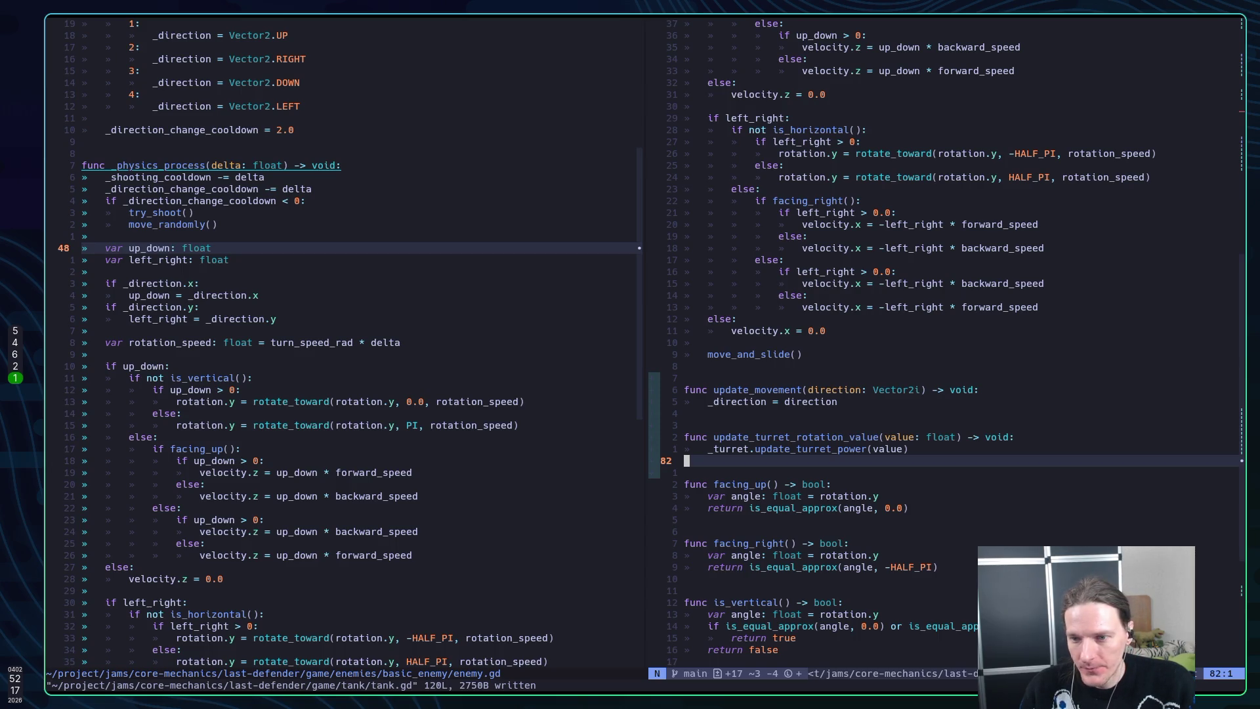
{"action": "key", "text": "k"}
{"action": "key", "text": "k"}
{"action": "key", "text": "k"}
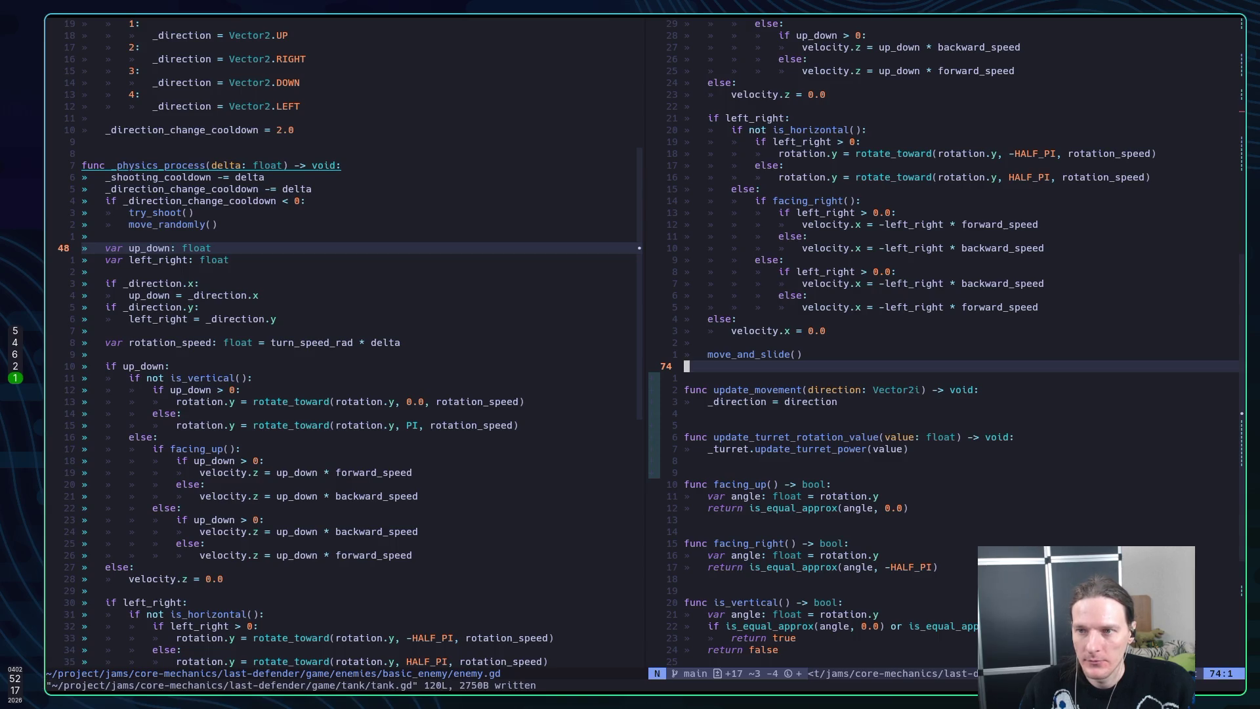
{"action": "key", "text": "k"}
{"action": "key", "text": "k"}
{"action": "key", "text": "k"}
{"action": "key", "text": "k"}
{"action": "key", "text": "k"}
{"action": "key", "text": "k"}
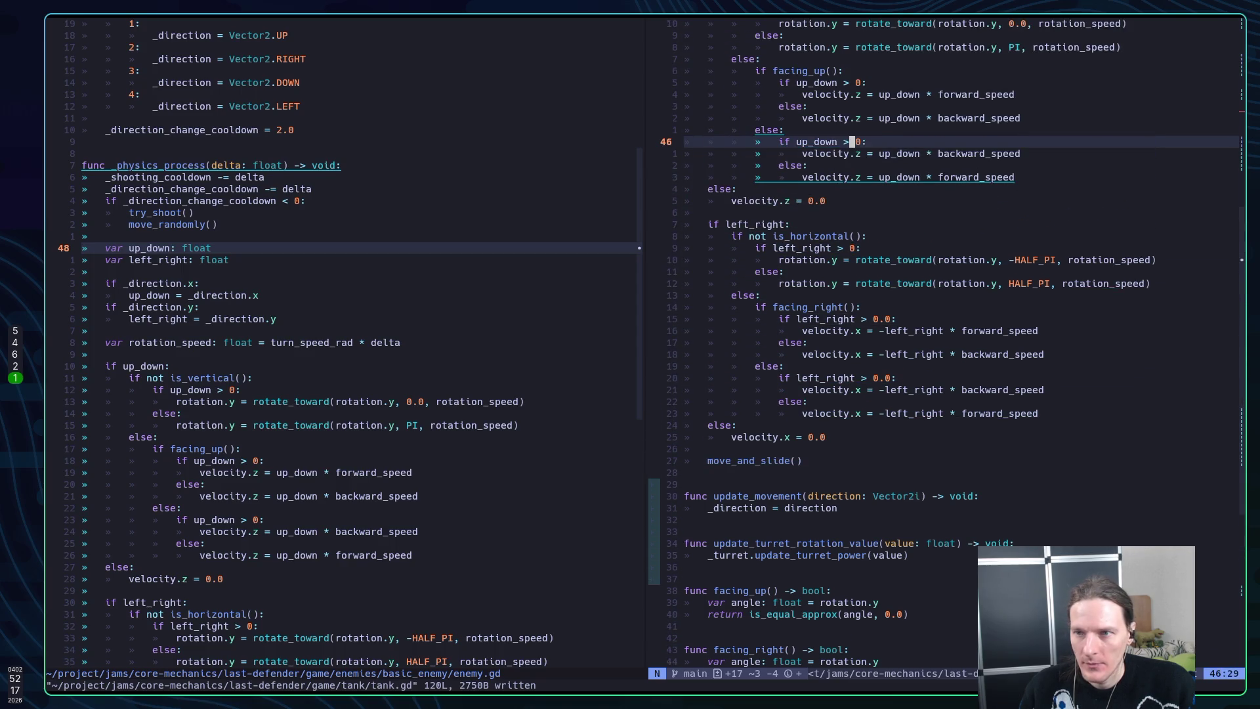
{"action": "key", "text": "k"}
{"action": "key", "text": "k"}
{"action": "key", "text": "k"}
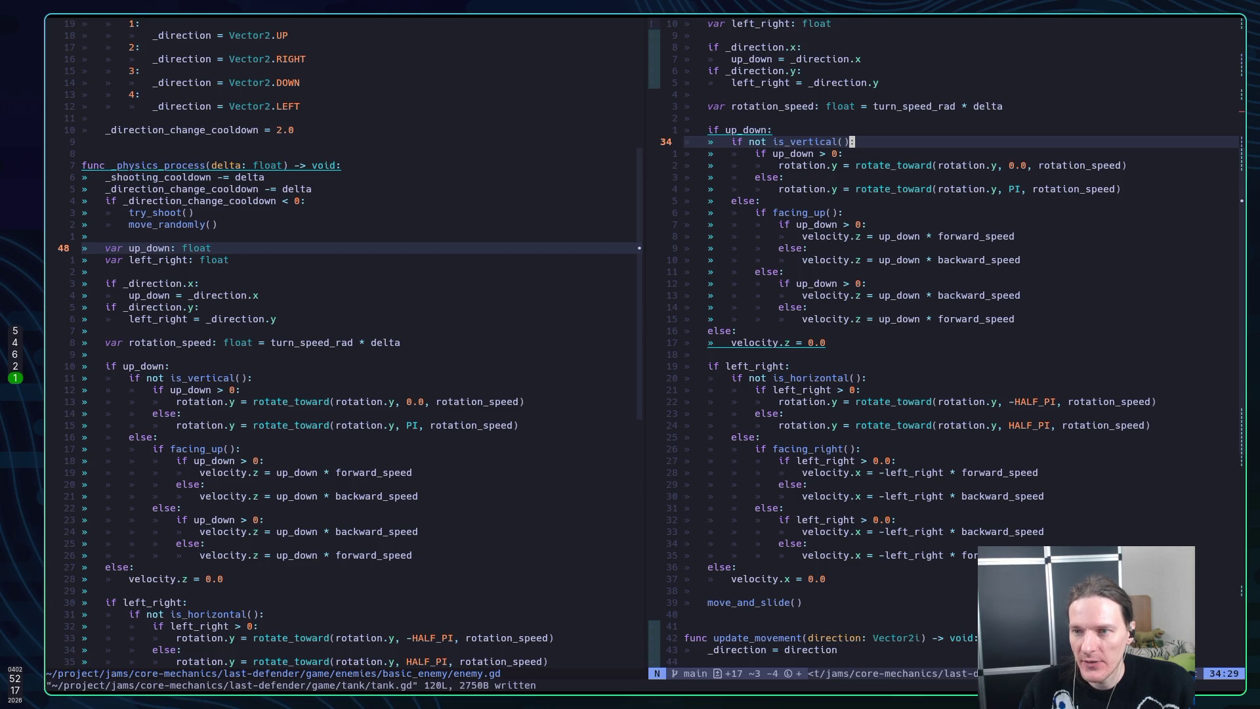
{"action": "key", "text": "k"}
{"action": "key", "text": "k"}
{"action": "key", "text": "k"}
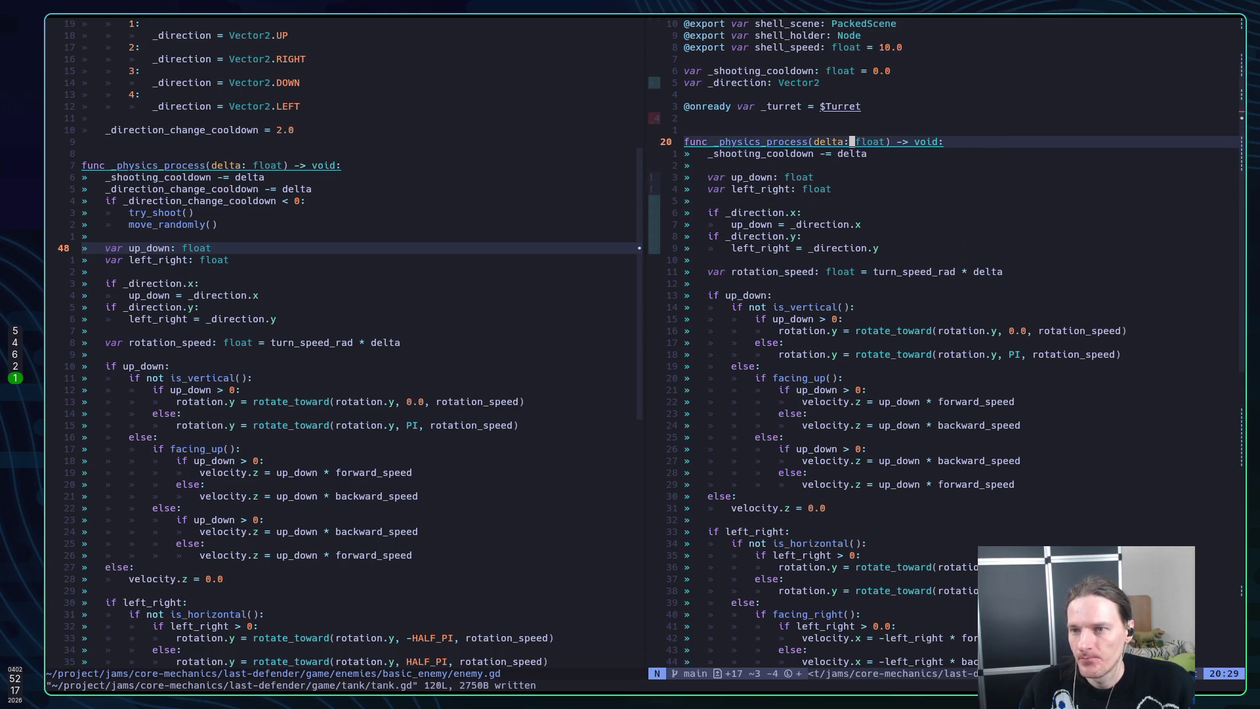
{"action": "key", "text": "j"}
{"action": "key", "text": "j"}
{"action": "key", "text": "j"}
{"action": "key", "text": "j"}
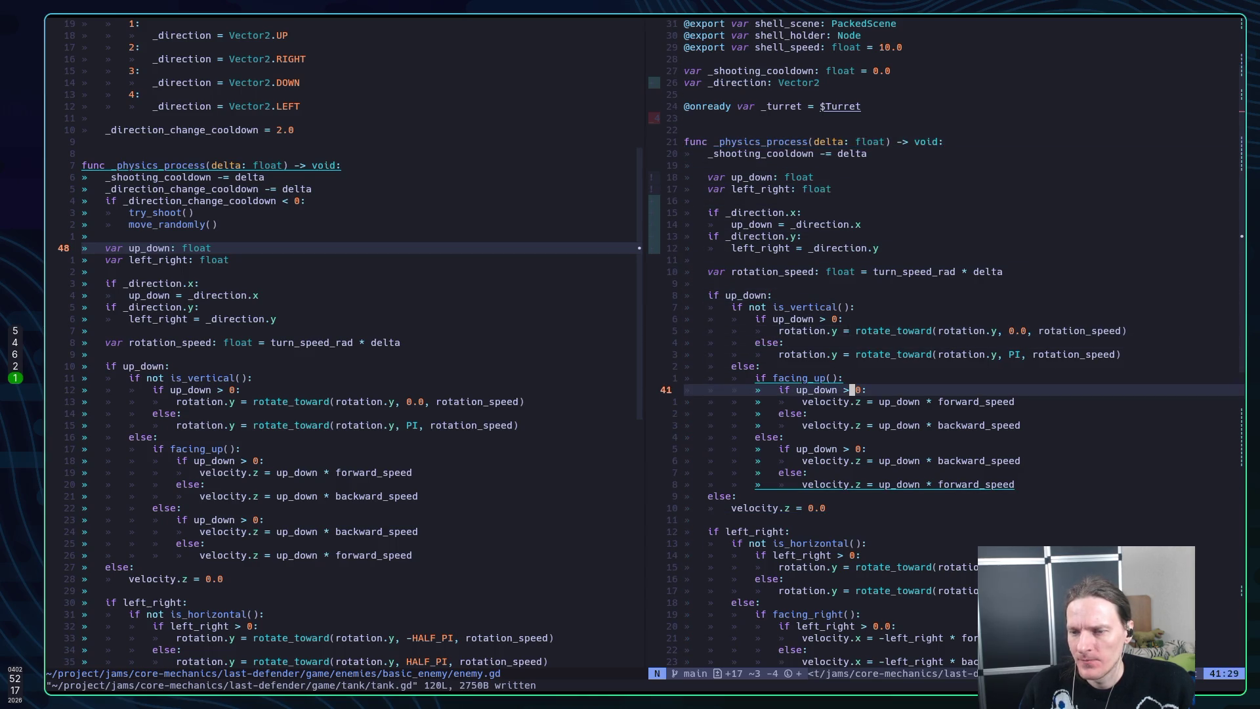
{"action": "key", "text": "super+5"}
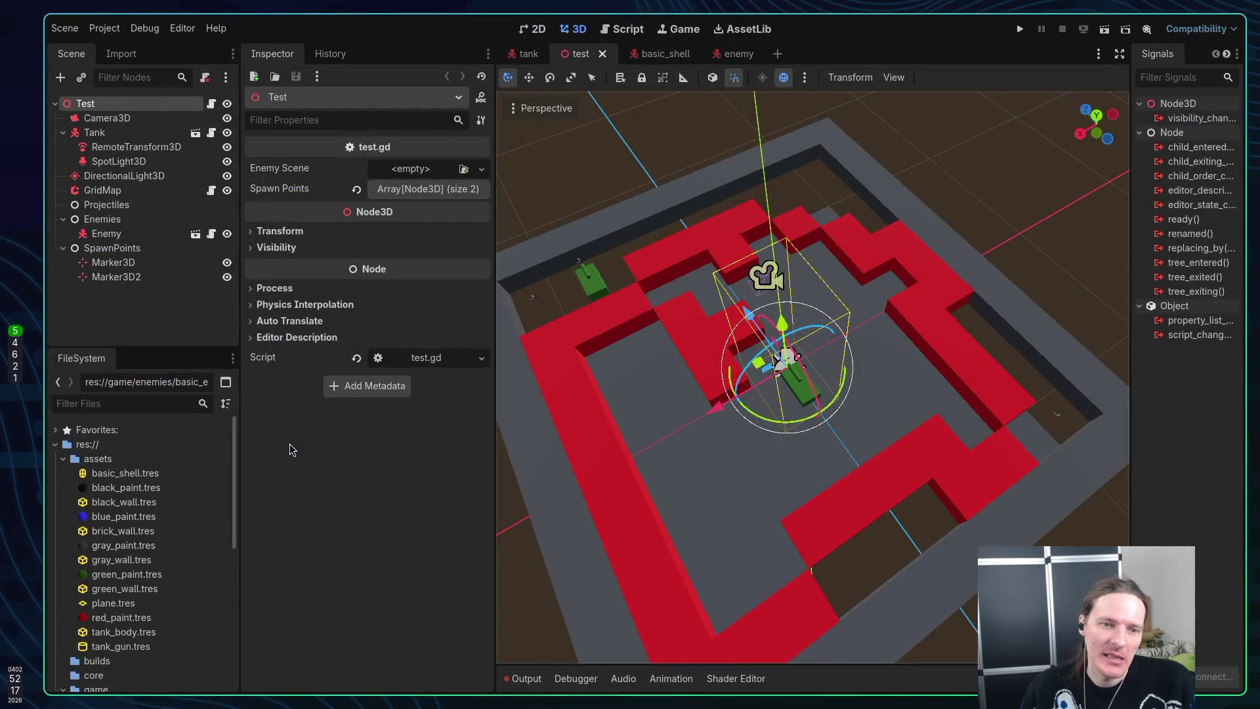
From the Test root node's context menu, start adding a child node
{"action": "left_click", "coordinate": [157, 328]}
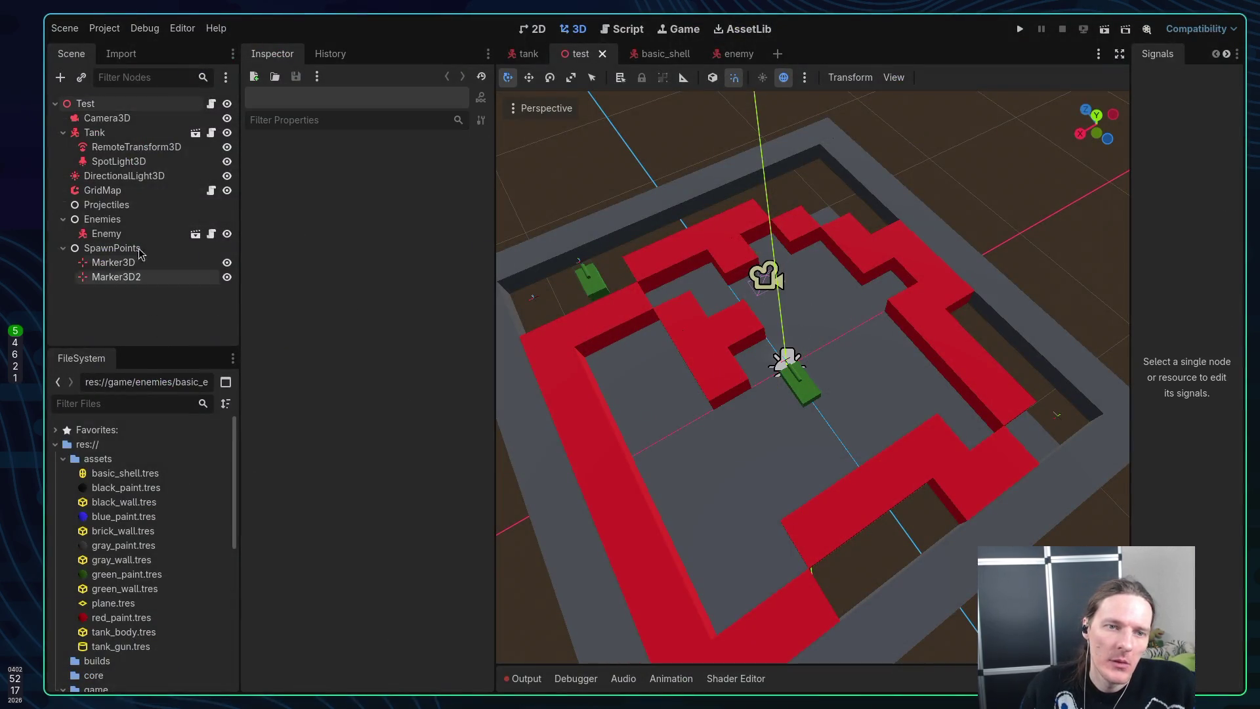
{"action": "left_click", "coordinate": [92, 103]}
{"action": "right_click", "coordinate": [98, 104]}
{"action": "key", "text": "Escape"}
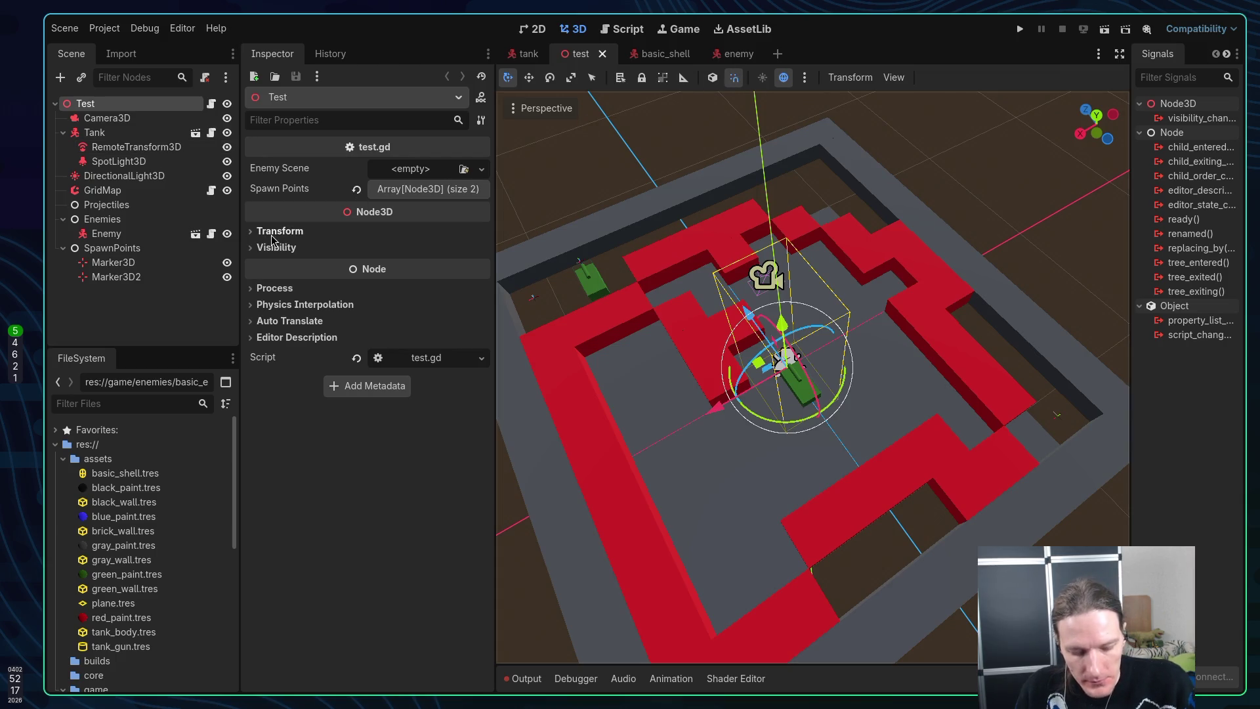
{"action": "left_click", "coordinate": [163, 315]}
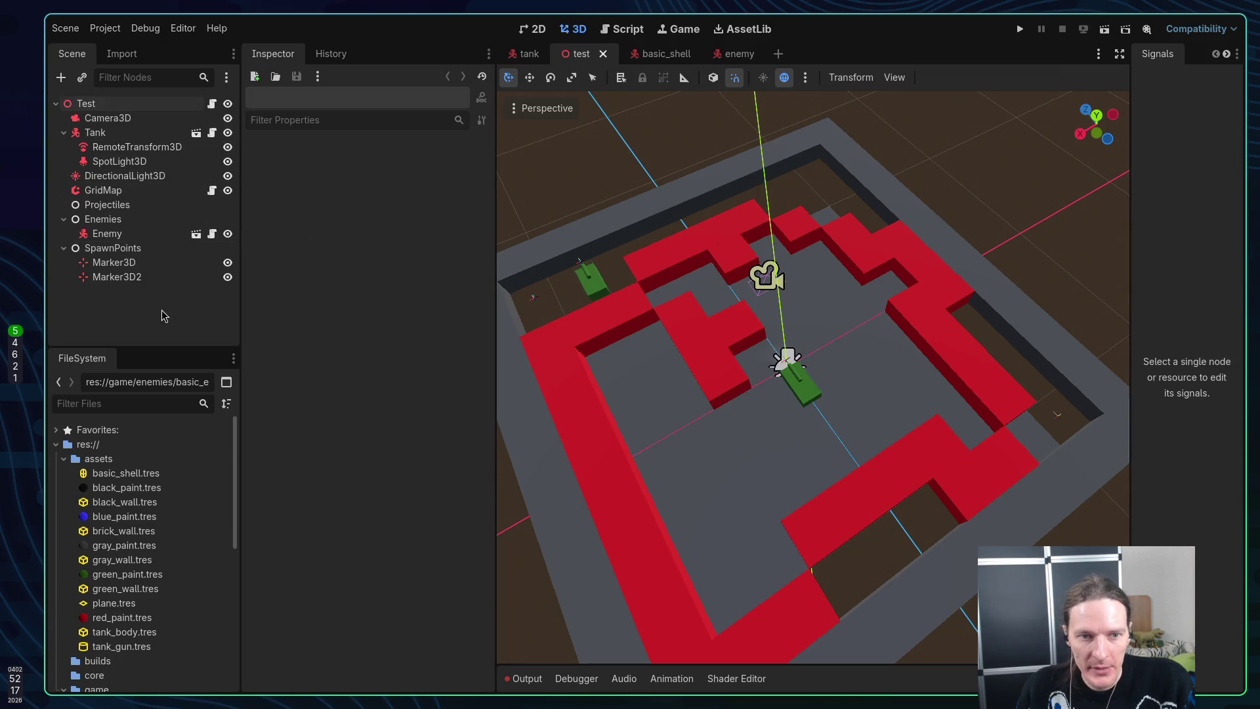
{"action": "left_click", "coordinate": [87, 105]}
{"action": "right_click", "coordinate": [91, 107]}
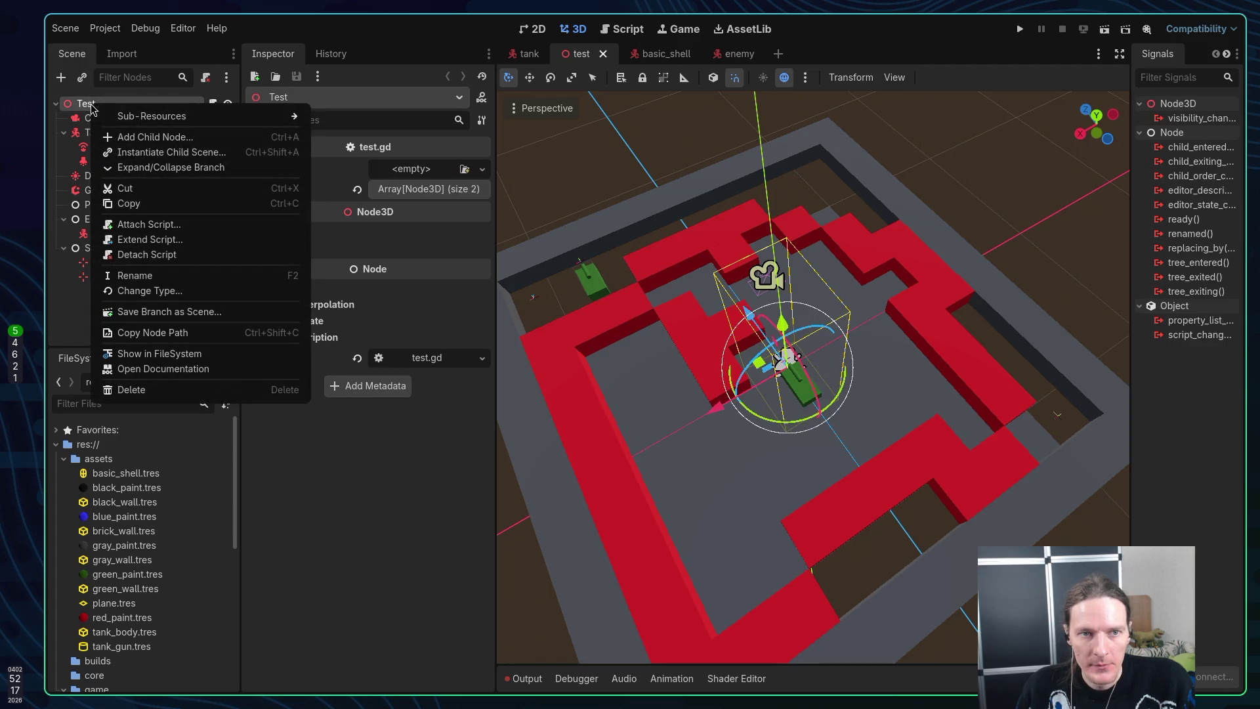
{"action": "left_click", "coordinate": [146, 137]}
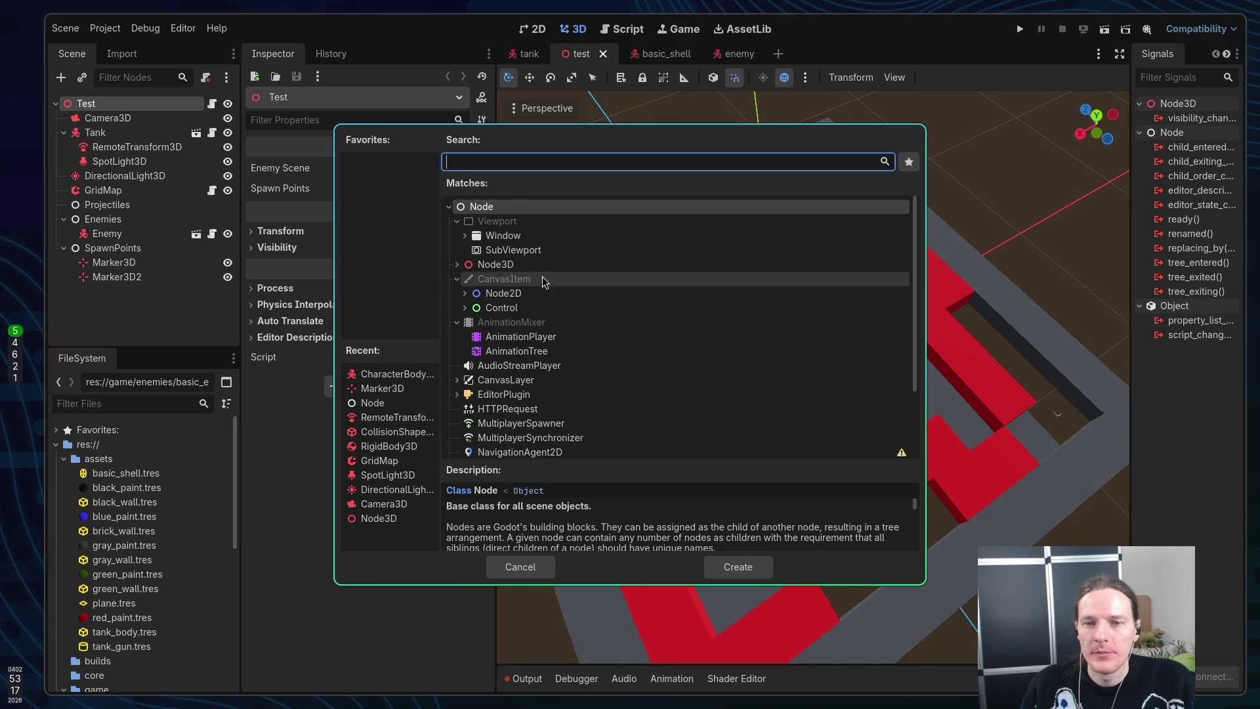
{"action": "left_click", "coordinate": [540, 159]}
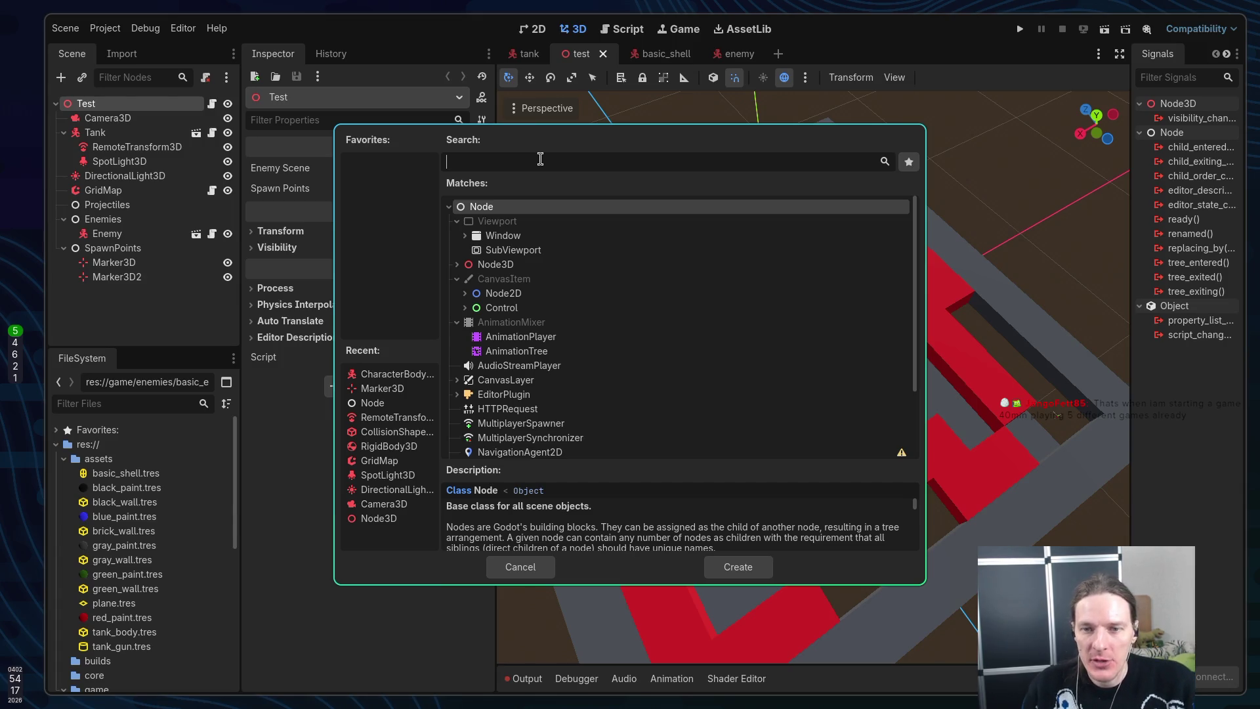
{"action": "type", "text": "pla"}
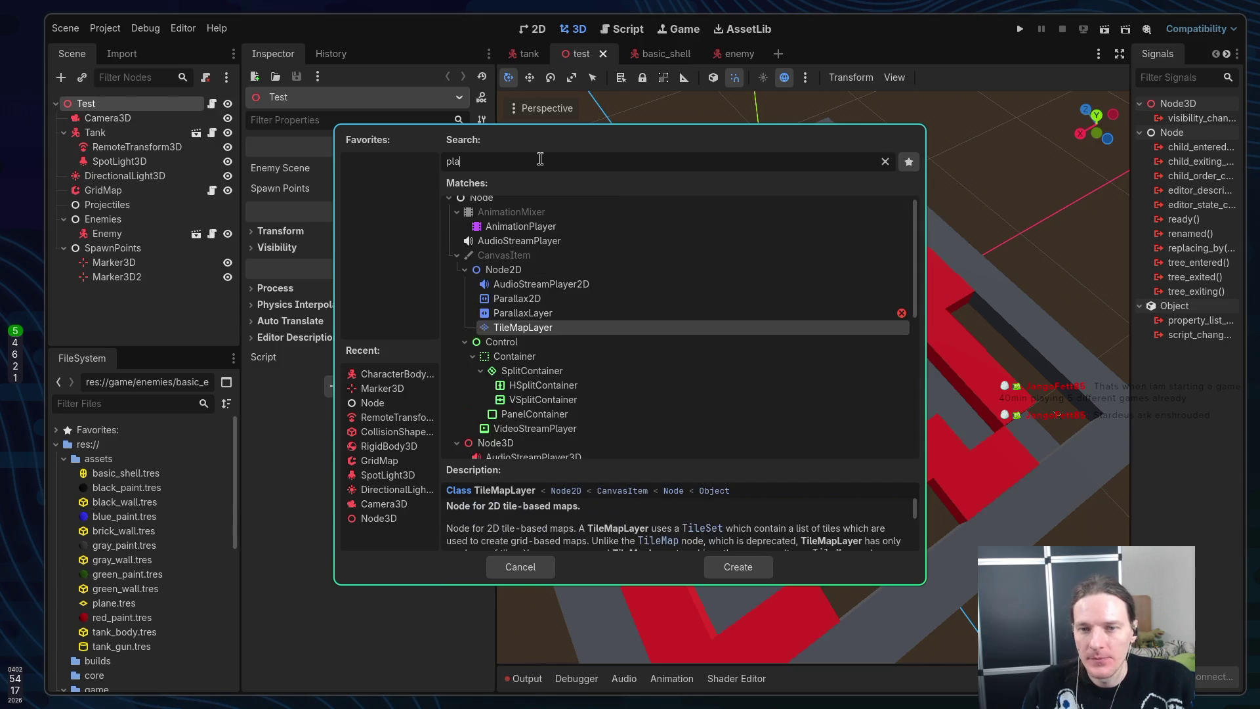
{"action": "type", "text": "yer"}
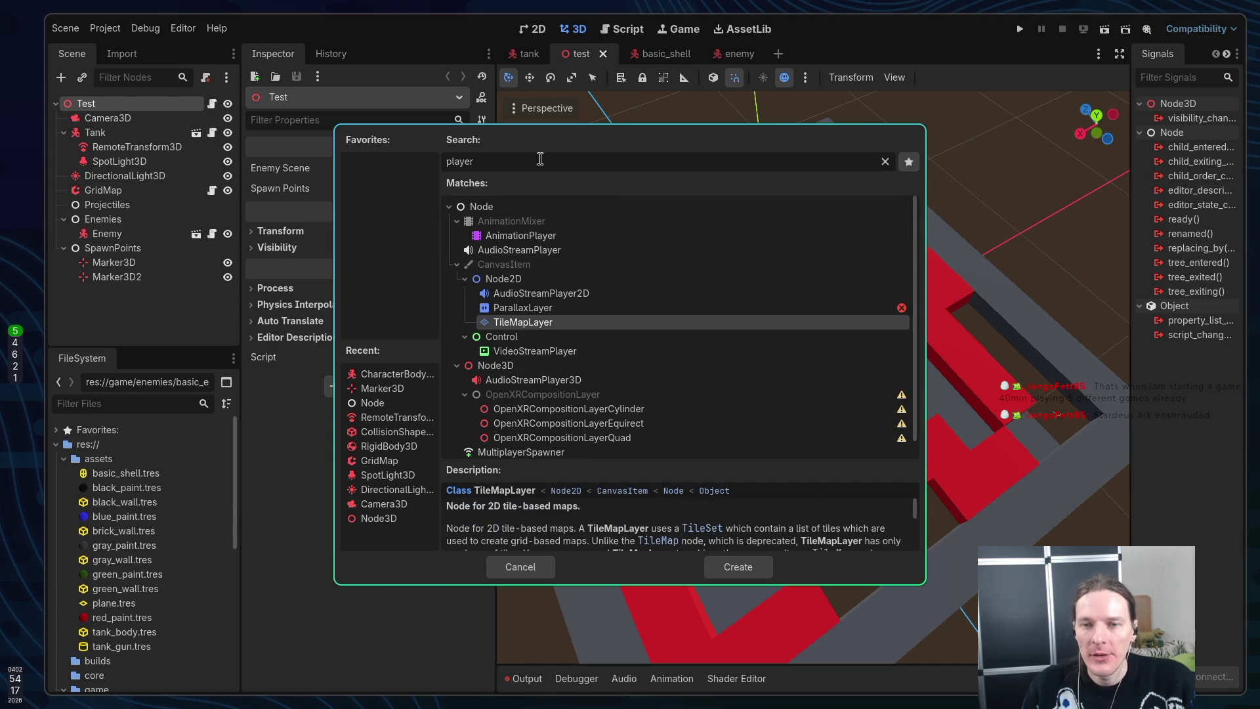
{"action": "key", "text": "Escape"}
{"action": "left_click", "coordinate": [543, 165]}
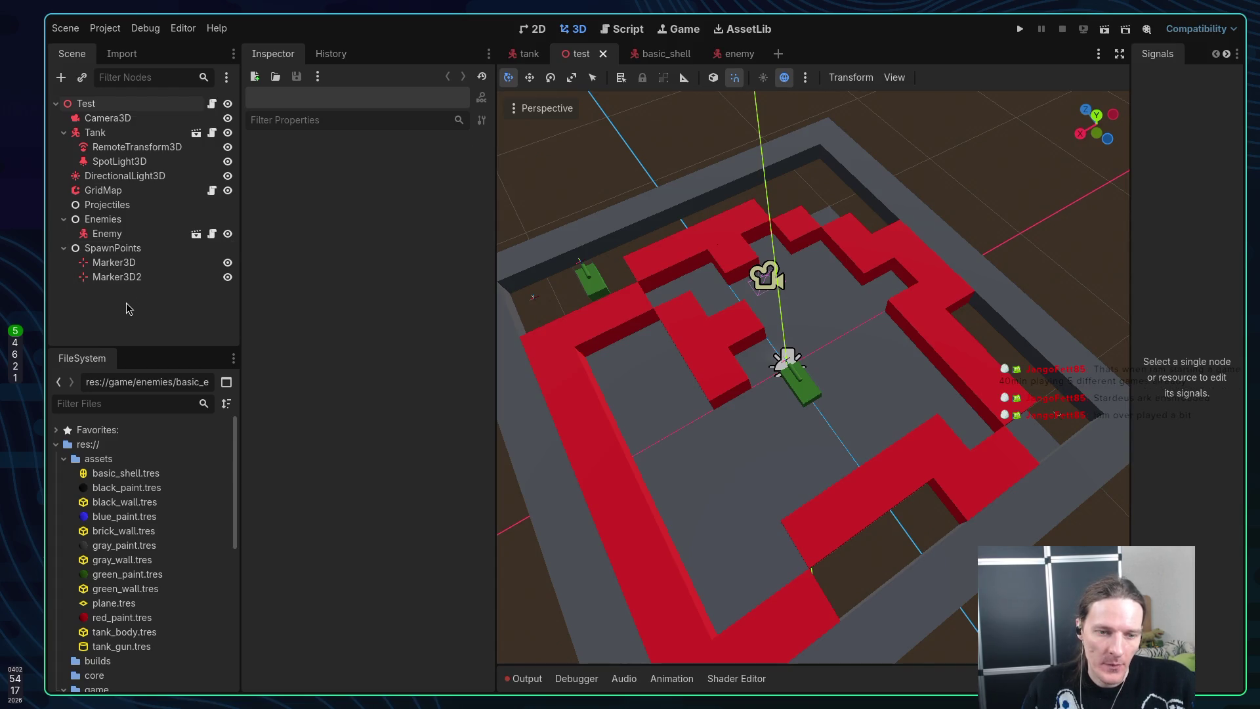
{"action": "key", "text": "super+1"}
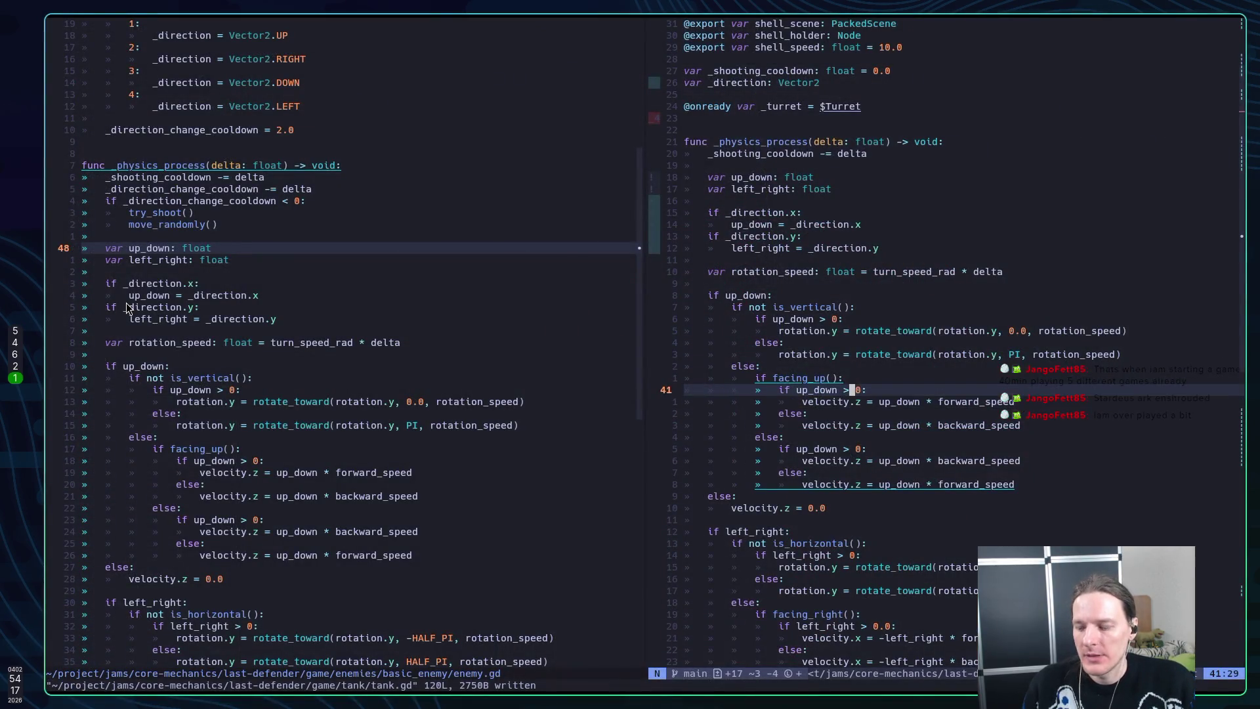
Bring up turret.gd, undo a stray line and save it
{"action": "key", "text": "ctrl+o"}
{"action": "key", "text": "braceleft"}
{"action": "key", "text": "p"}
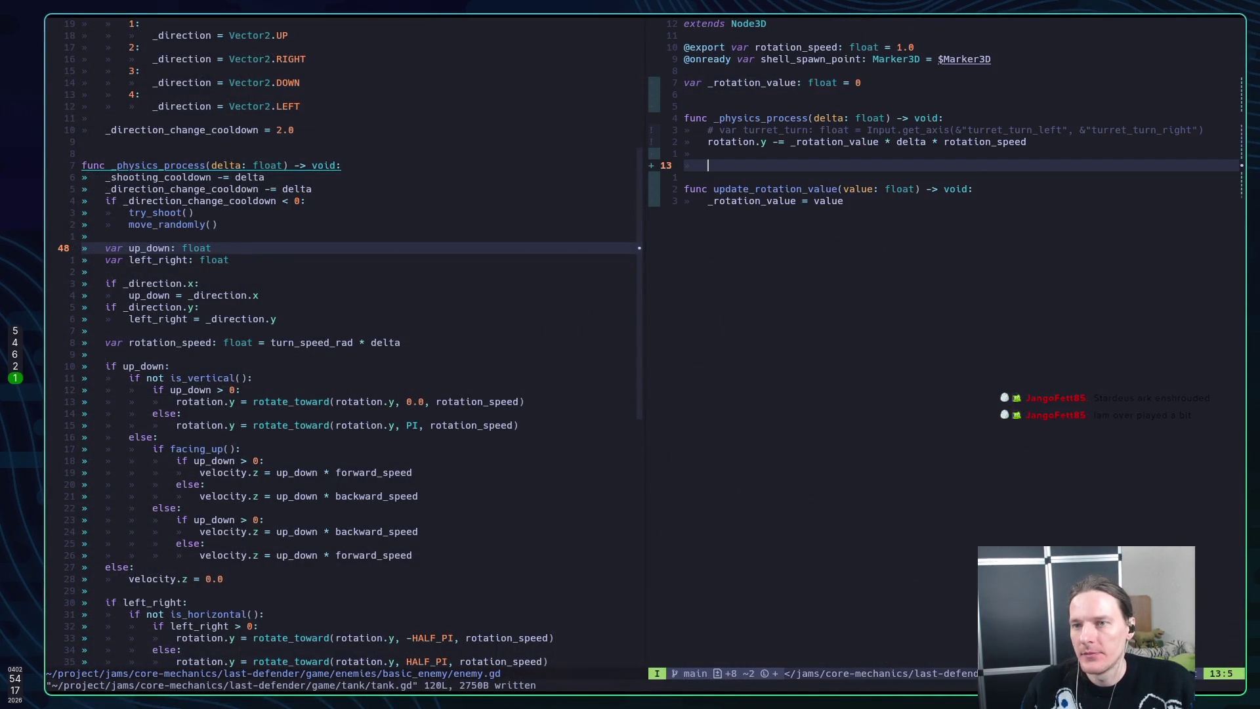
{"action": "type", "text": "ujyip:w"}
{"action": "key", "text": "Return"}
Add 'class_name Turret' as turret.gd's first line and save the file
{"action": "key", "text": "k"}
{"action": "key", "text": "k"}
{"action": "key", "text": "k"}
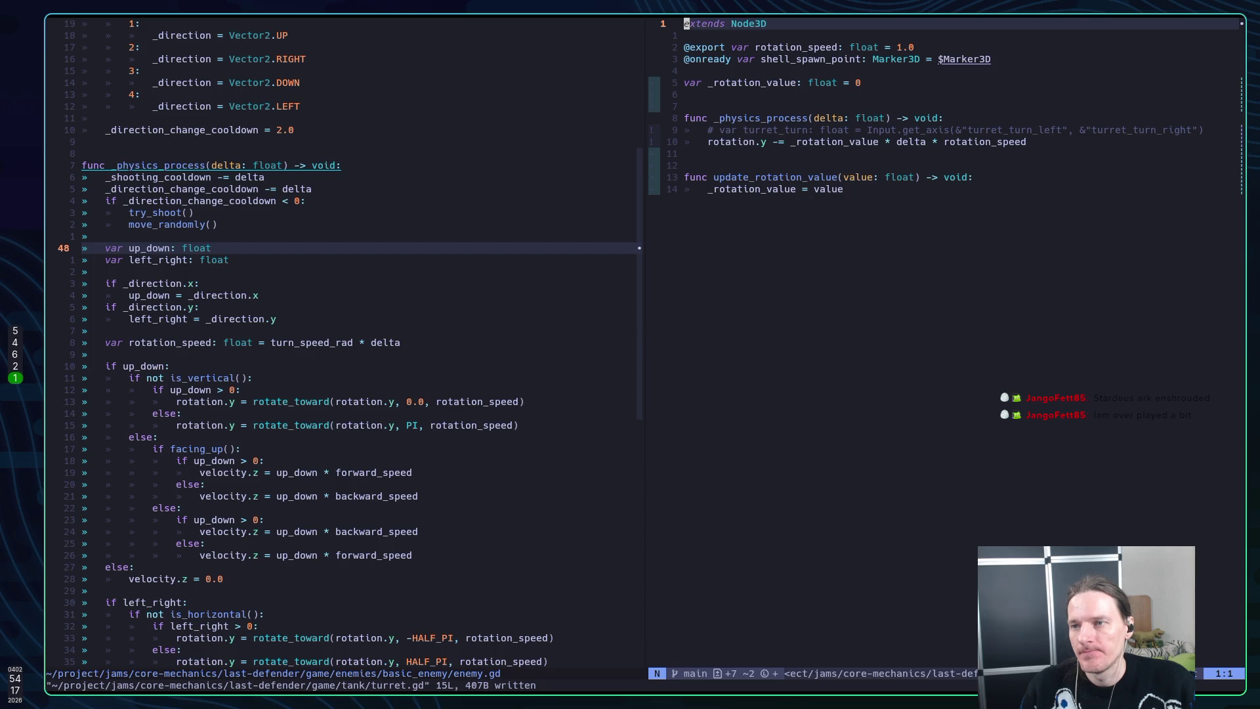
{"action": "key", "text": "j"}
{"action": "key", "text": "k"}
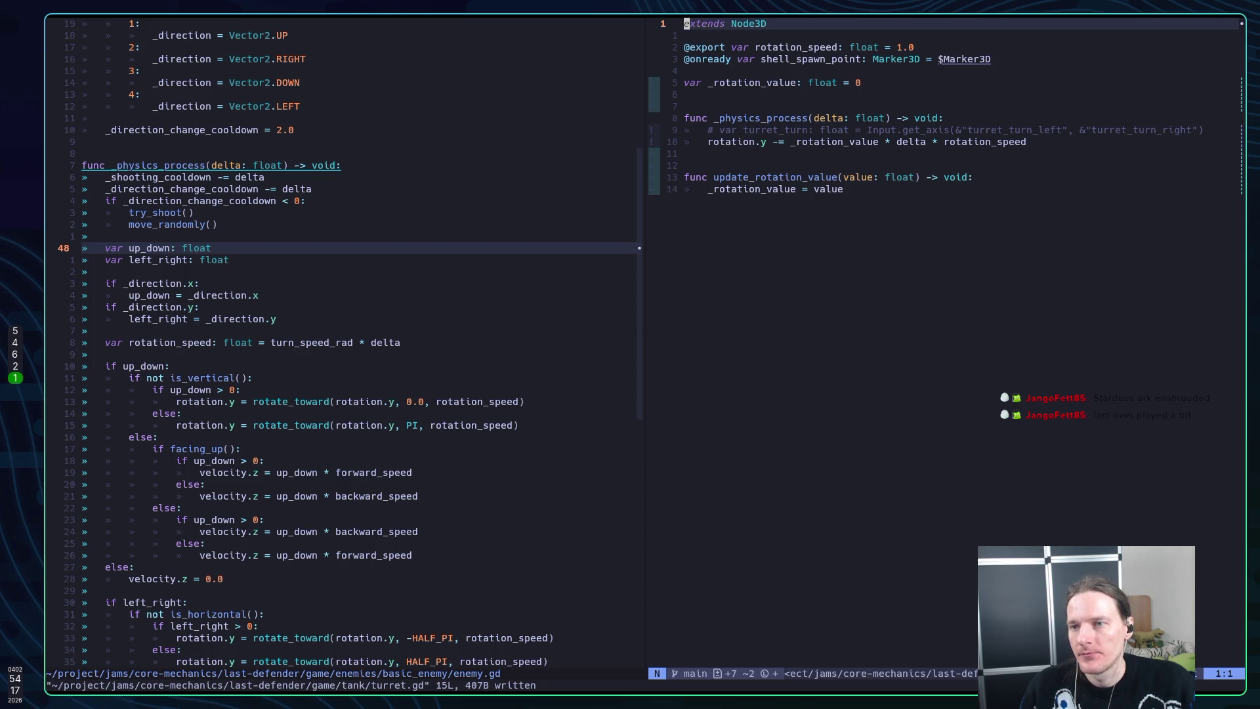
{"action": "key", "text": "shift+o"}
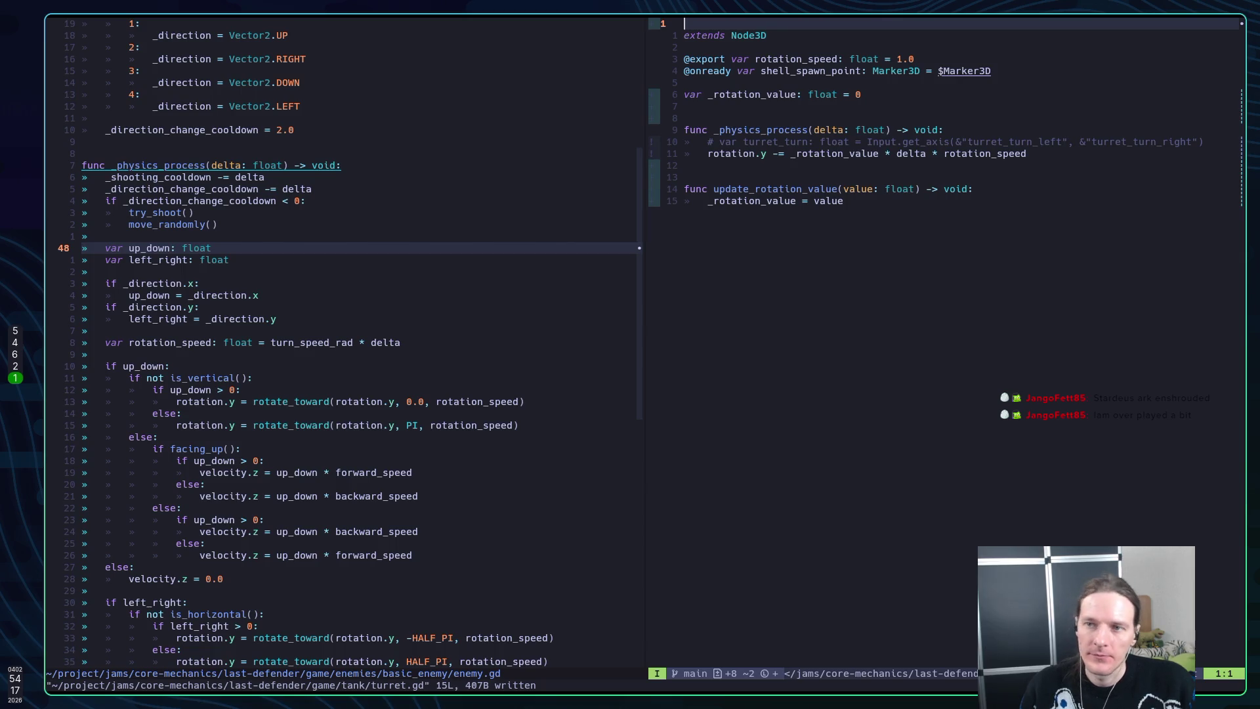
{"action": "type", "text": "class_name "}
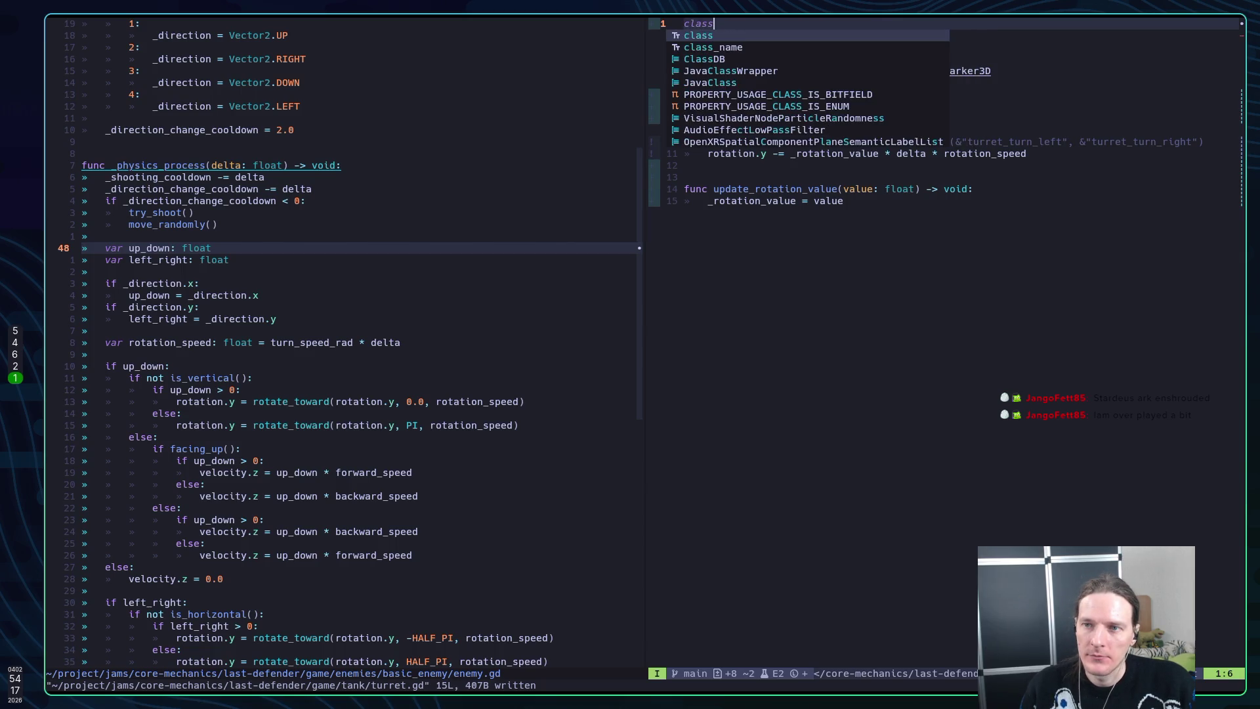
{"action": "type", "text": "Turret"}
{"action": "key", "text": "Escape"}
{"action": "type", "text": ":w"}
{"action": "key", "text": "Return"}
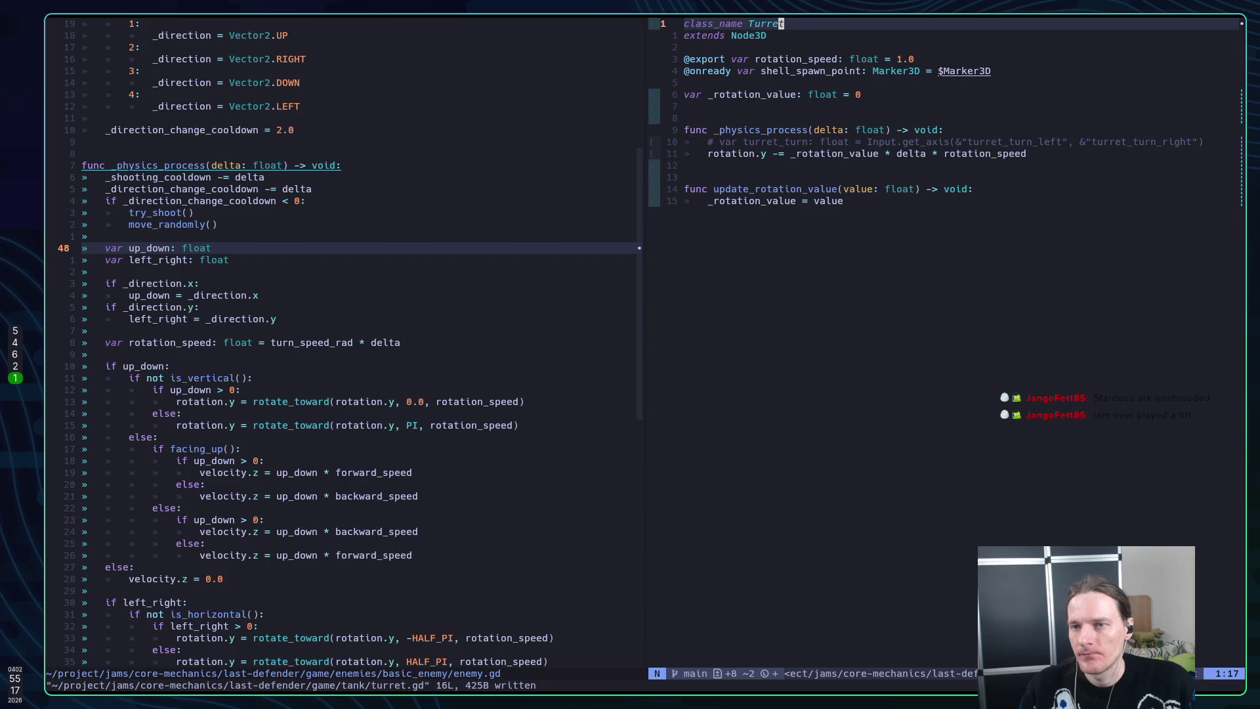
Open player.gd from the buffer list
{"action": "key", "text": "space"}
{"action": "key", "text": "space"}
{"action": "type", "text": "pla"}
{"action": "key", "text": "Return"}
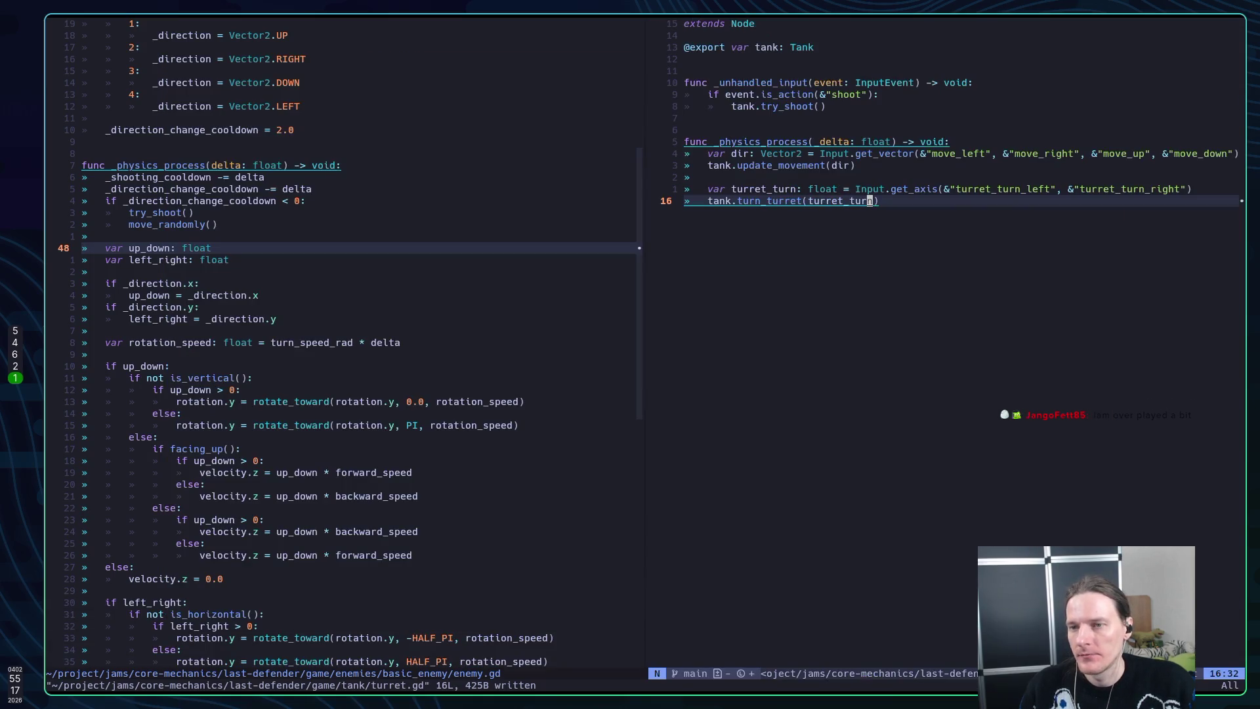
Add 'class_name Player' above extends Node at the top of player.gd
{"action": "key", "text": "shift+o"}
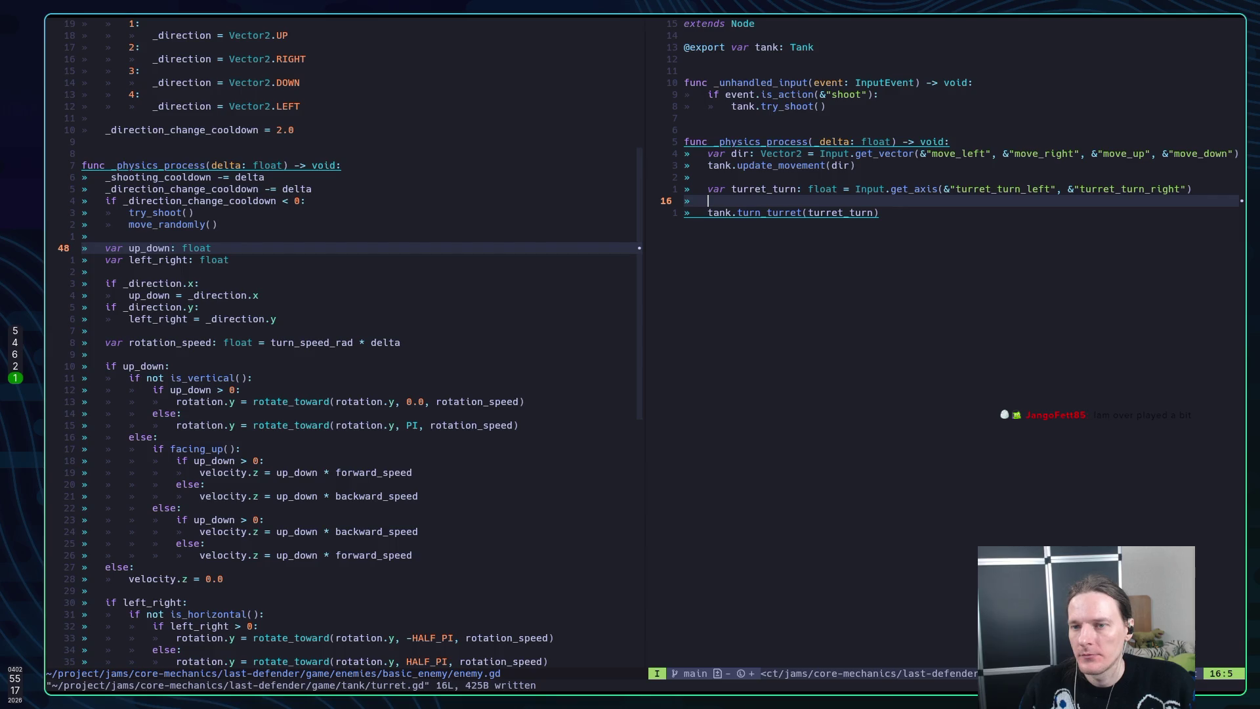
{"action": "key", "text": "Escape"}
{"action": "key", "text": "u"}
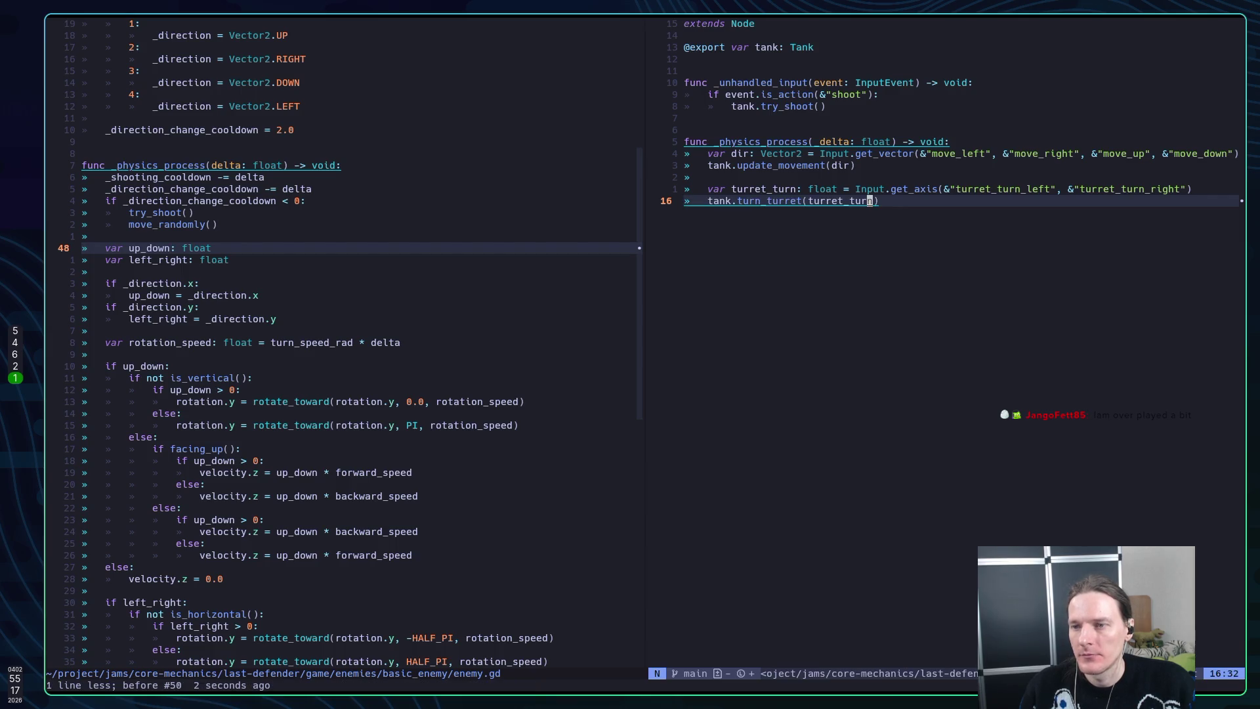
{"action": "key", "text": "g"}
{"action": "key", "text": "g"}
{"action": "key", "text": "shift+o"}
{"action": "type", "text": "class"}
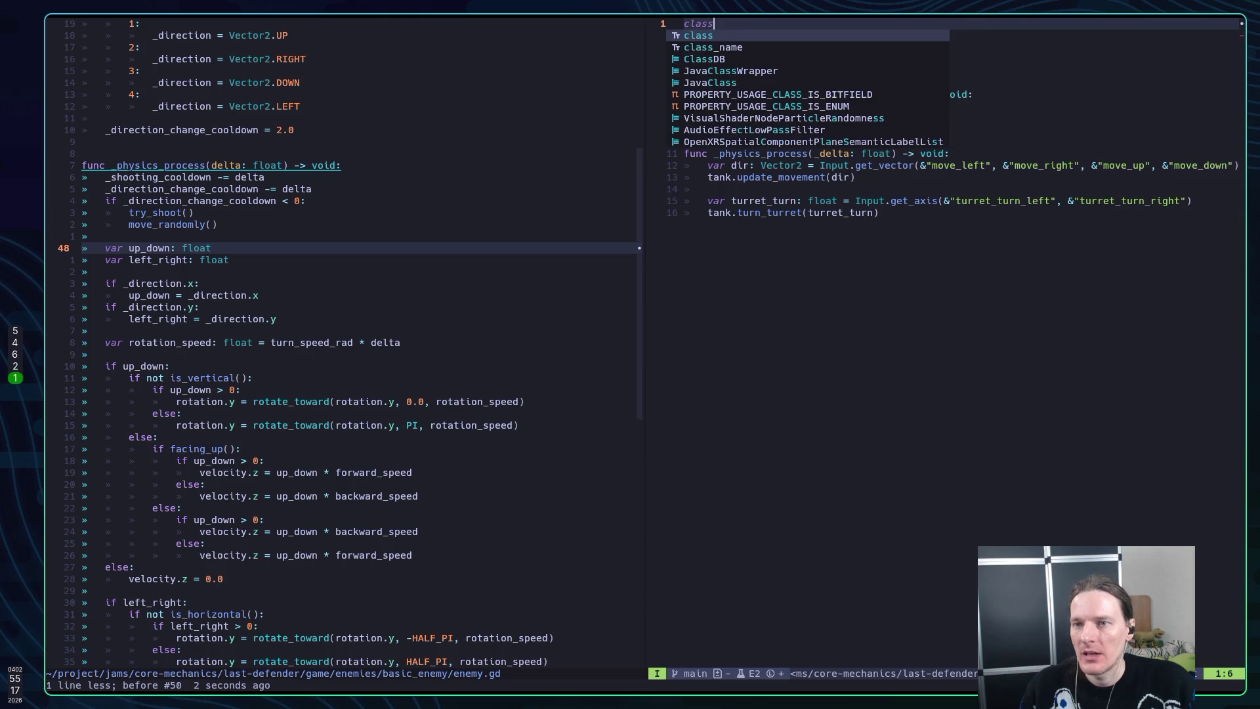
{"action": "key", "text": "ctrl+n"}
{"action": "type", "text": "T"}
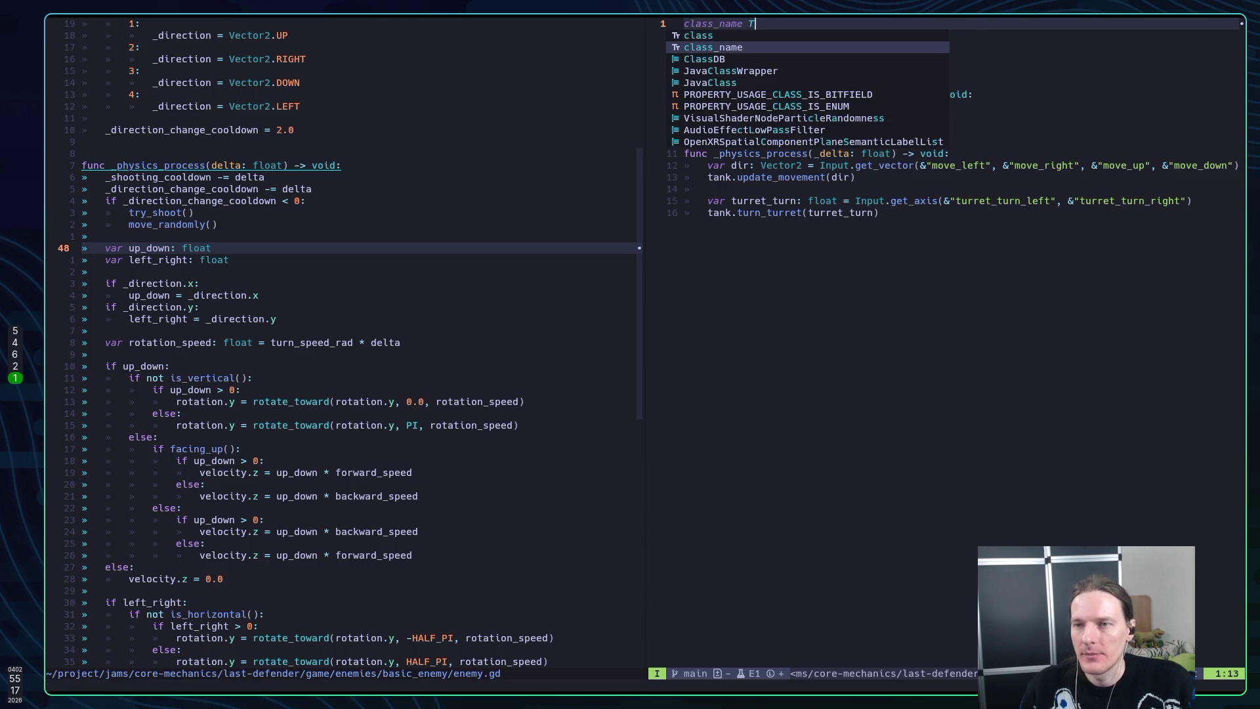
{"action": "type", "text": "urre"}
{"action": "key", "text": "BackSpace"}
{"action": "key", "text": "BackSpace"}
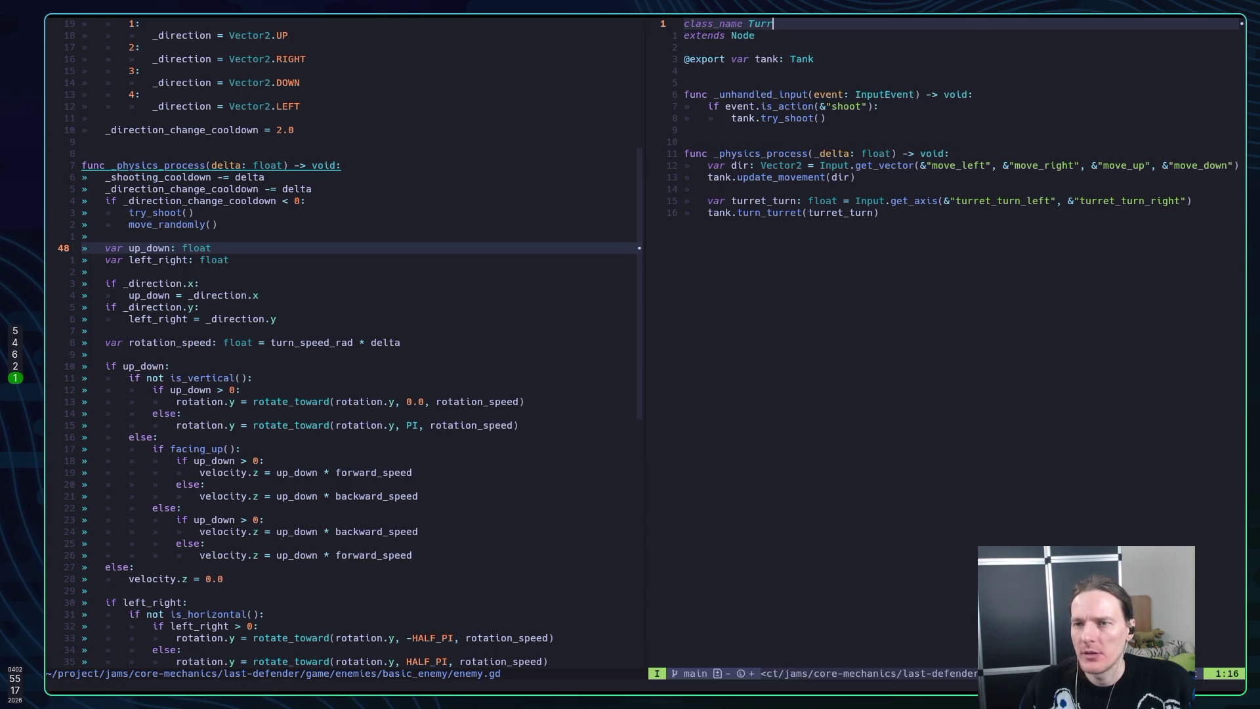
{"action": "key", "text": "BackSpace"}
{"action": "key", "text": "BackSpace"}
{"action": "key", "text": "BackSpace"}
{"action": "type", "text": "Pl"}
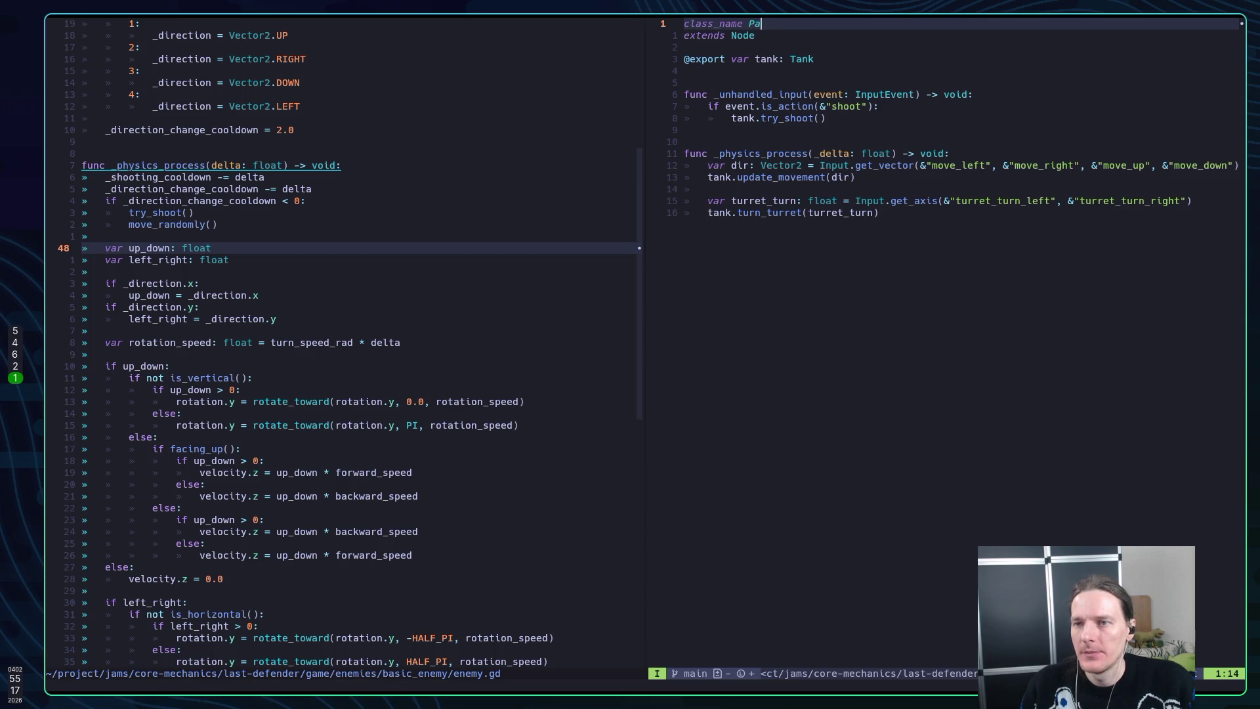
{"action": "type", "text": "ayer"}
{"action": "key", "text": "Escape"}
Save player.gd with :w
{"action": "type", "text": ":w"}
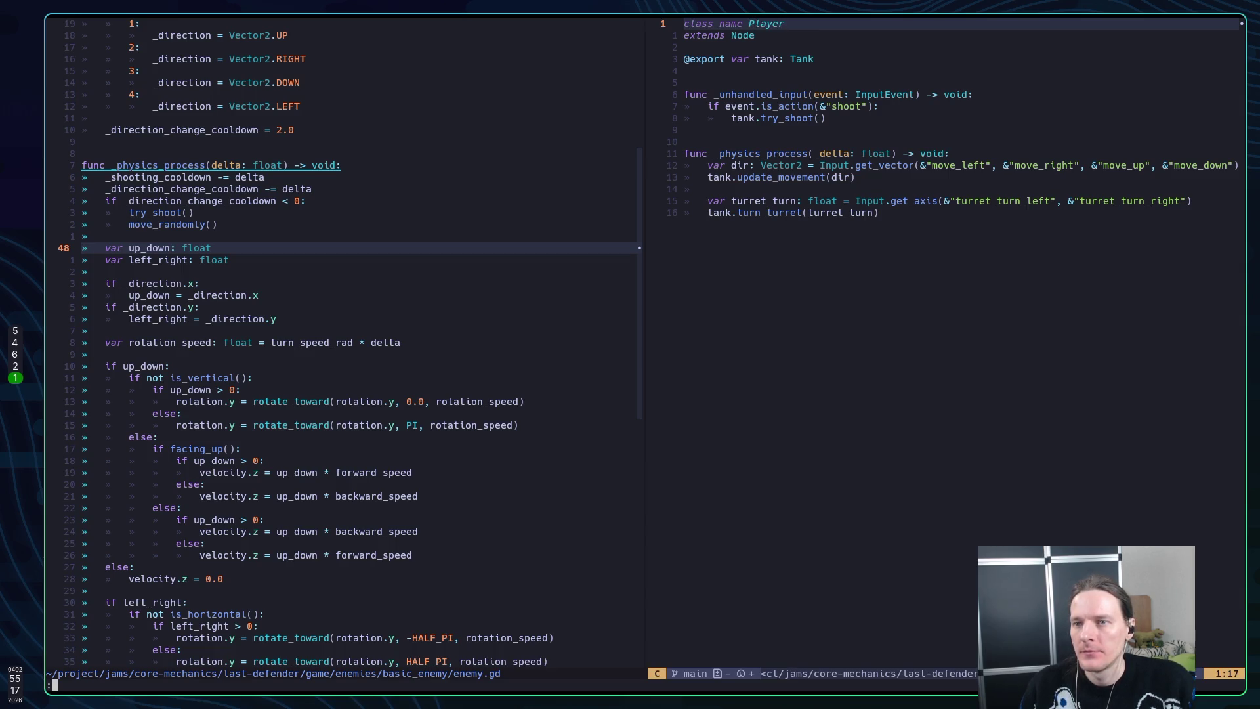
{"action": "key", "text": "Return"}
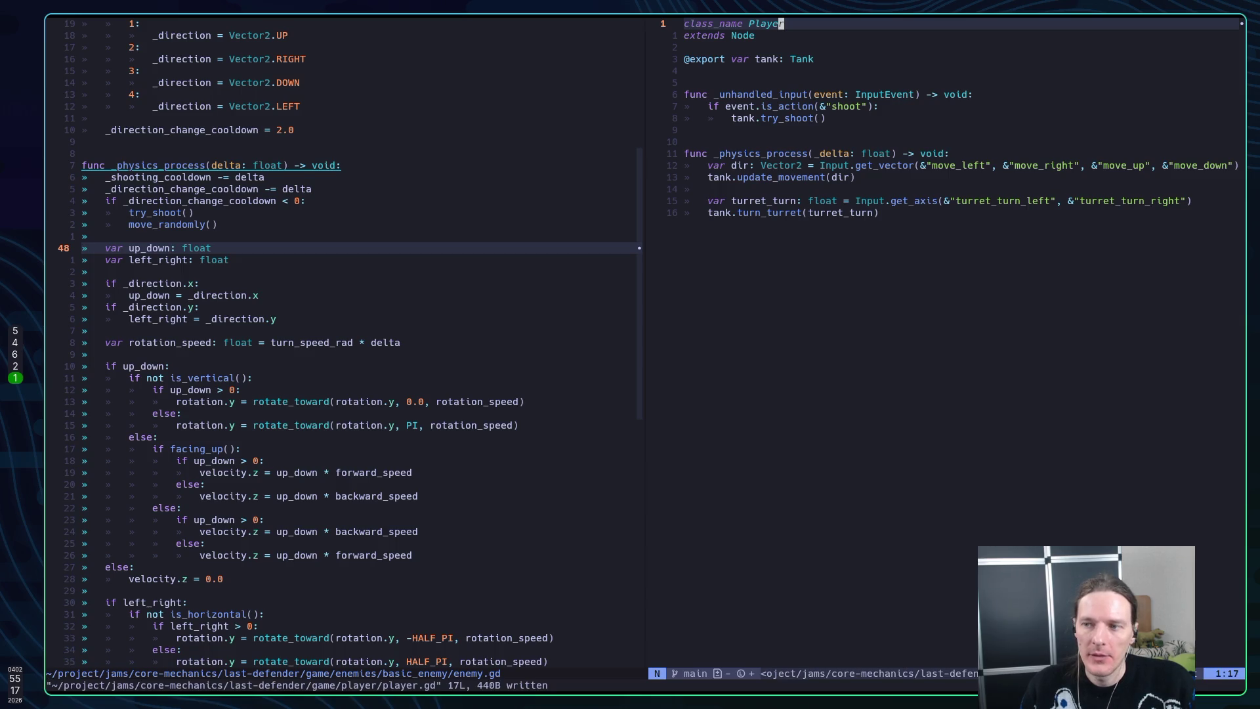
{"action": "type", "text": ":w"}
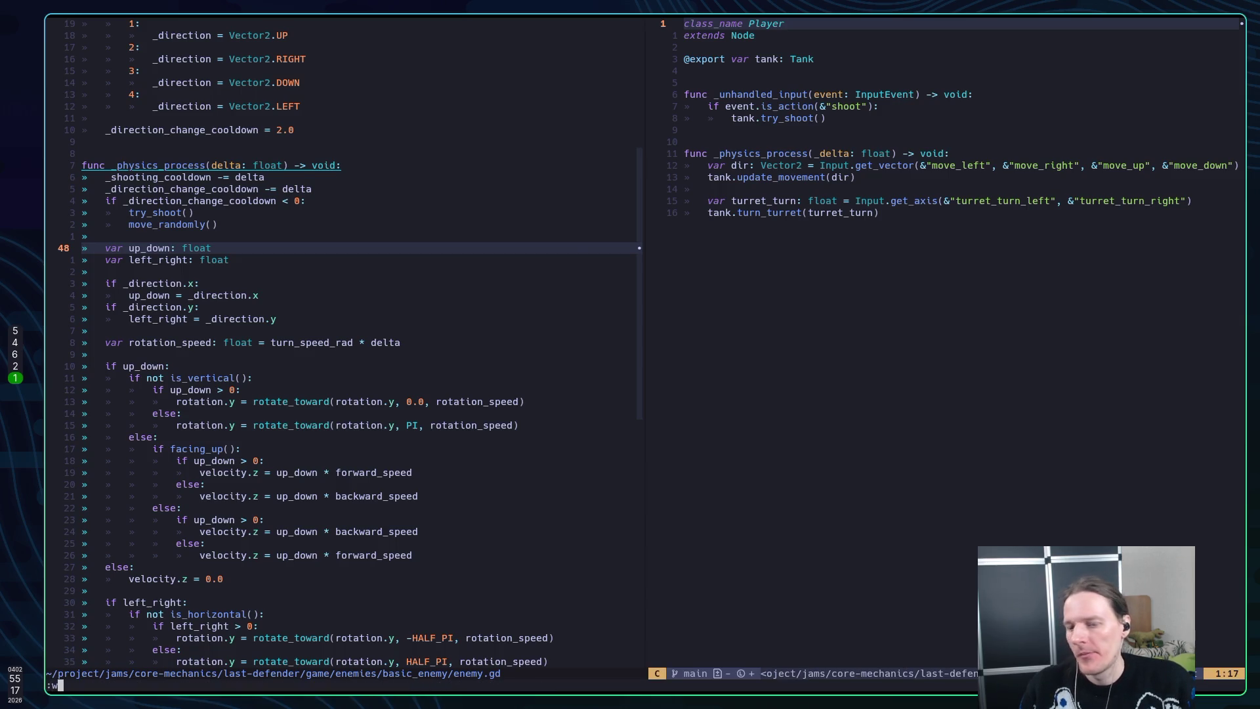
{"action": "key", "text": "Return"}
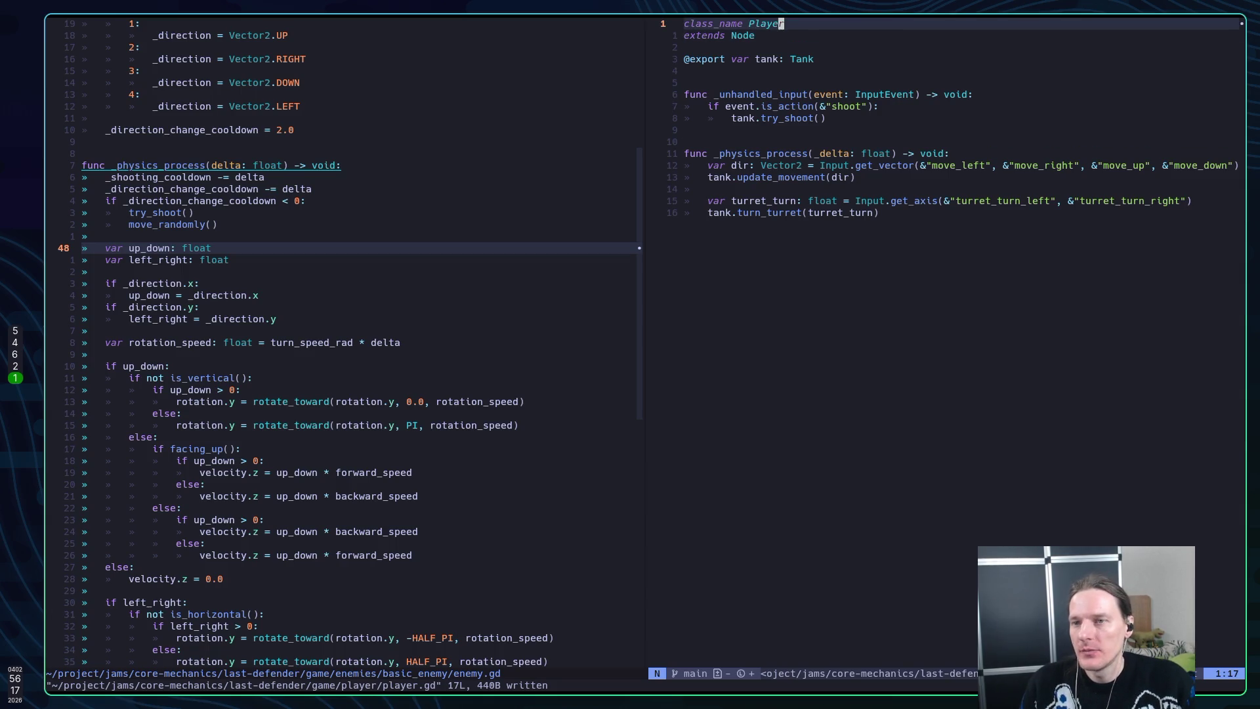
Save the script and switch to the Godot editor
{"action": "type", "text": ":w"}
{"action": "key", "text": "Return"}
{"action": "key", "text": "super+5"}
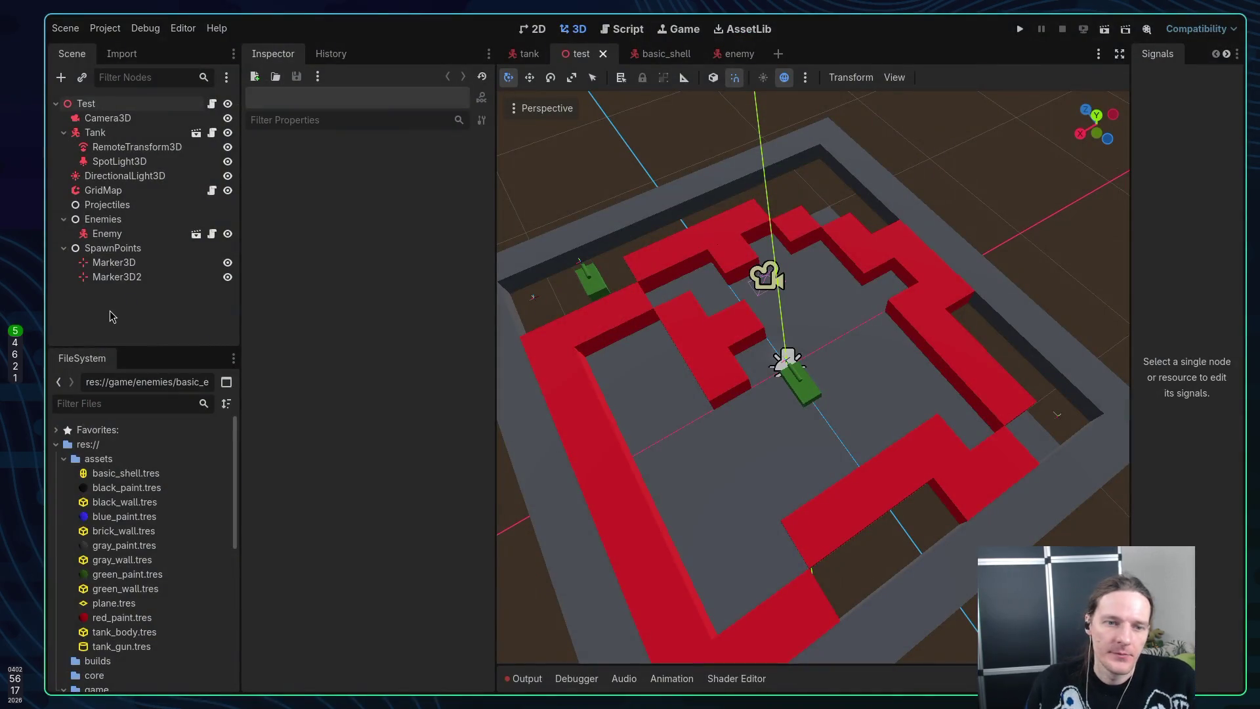
Add a Player node and move it directly beneath Test
{"action": "left_click", "coordinate": [61, 77]}
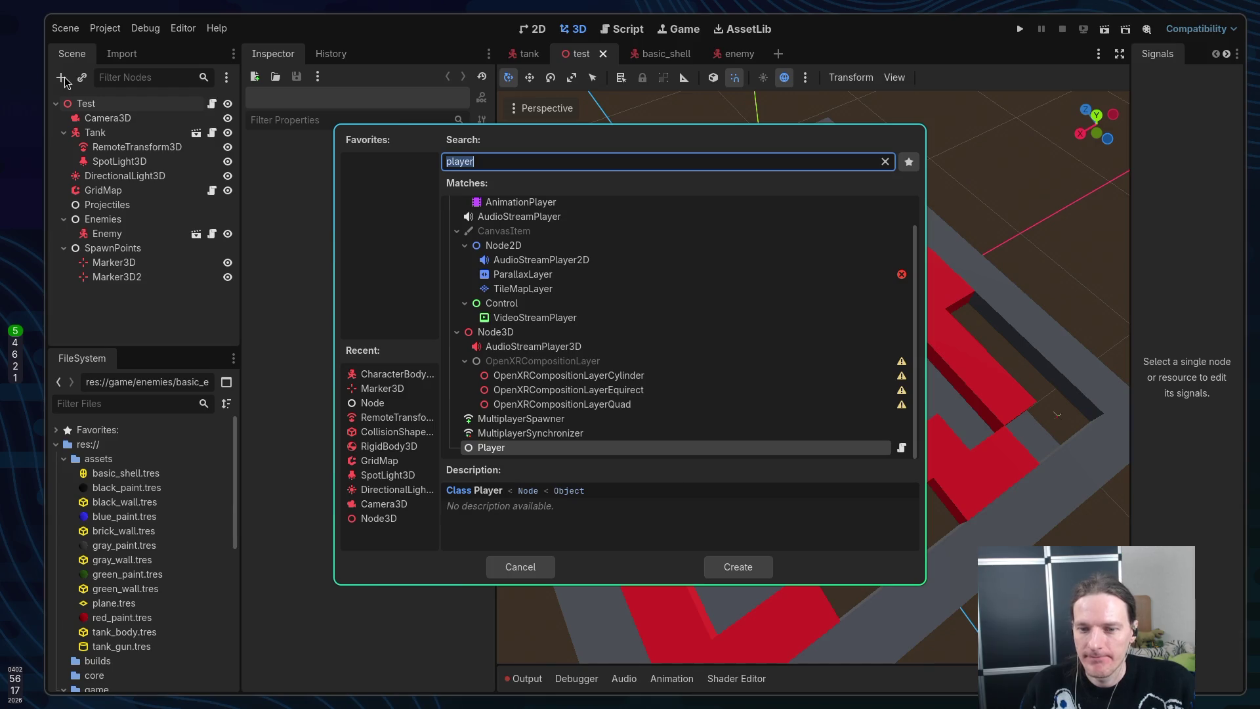
{"action": "left_click", "coordinate": [485, 452]}
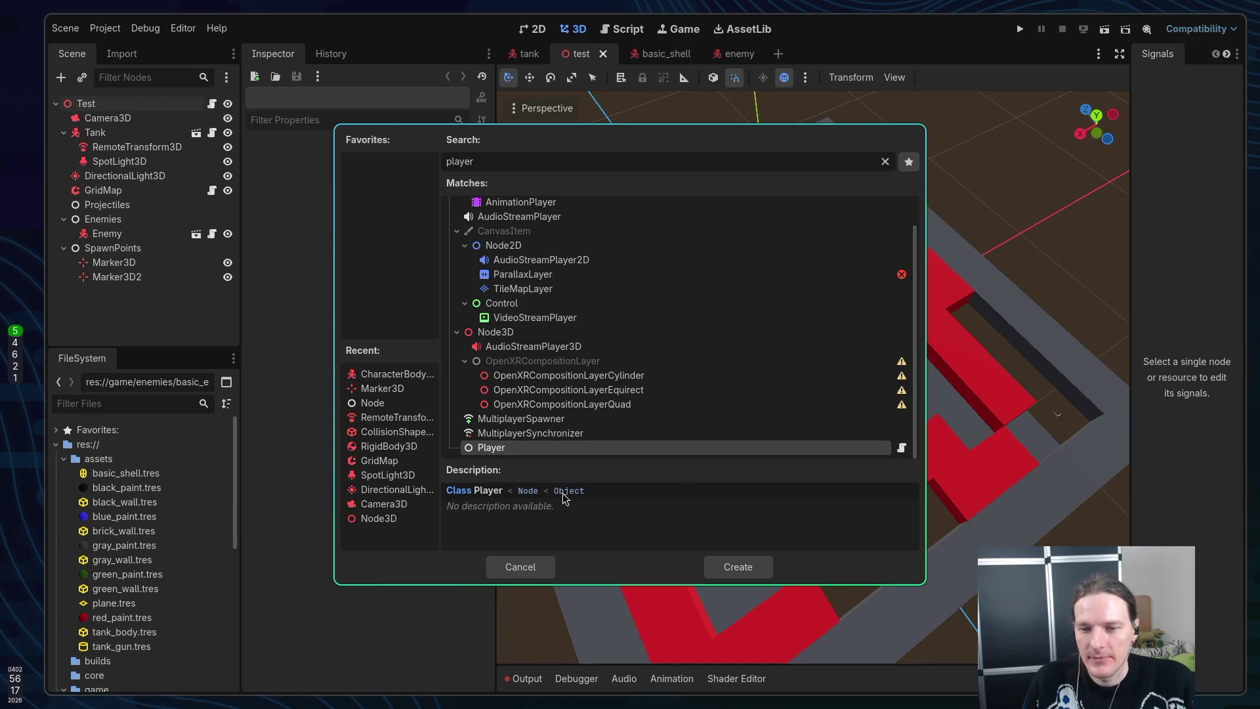
{"action": "left_click", "coordinate": [735, 568]}
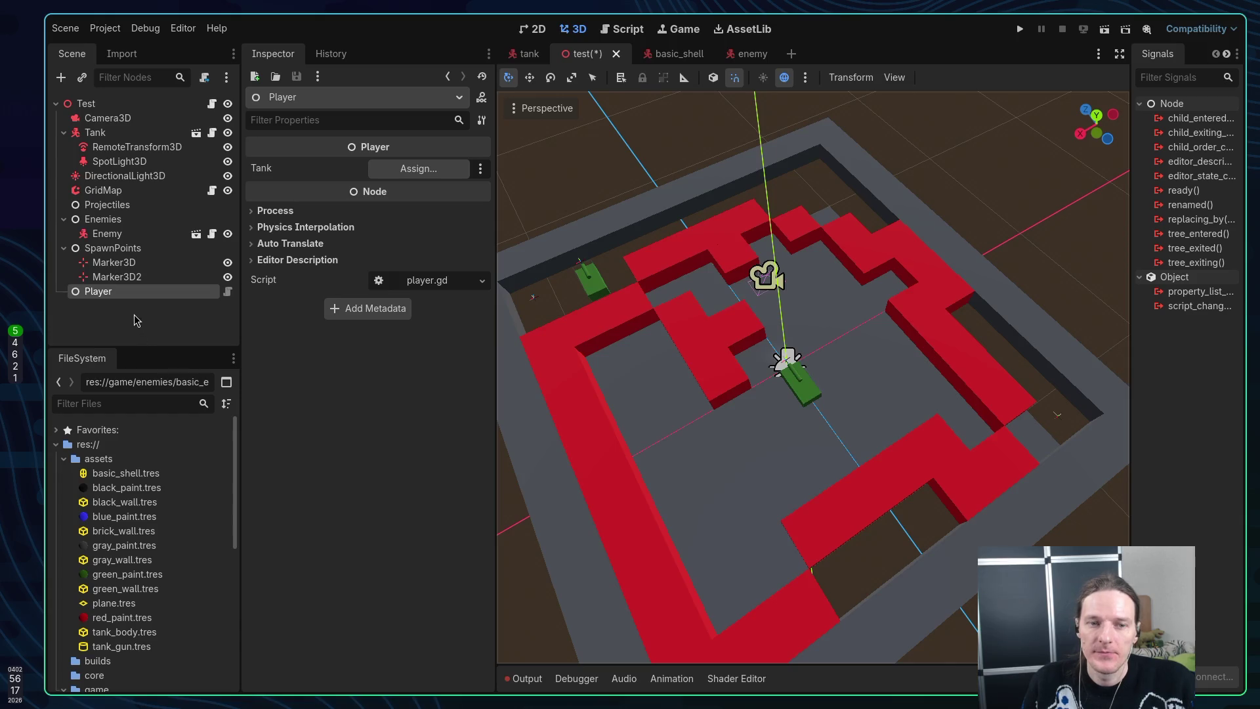
{"action": "left_click_drag", "start_coordinate": [119, 300], "coordinate": [105, 119]}
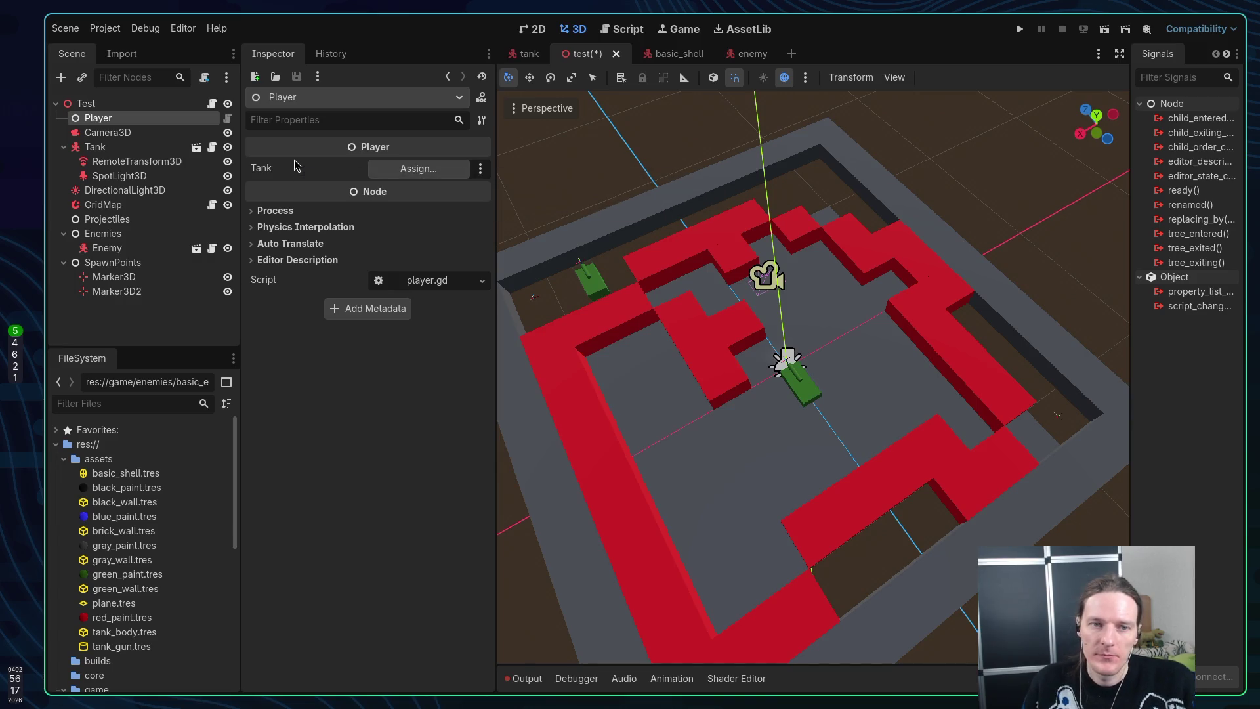
Assign the Tank node to Player's Tank property
{"action": "left_click", "coordinate": [415, 169]}
{"action": "left_click", "coordinate": [562, 204]}
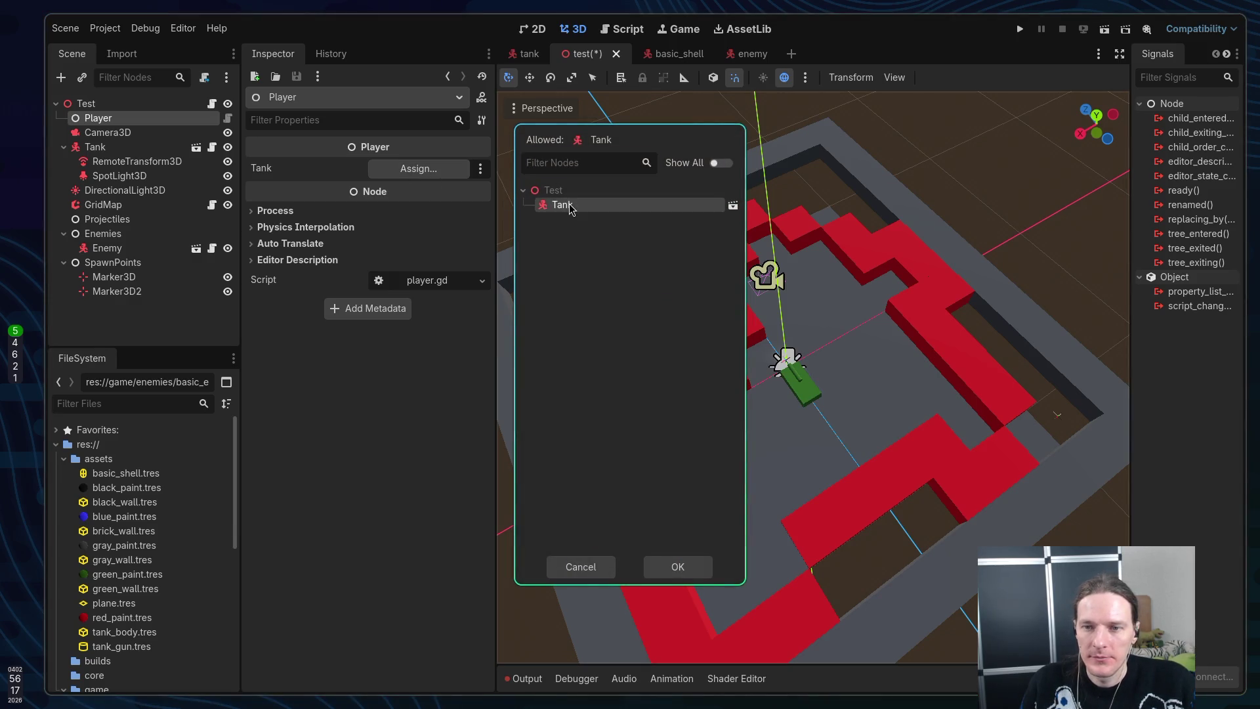
{"action": "left_click", "coordinate": [680, 569]}
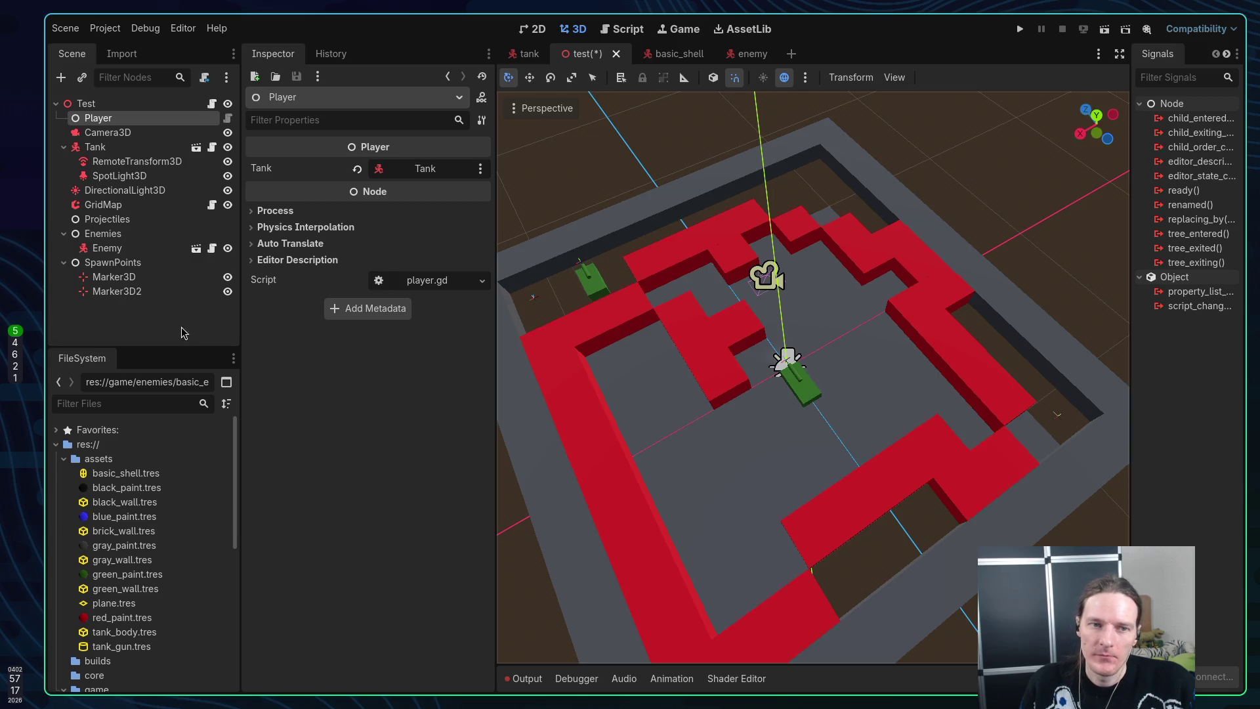
Nest Tank under Player, save the scene, and run it
{"action": "left_click_drag", "start_coordinate": [104, 150], "coordinate": [108, 120]}
{"action": "key", "text": "ctrl+s"}
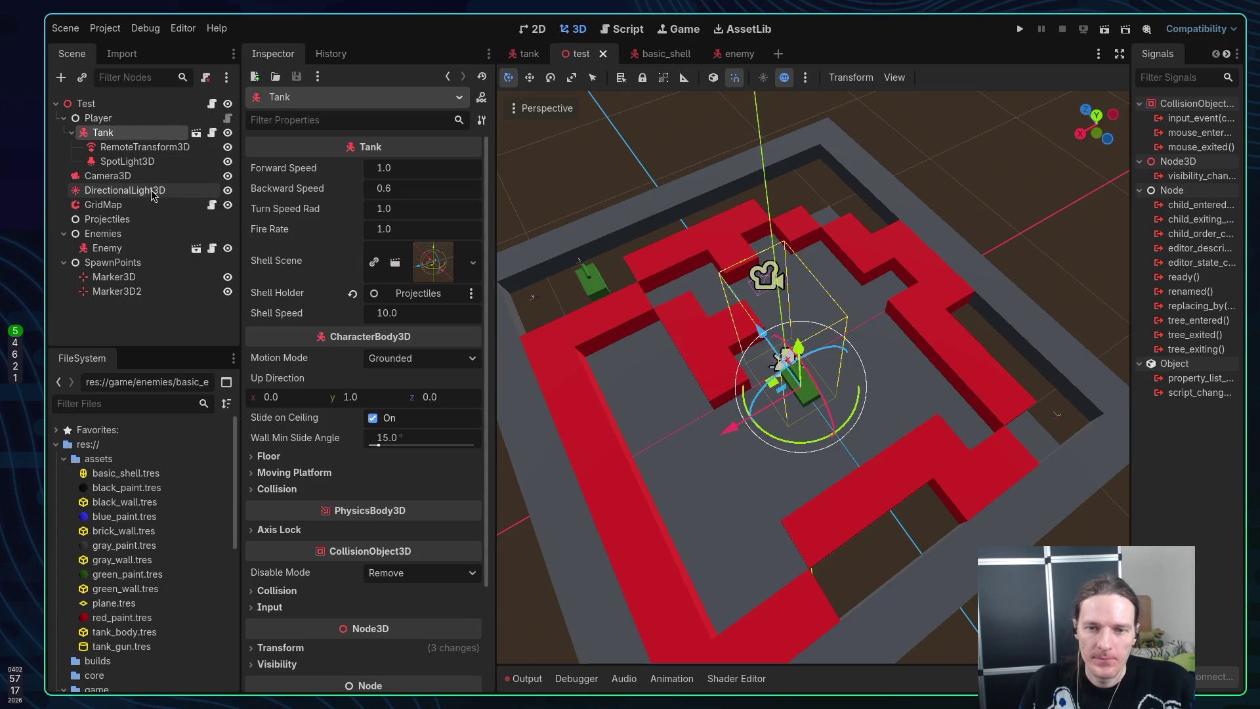
{"action": "left_click", "coordinate": [1020, 28]}
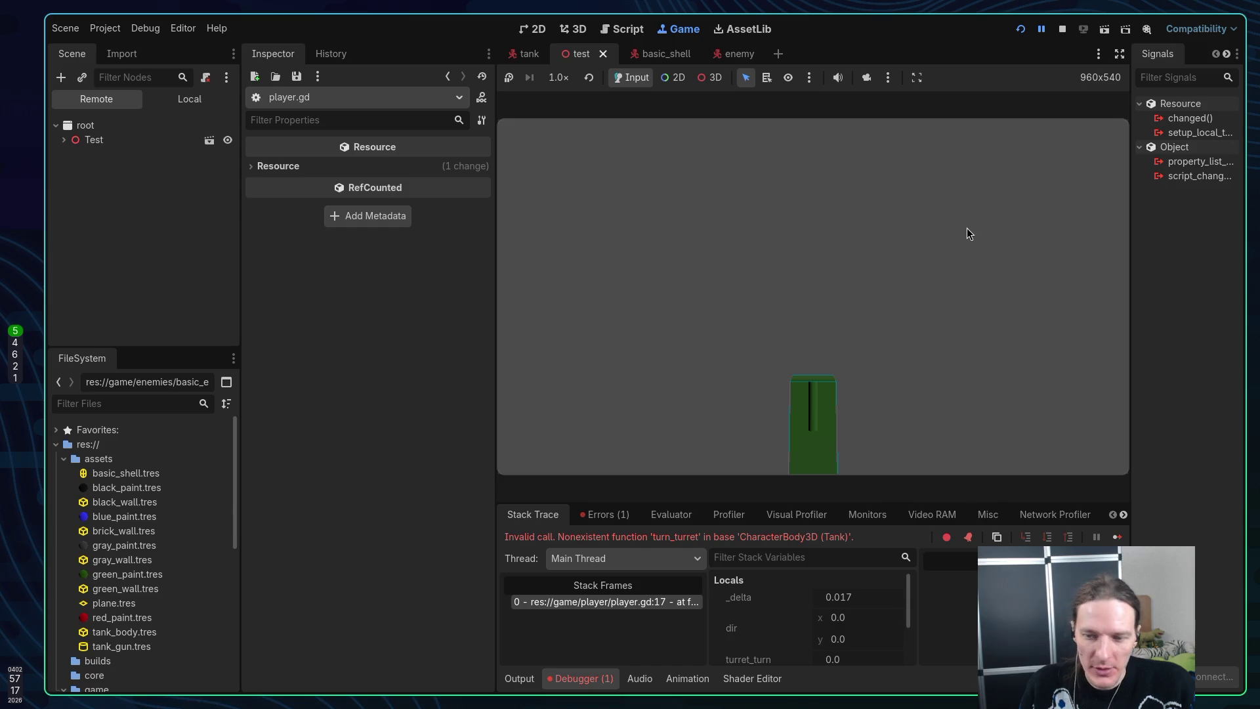
Stop the game and inspect the Player, Tank, Enemies and Enemy nodes
{"action": "left_click", "coordinate": [1063, 28]}
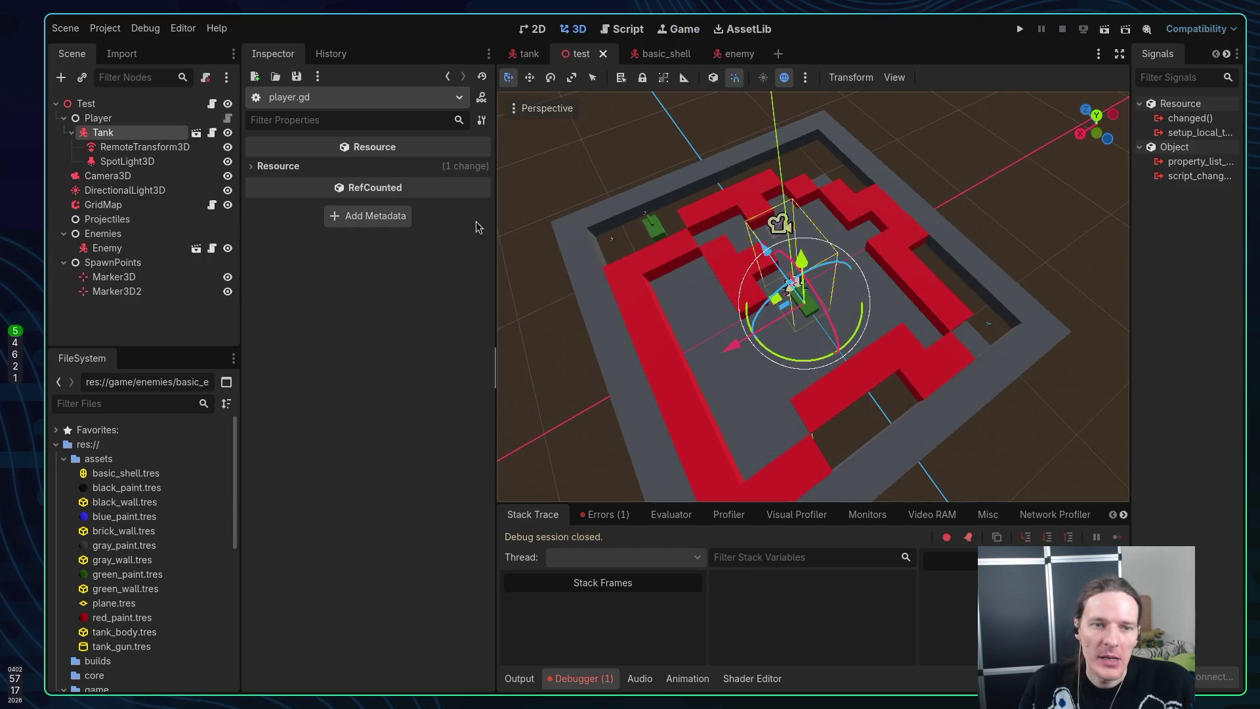
{"action": "left_click", "coordinate": [134, 121]}
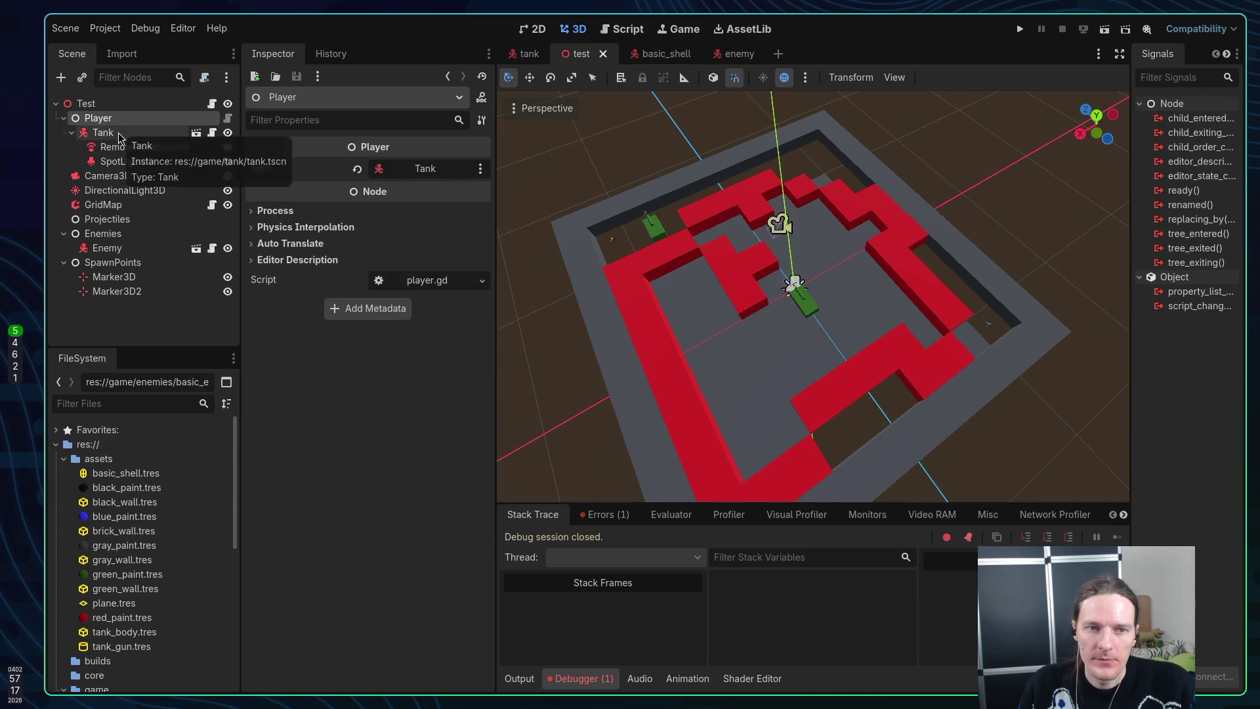
{"action": "left_click", "coordinate": [135, 133]}
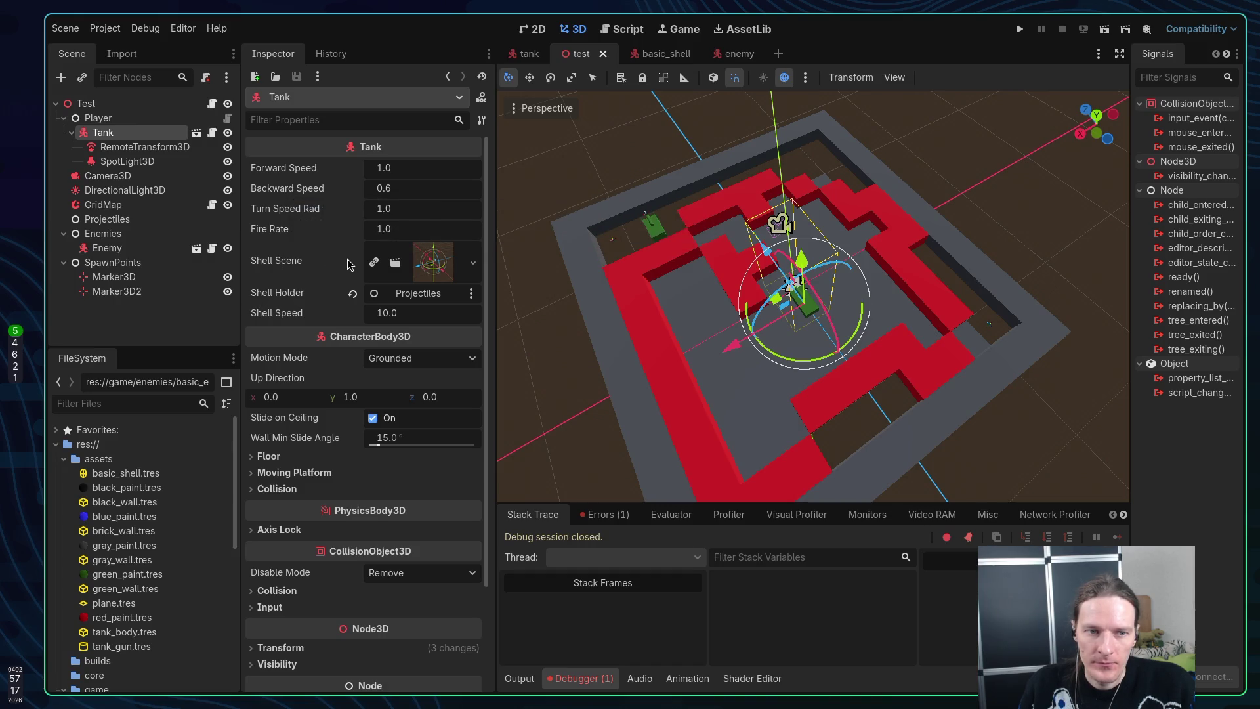
{"action": "left_click", "coordinate": [107, 236]}
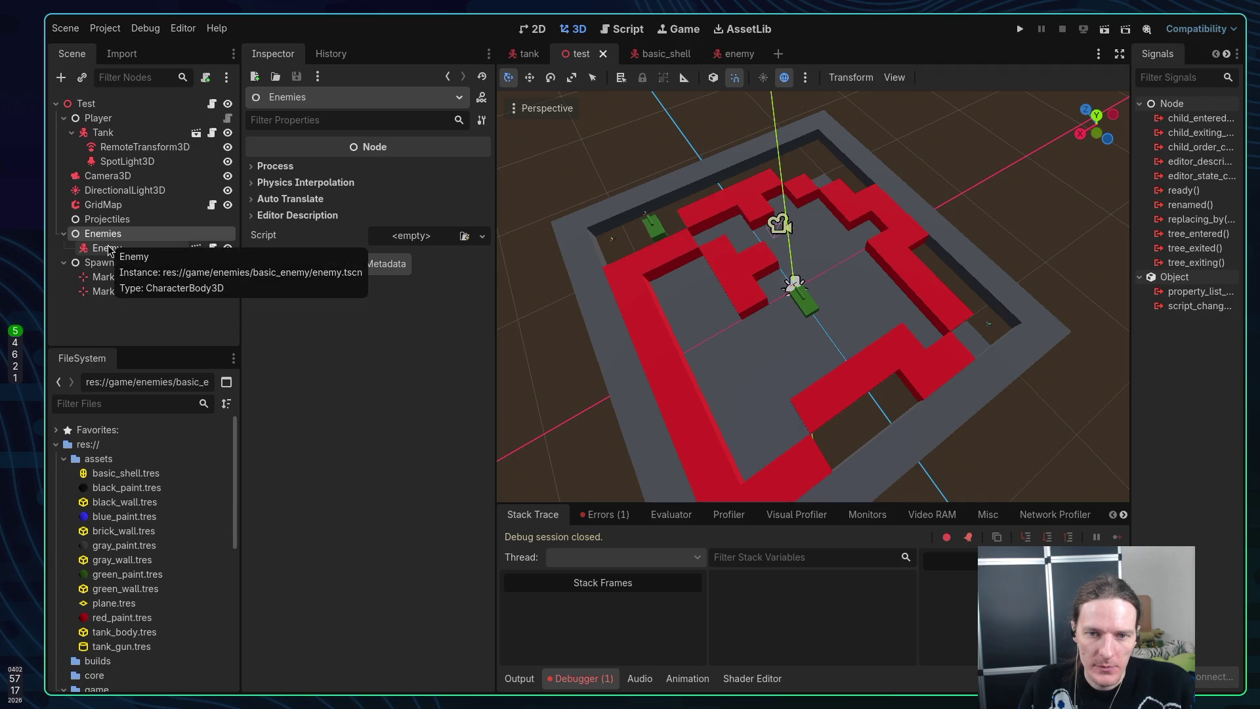
{"action": "left_click", "coordinate": [106, 252]}
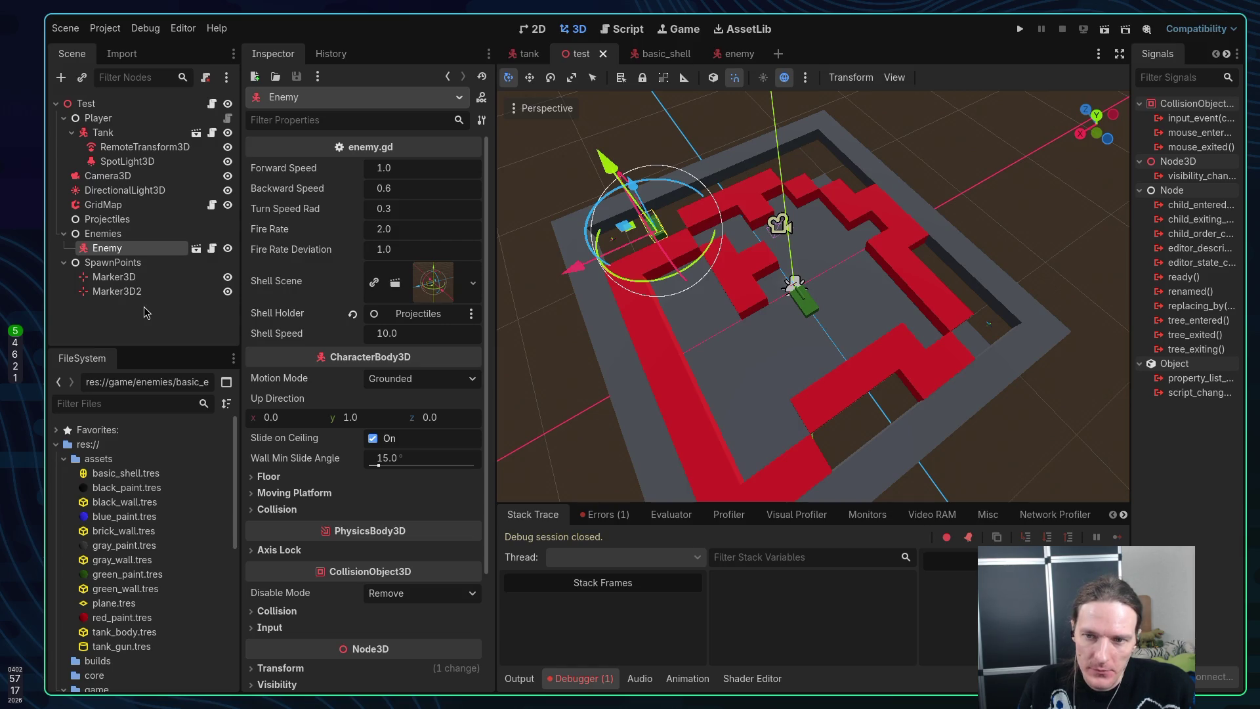
Save the test scene and open the debugger's Errors list
{"action": "key", "text": "ctrl+s"}
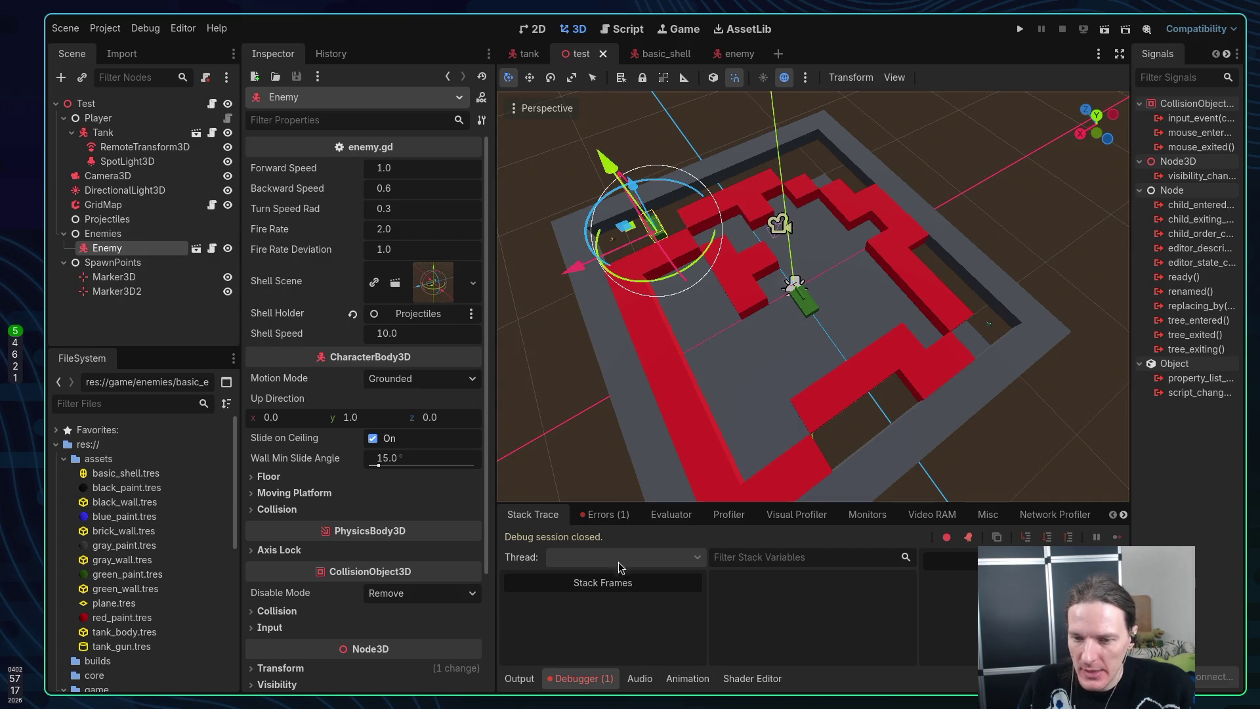
{"action": "left_click", "coordinate": [613, 516]}
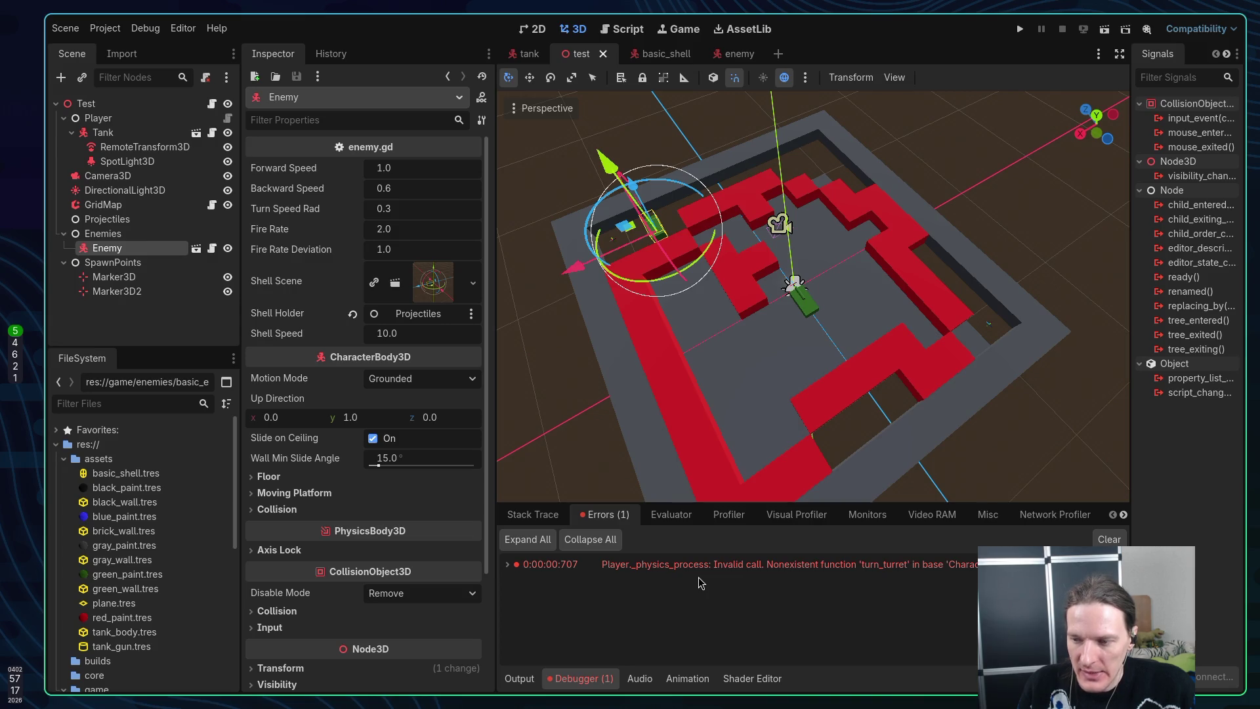
{"action": "mouse_move", "coordinate": [700, 562]}
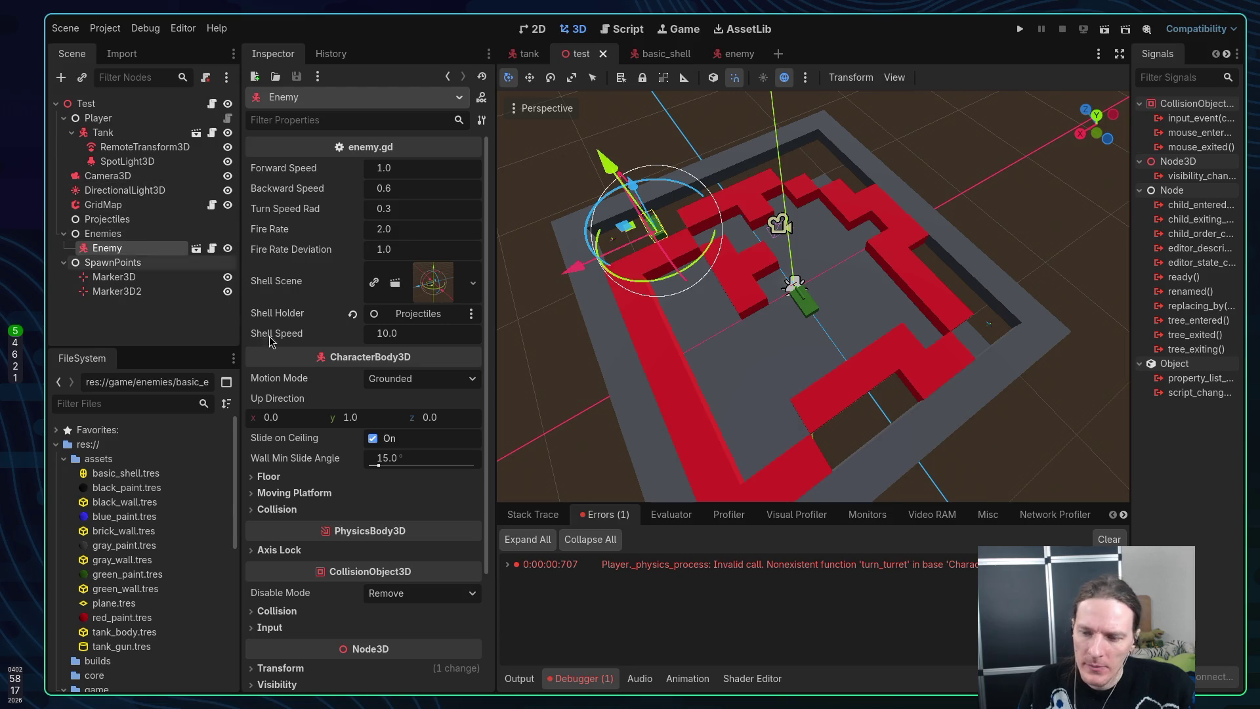
In player.gd line 17, replace turn_turret with update_turret_rotation_value
{"action": "key", "text": "super+1"}
{"action": "key", "text": "j"}
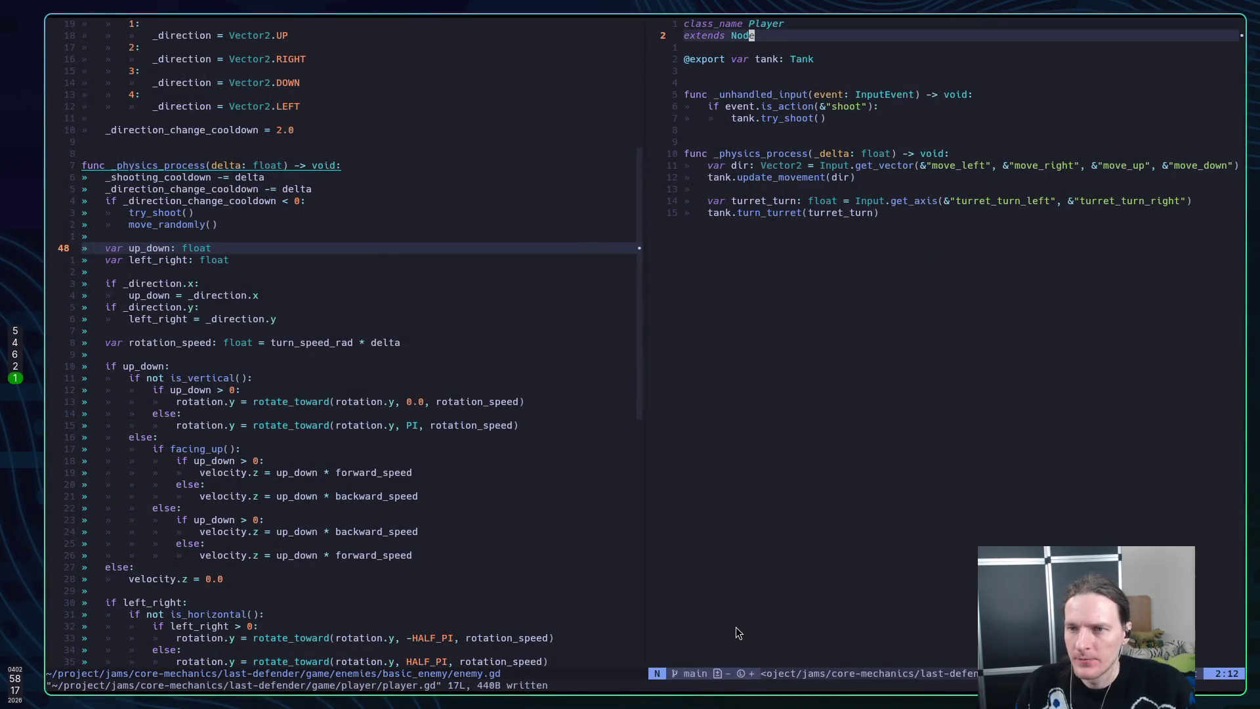
{"action": "key", "text": "j"}
{"action": "key", "text": "j"}
{"action": "key", "text": "j"}
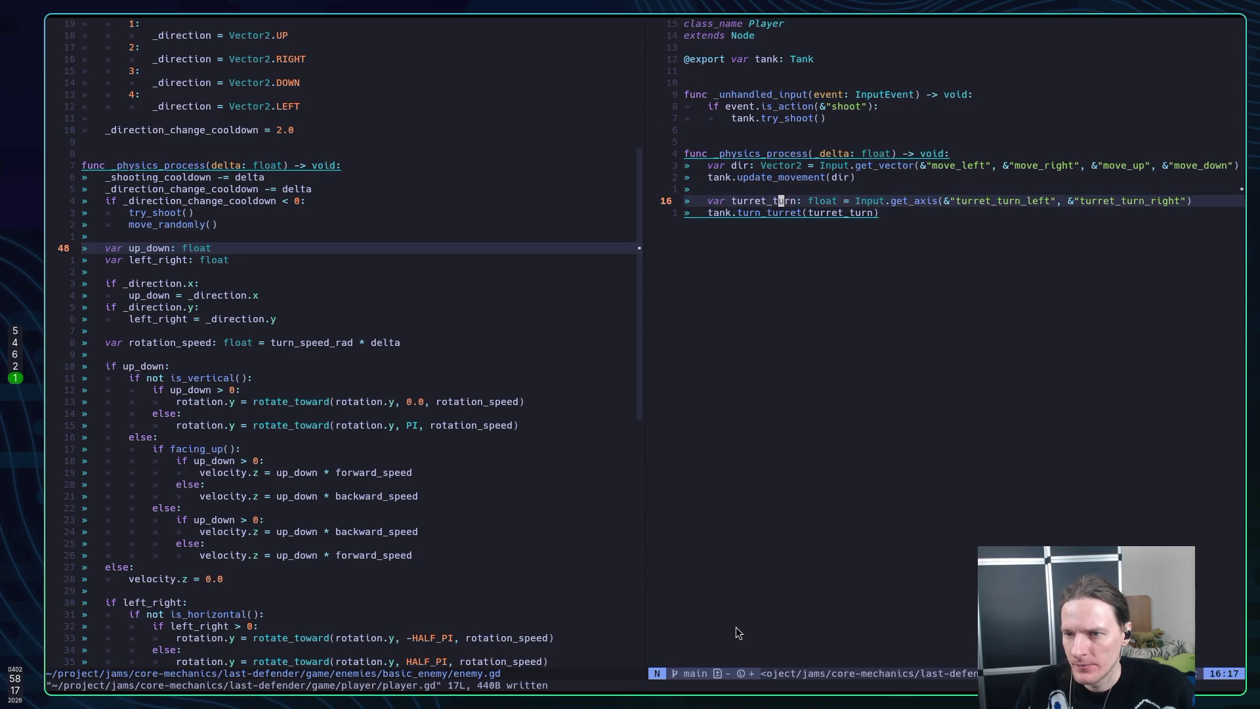
{"action": "key", "text": "h"}
{"action": "key", "text": "h"}
{"action": "key", "text": "b"}
{"action": "key", "text": "c"}
{"action": "key", "text": "i"}
{"action": "key", "text": "w"}
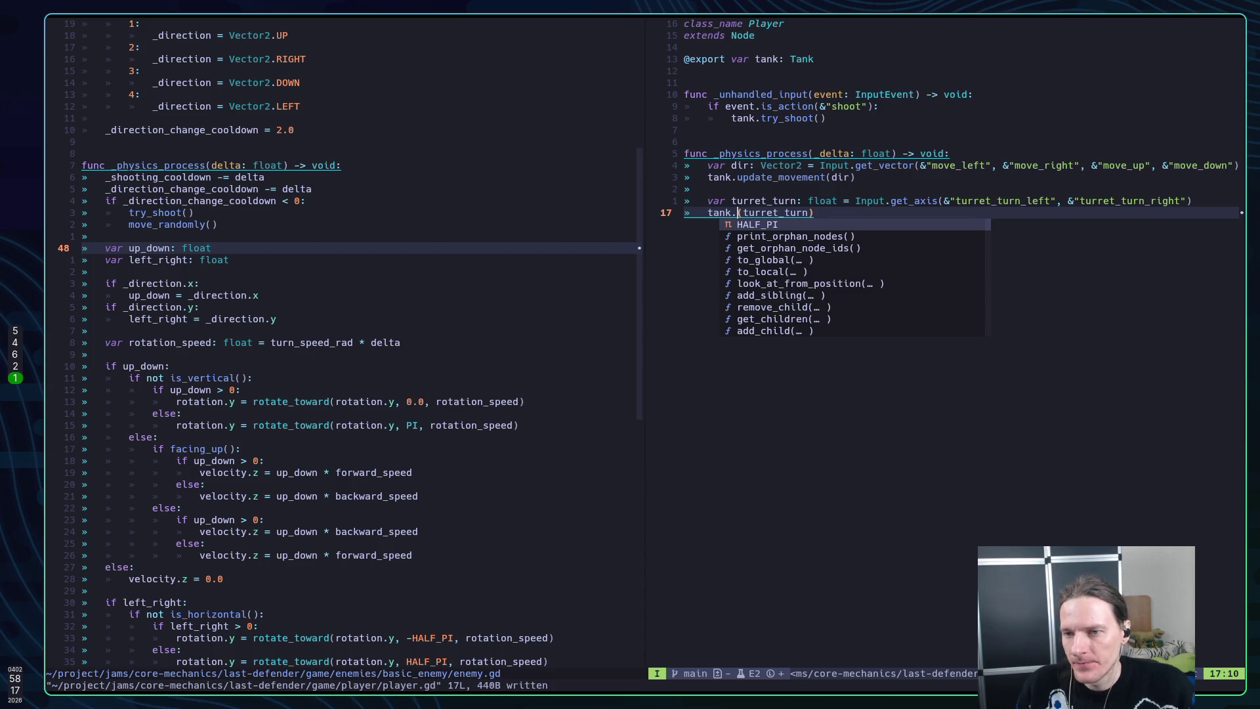
{"action": "type", "text": "tu"}
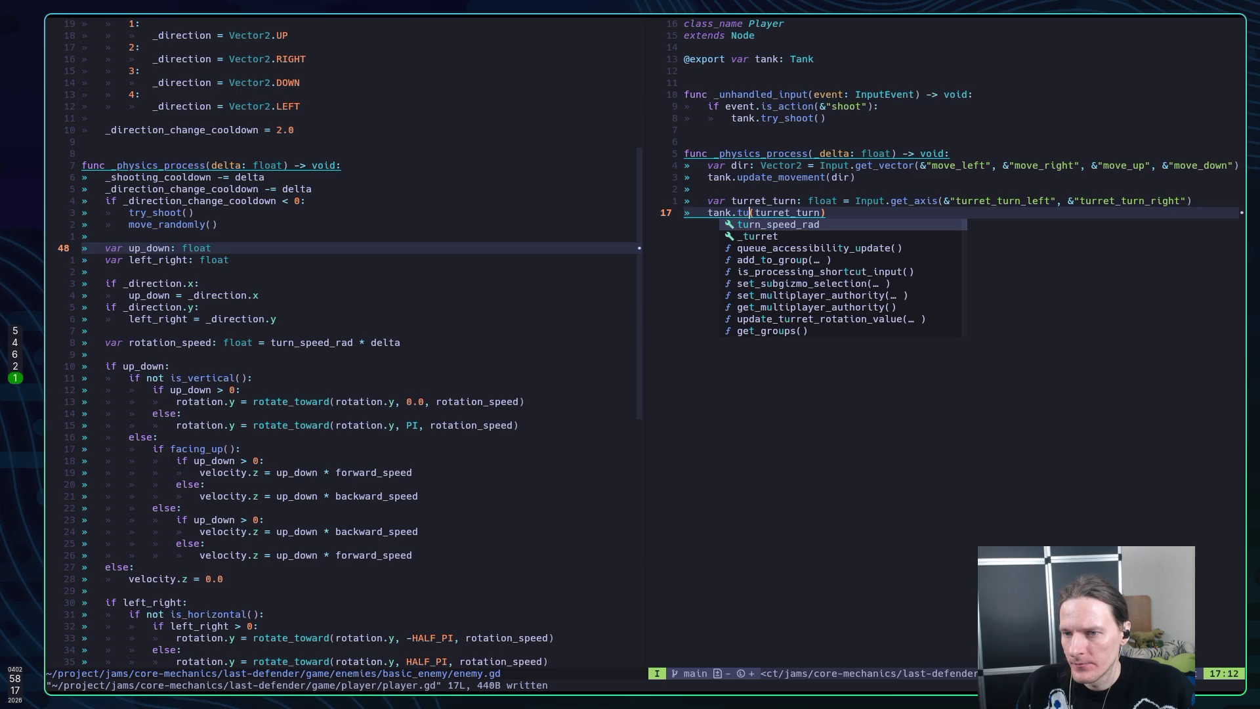
{"action": "type", "text": "rre"}
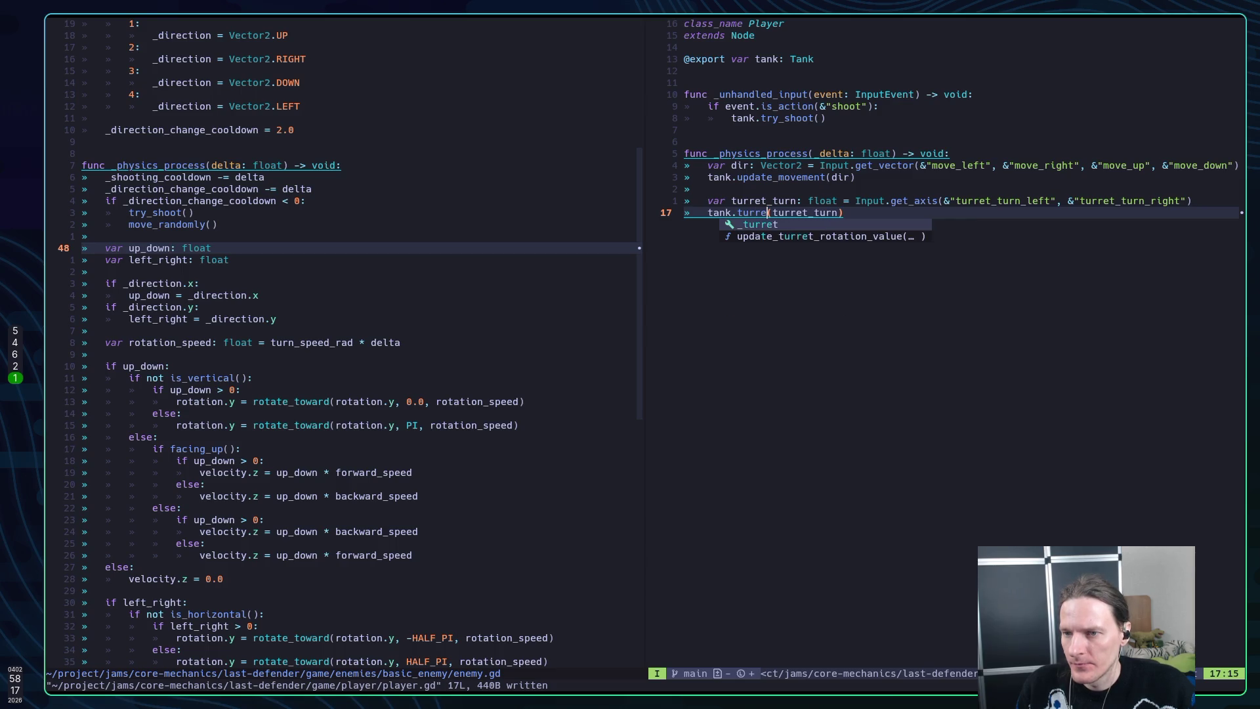
{"action": "key", "text": "Tab"}
{"action": "key", "text": "Tab"}
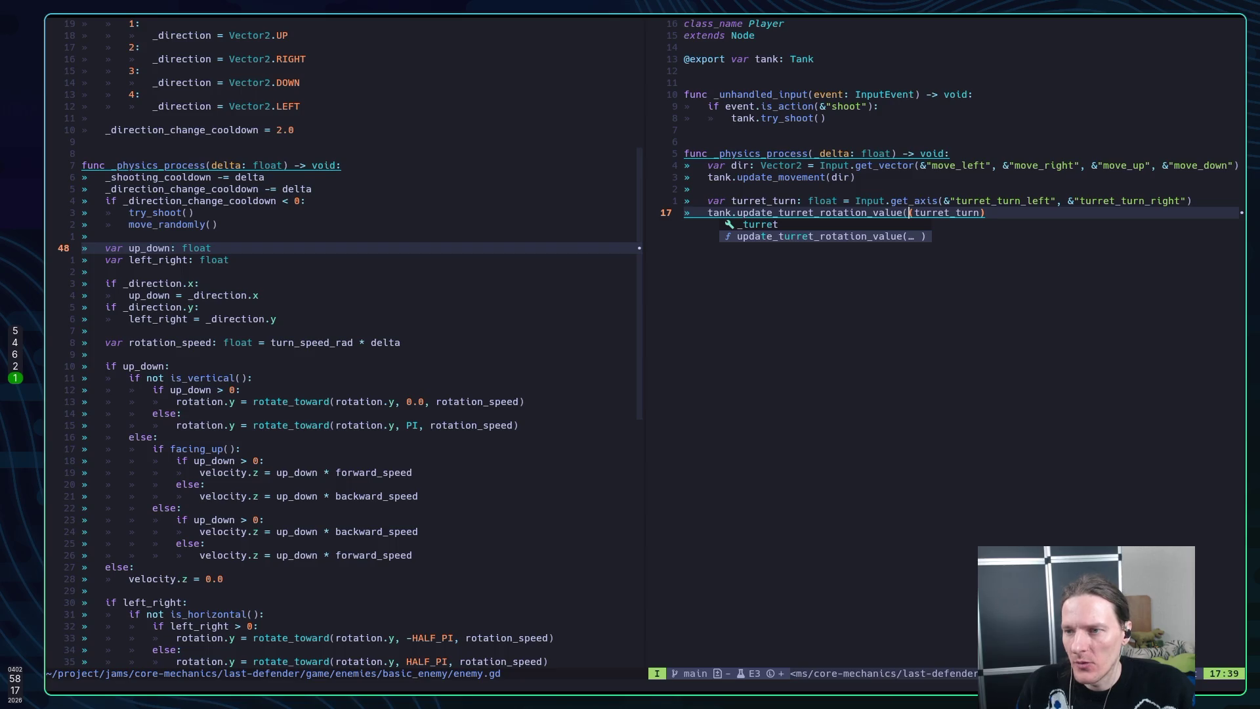
{"action": "key", "text": "Escape"}
{"action": "key", "text": "Escape"}
Save player.gd and switch to the Godot editor
{"action": "type", "text": ":w"}
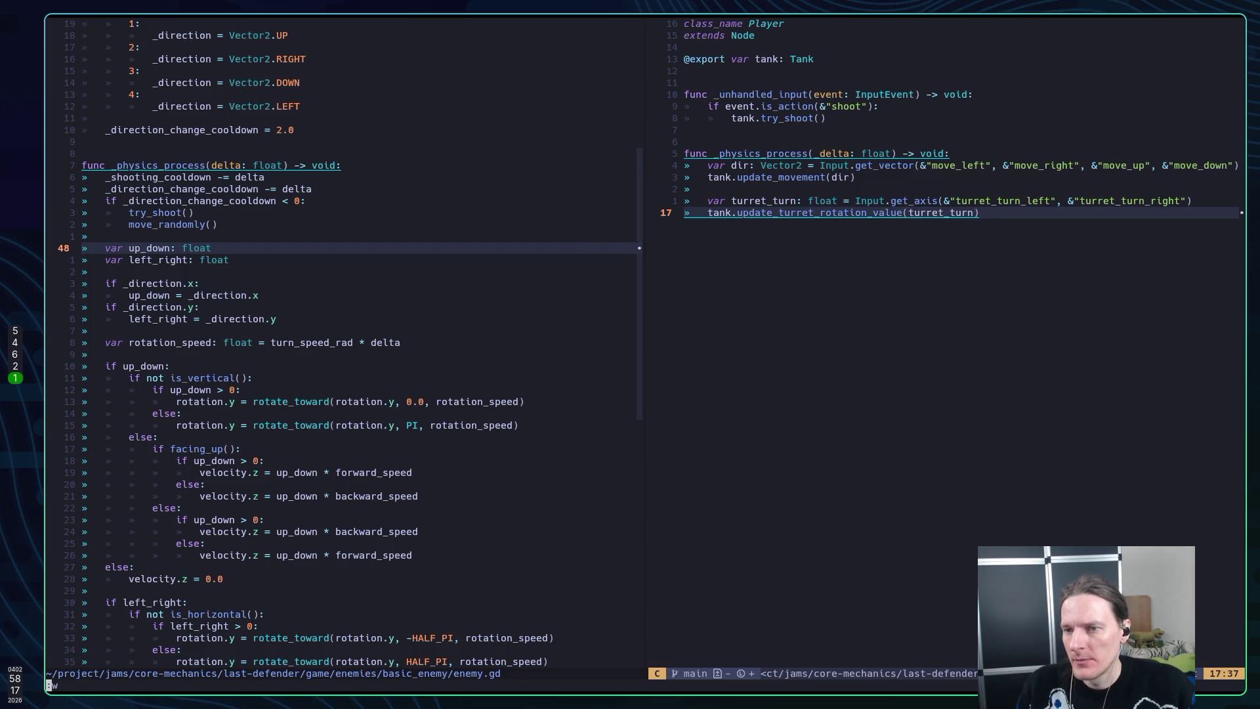
{"action": "key", "text": "Return"}
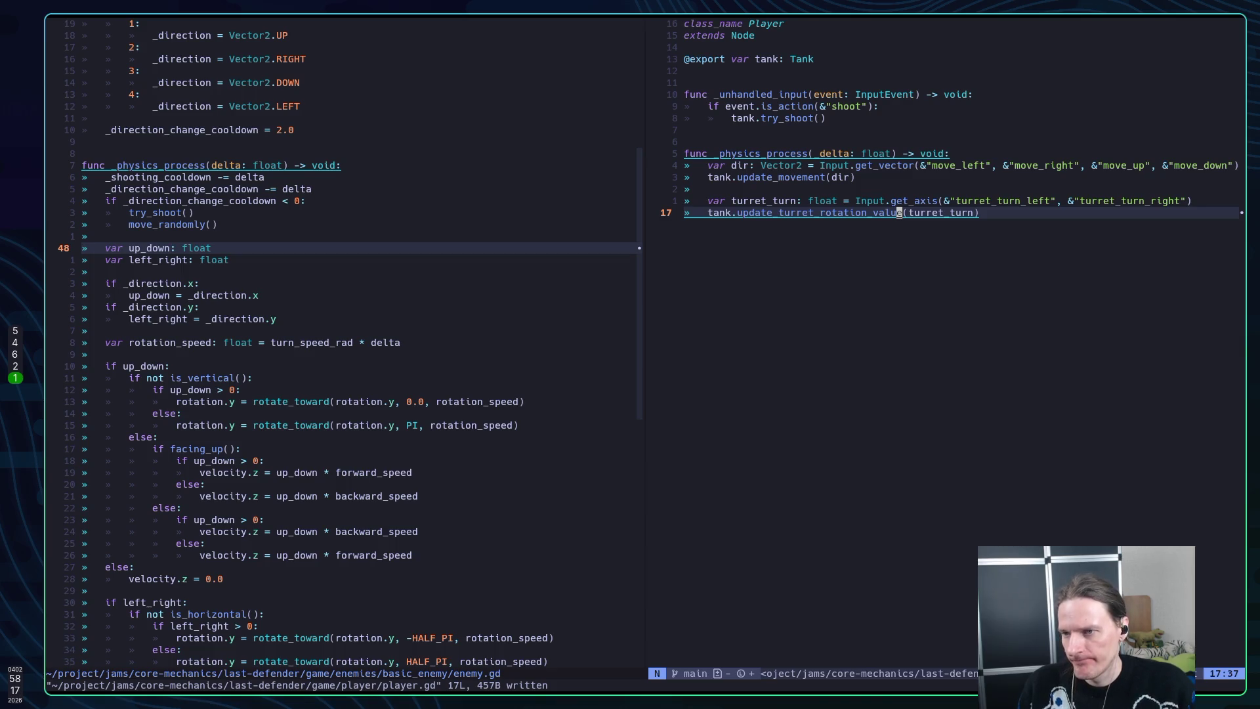
{"action": "key", "text": "super+5"}
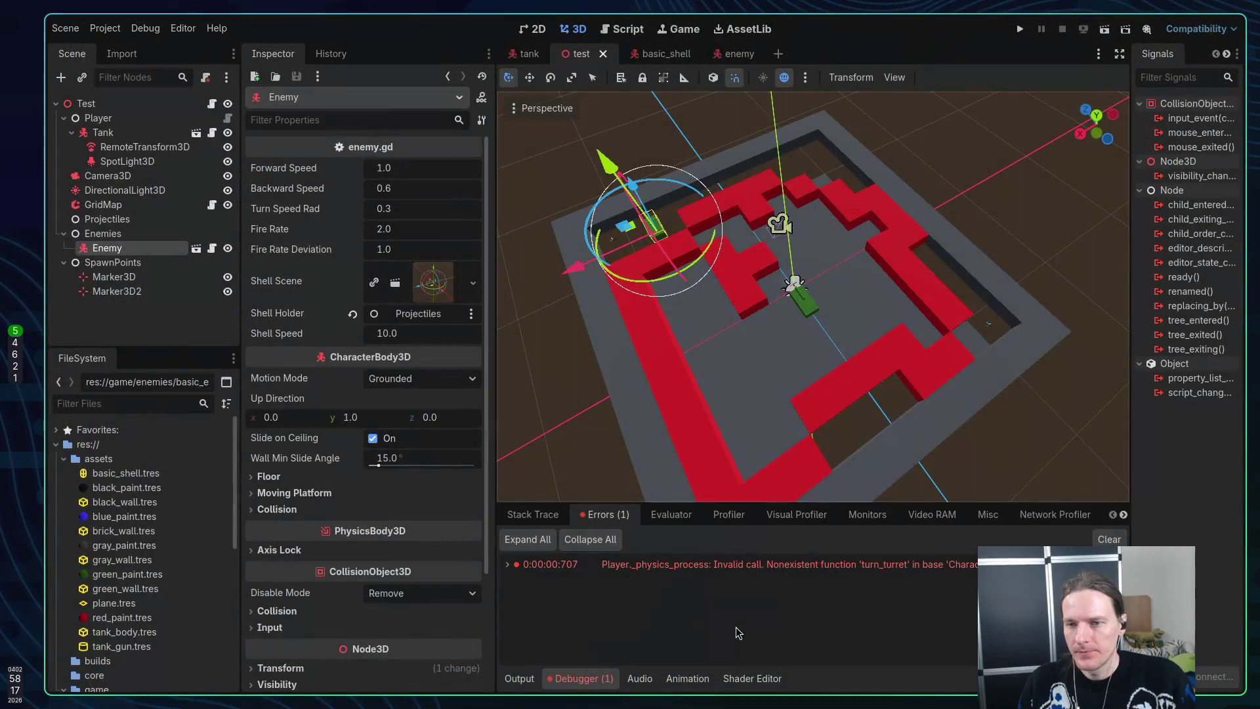
Rerun the game, note the missing update_turret_power error, stop it, and return to Neovim
{"action": "key", "text": "F5"}
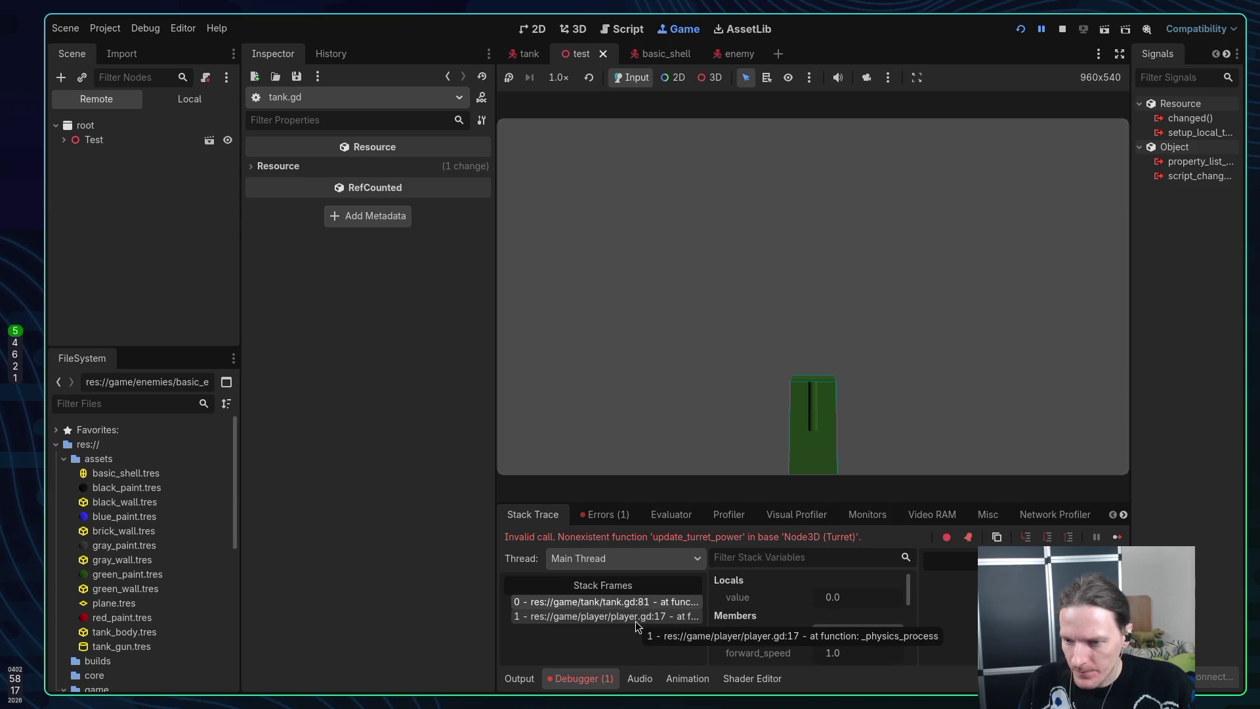
{"action": "left_click", "coordinate": [1062, 29]}
{"action": "key", "text": "w"}
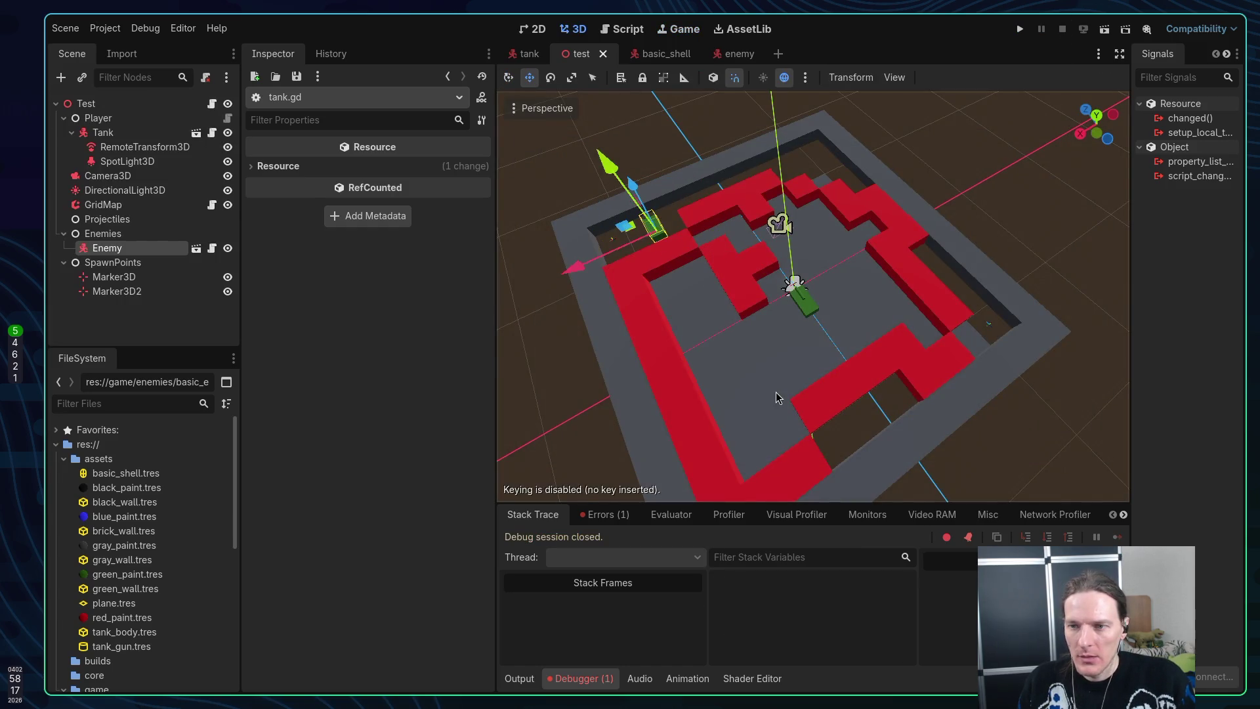
{"action": "key", "text": "q"}
{"action": "key", "text": "super+1"}
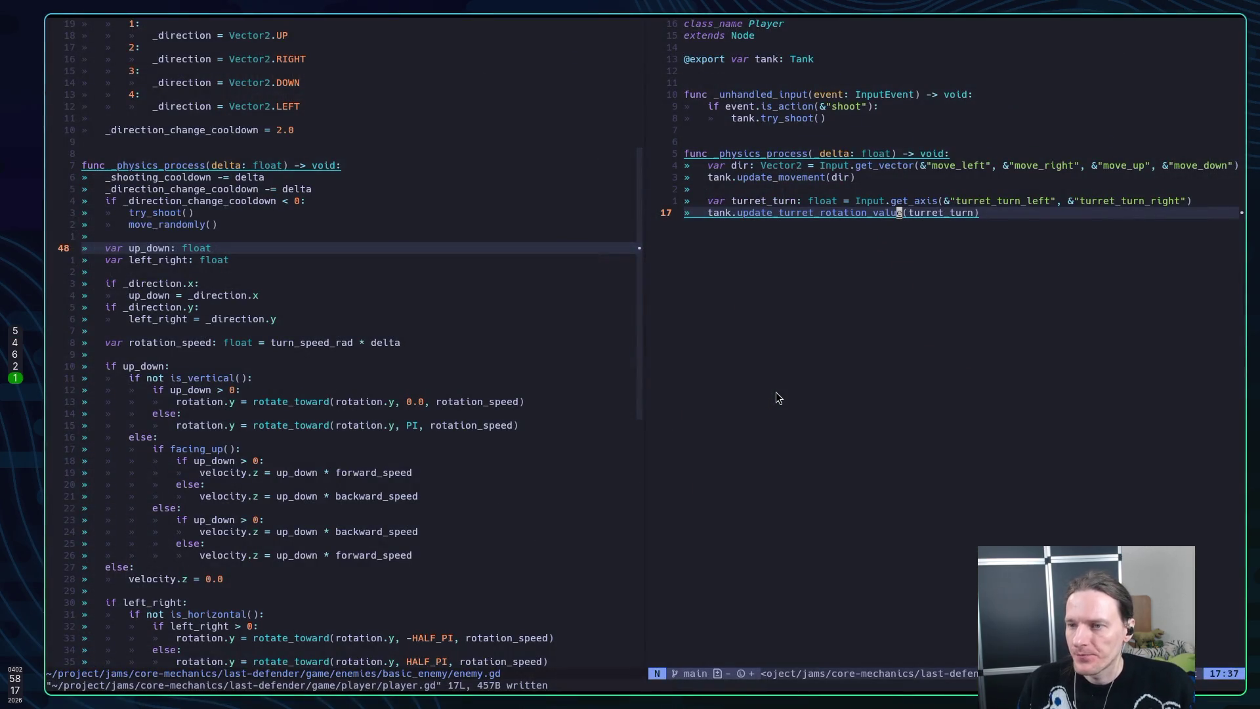
Jump to turret.gd, delete its commented-out turret_turn line, and save
{"action": "left_click", "coordinate": [787, 243]}
{"action": "type", "text": "gd"}
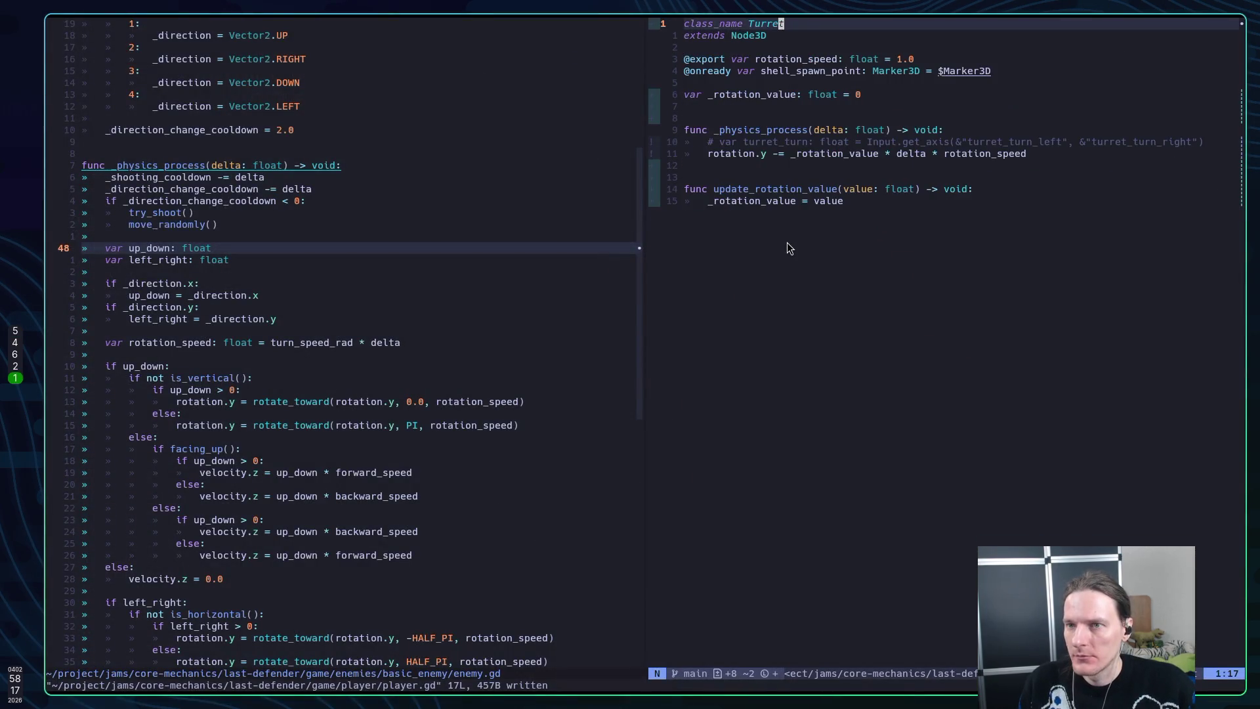
{"action": "type", "text": ":w"}
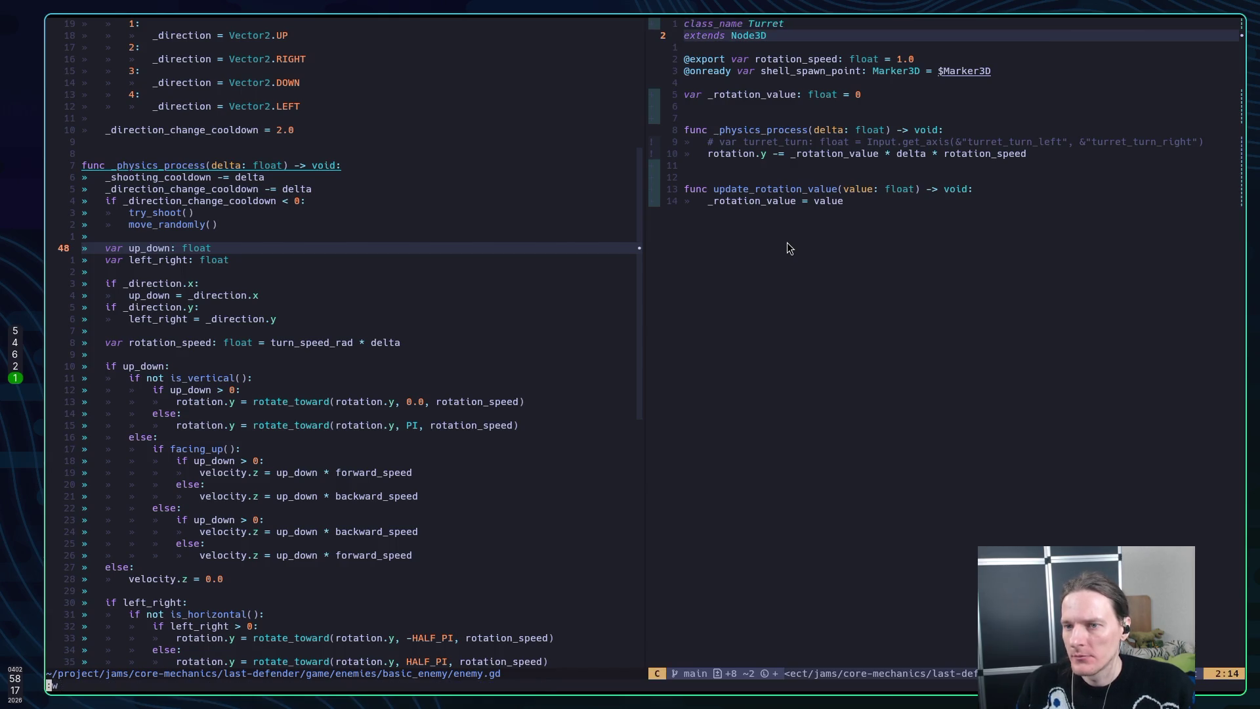
{"action": "key", "text": "Return"}
{"action": "key", "text": "j"}
{"action": "key", "text": "j"}
{"action": "key", "text": "j"}
{"action": "key", "text": "j"}
{"action": "key", "text": "j"}
{"action": "key", "text": "j"}
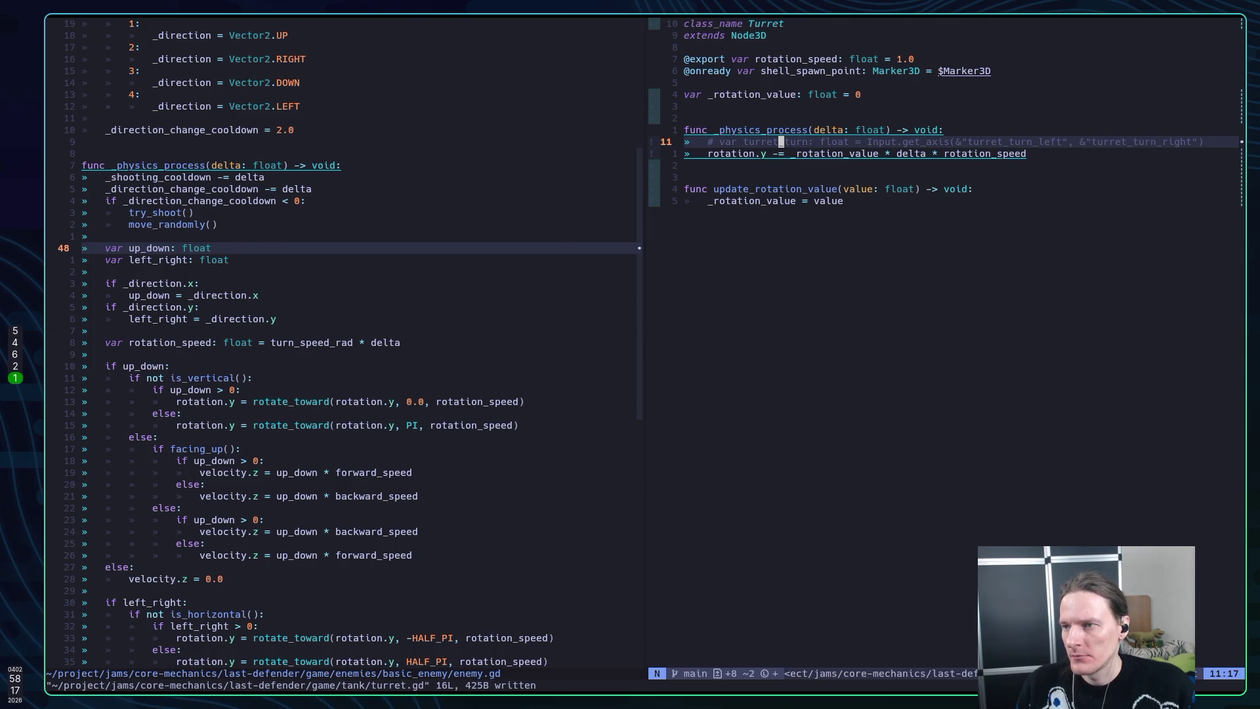
{"action": "key", "text": "d"}
{"action": "key", "text": "d"}
{"action": "type", "text": ":w"}
{"action": "key", "text": "Return"}
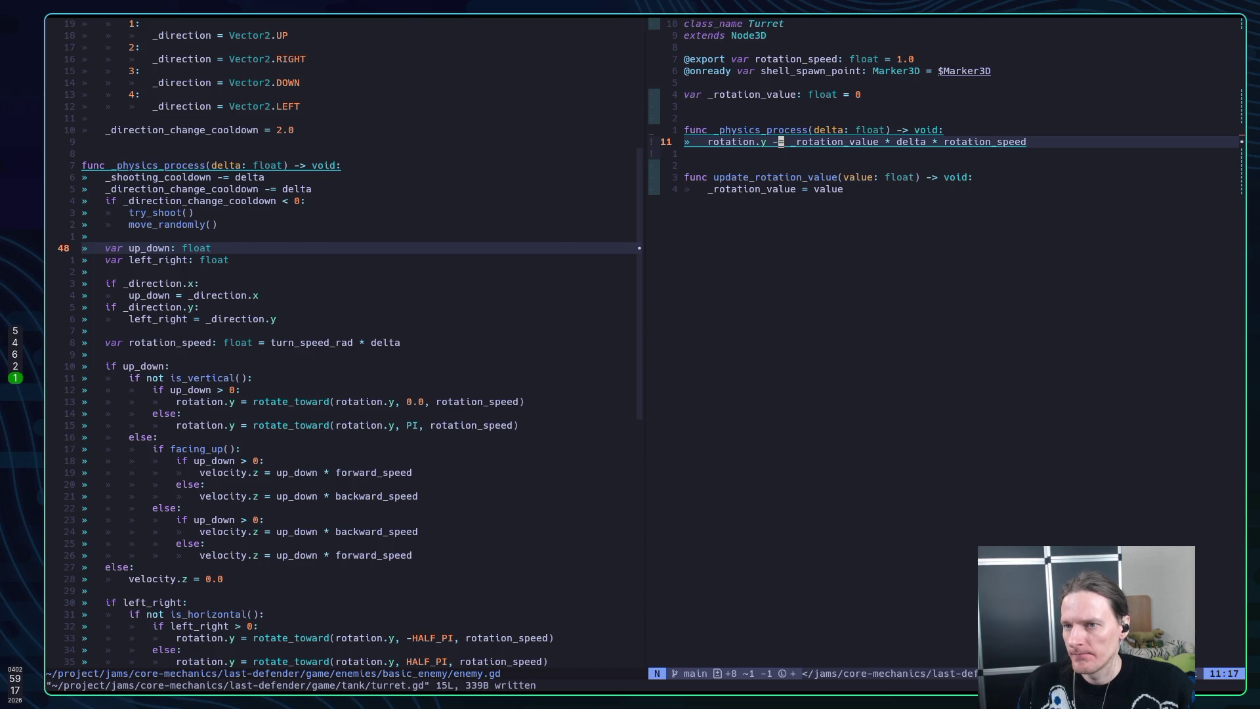
Compare player.gd with turret.gd, then switch to the Godot editor
{"action": "key", "text": "ctrl+o"}
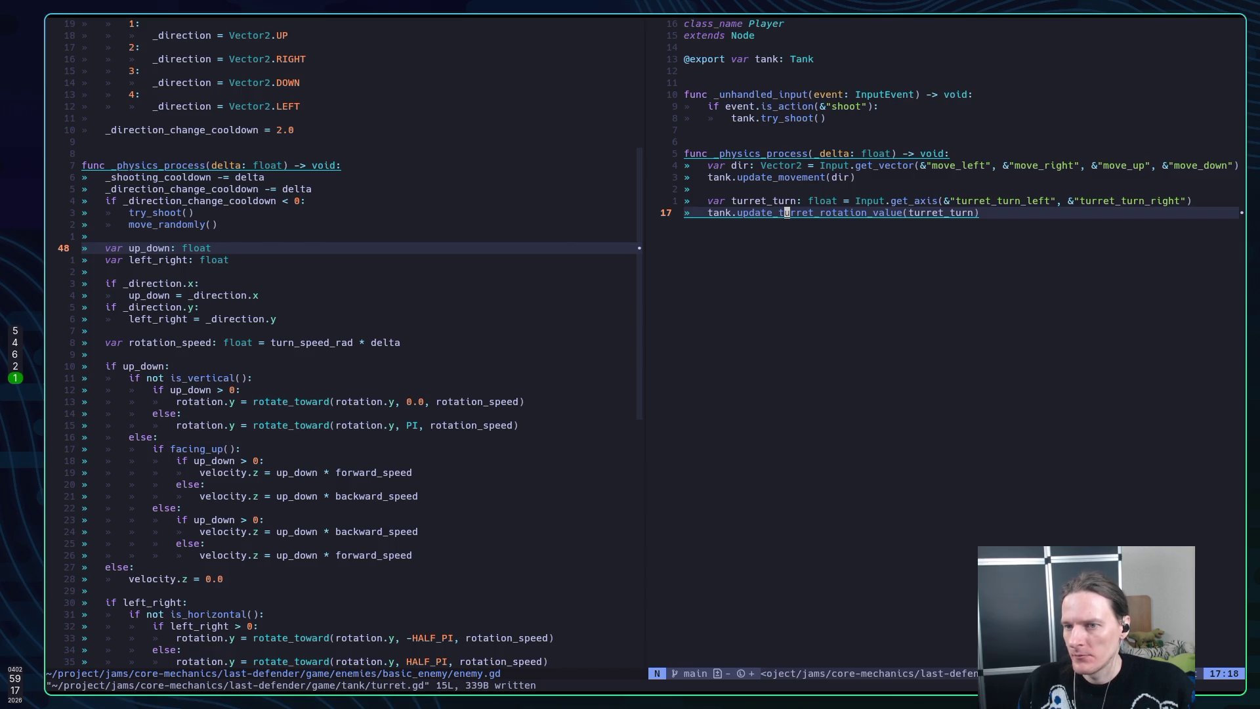
{"action": "key", "text": "ctrl+i"}
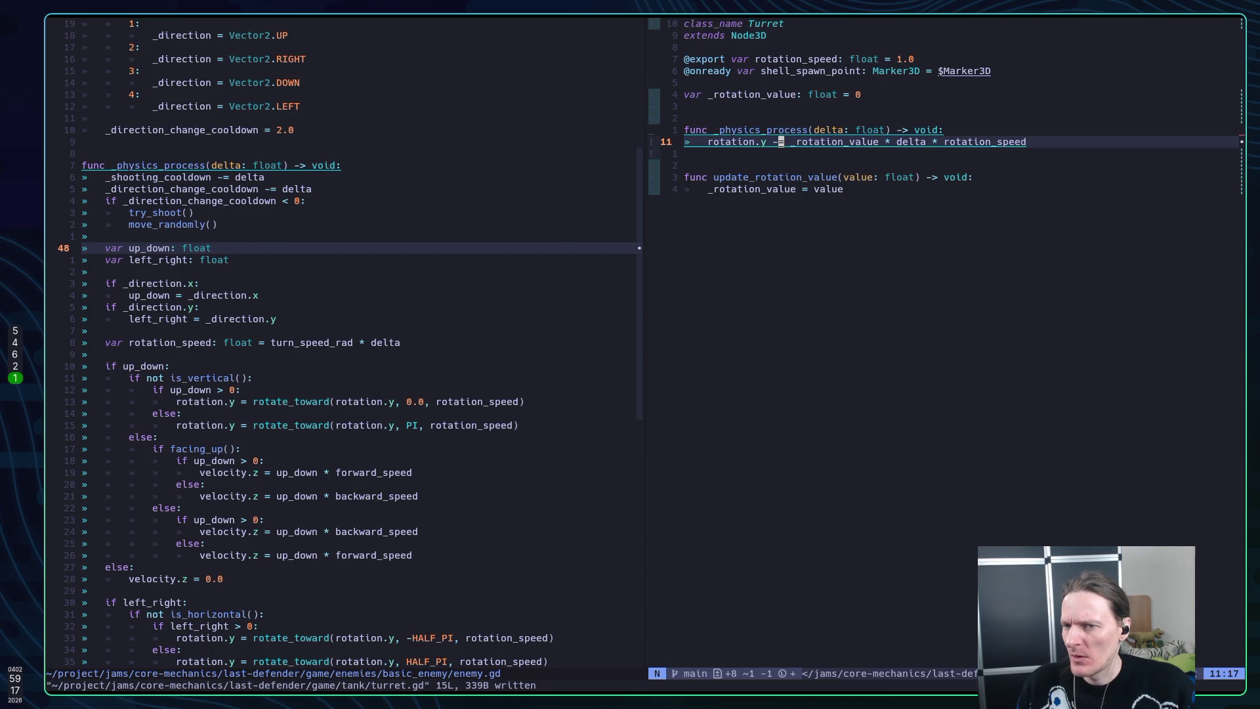
{"action": "key", "text": "j"}
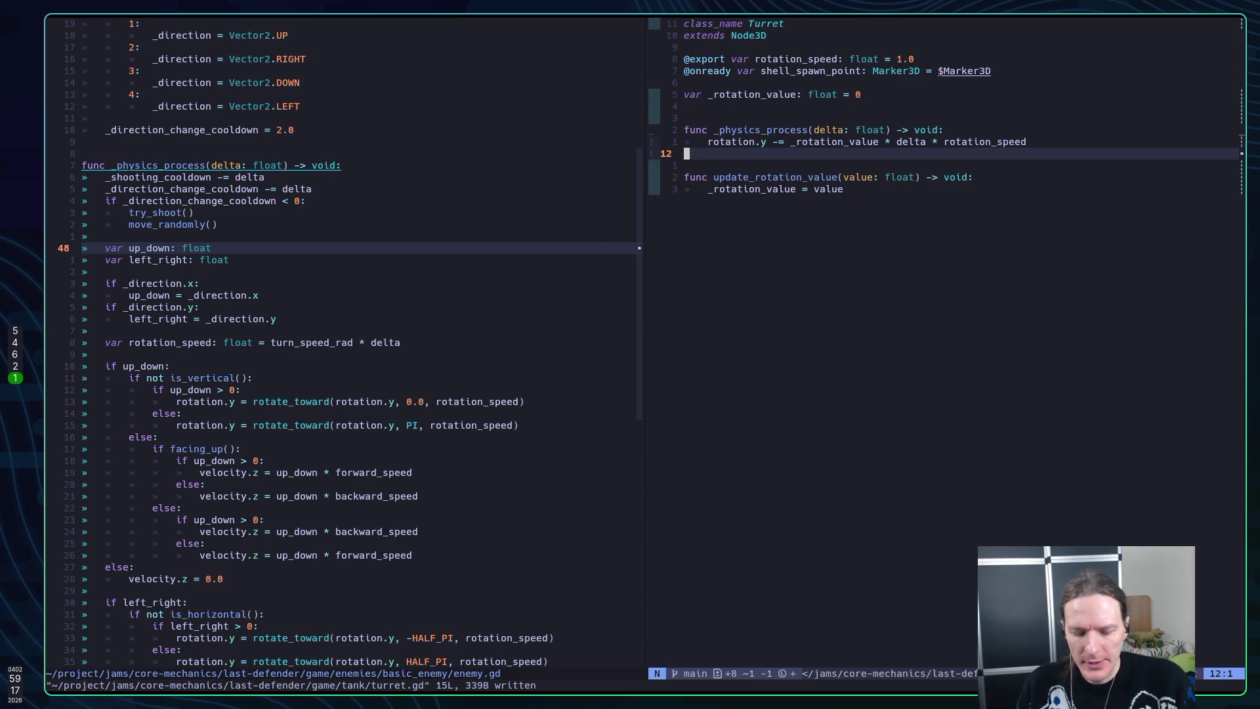
{"action": "key", "text": "super+5"}
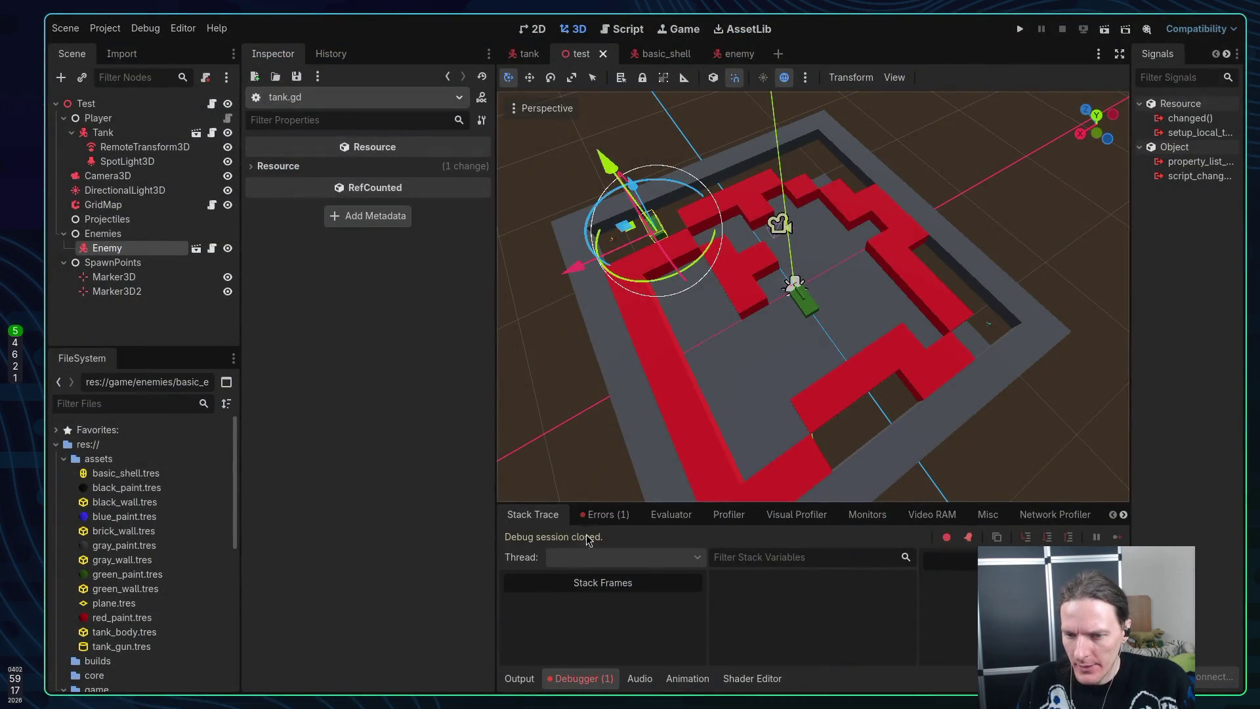
Read the invalid-call error in Tank.update_turret_rotation_value, then return to Neovim's buffer list
{"action": "left_click", "coordinate": [593, 517]}
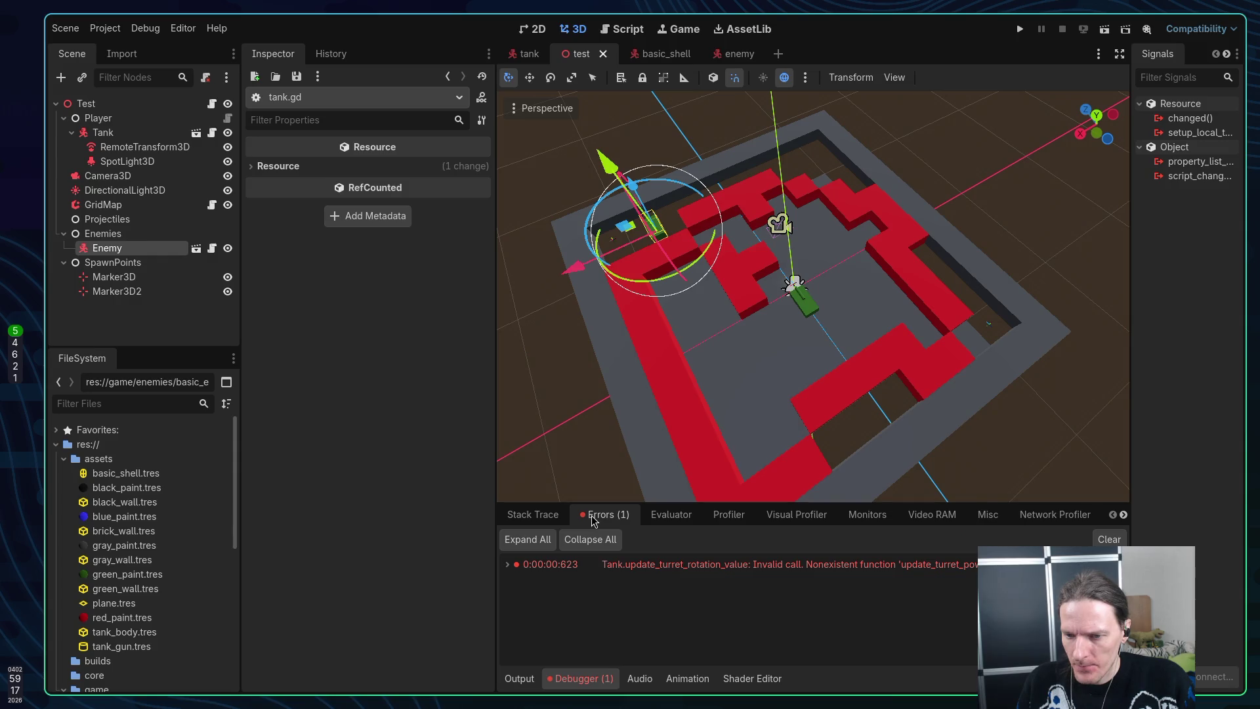
{"action": "key", "text": "super+1"}
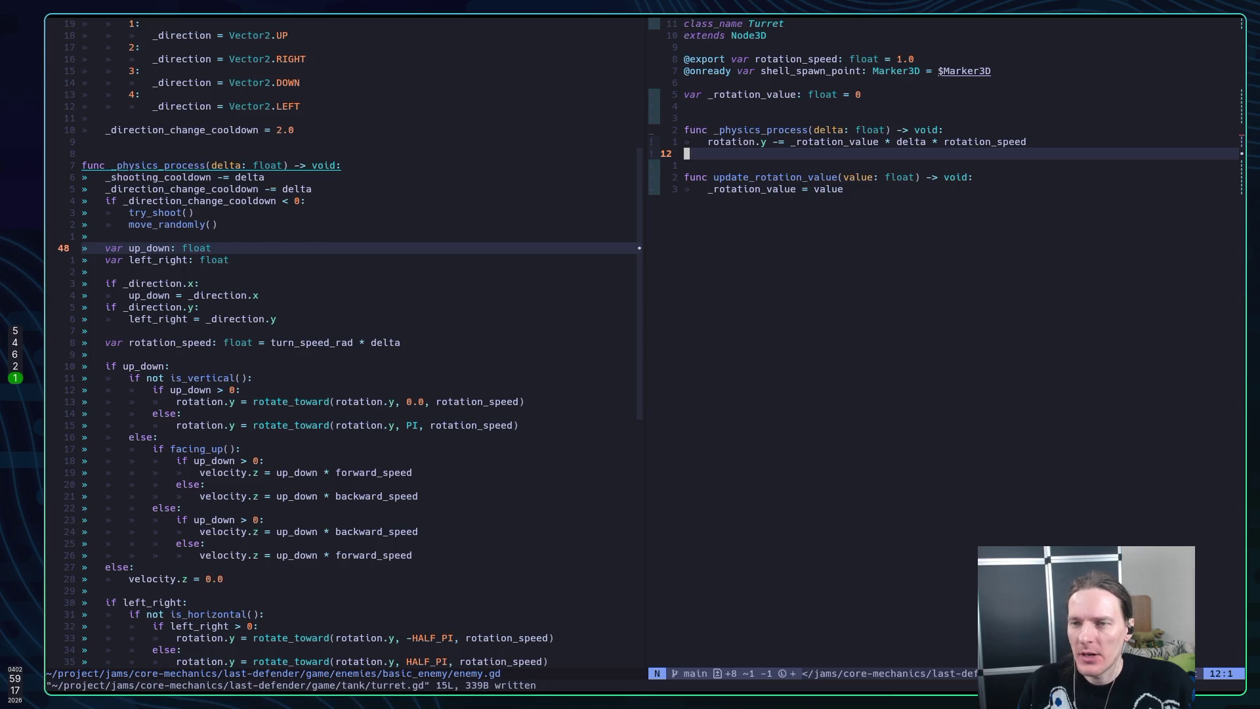
{"action": "key", "text": "space"}
{"action": "key", "text": "space"}
Open tank.gd and begin renaming the _turret call inside update_turret_rotation_value
{"action": "type", "text": "tan"}
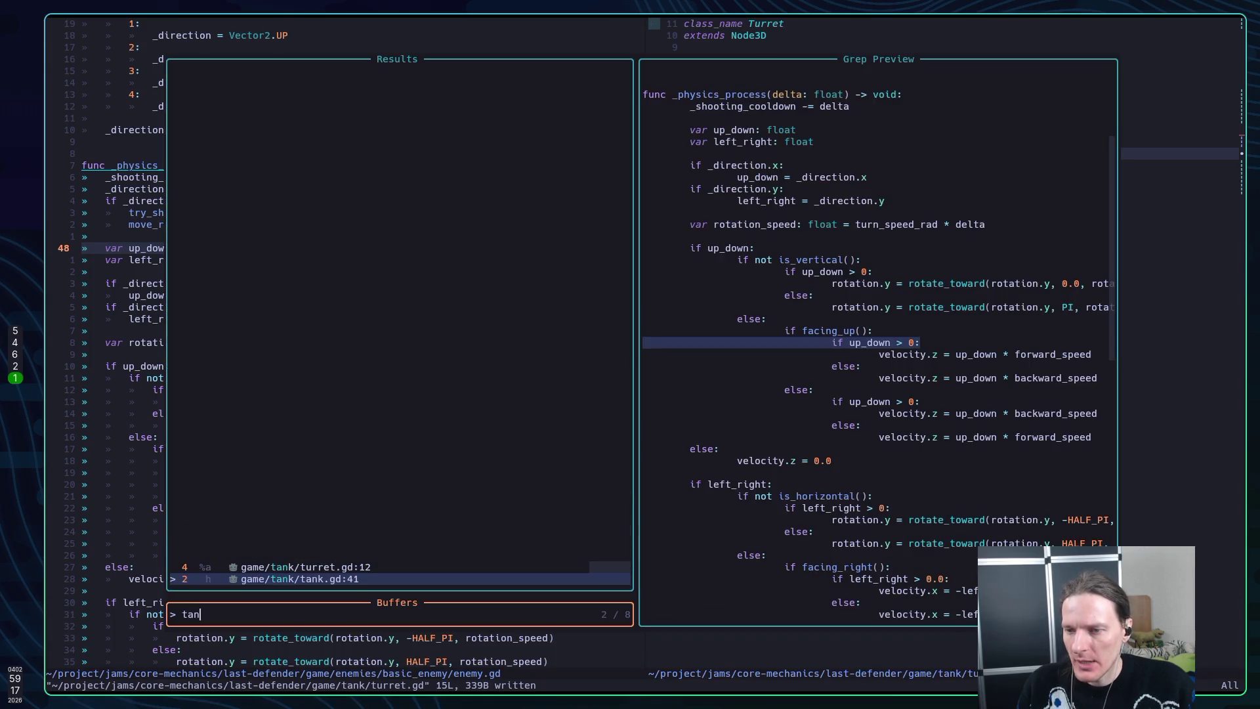
{"action": "key", "text": "Return"}
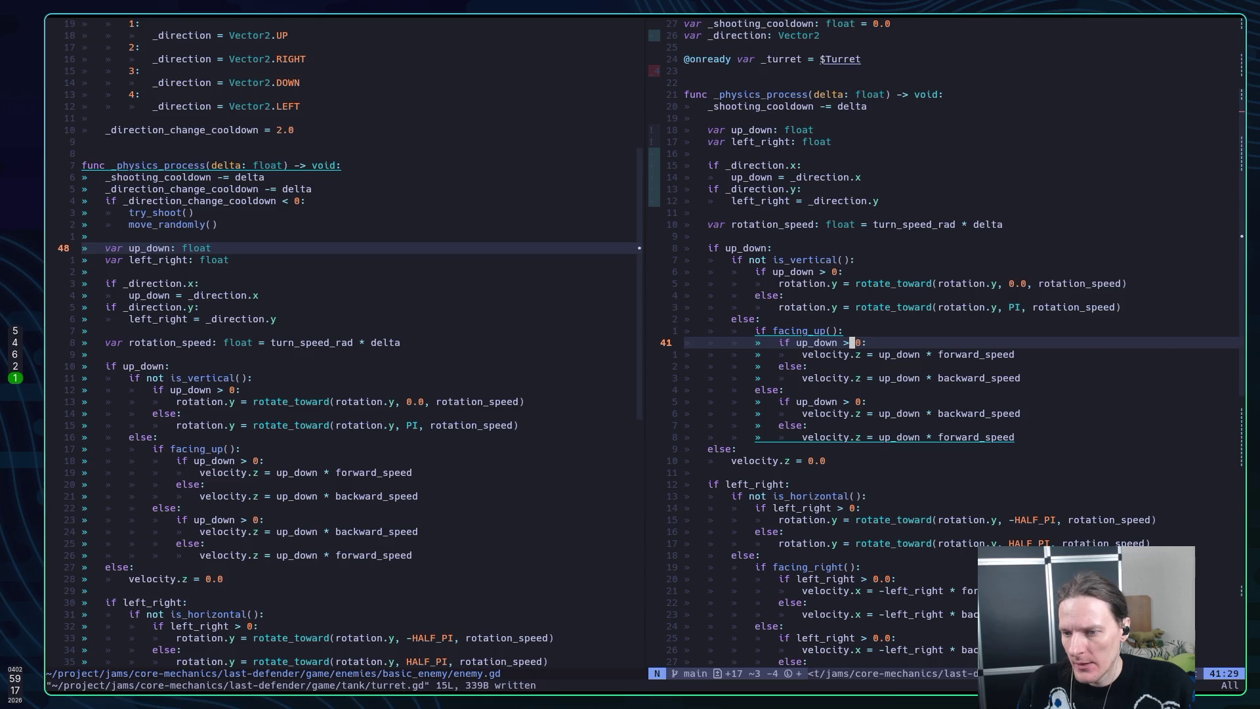
{"action": "key", "text": "G"}
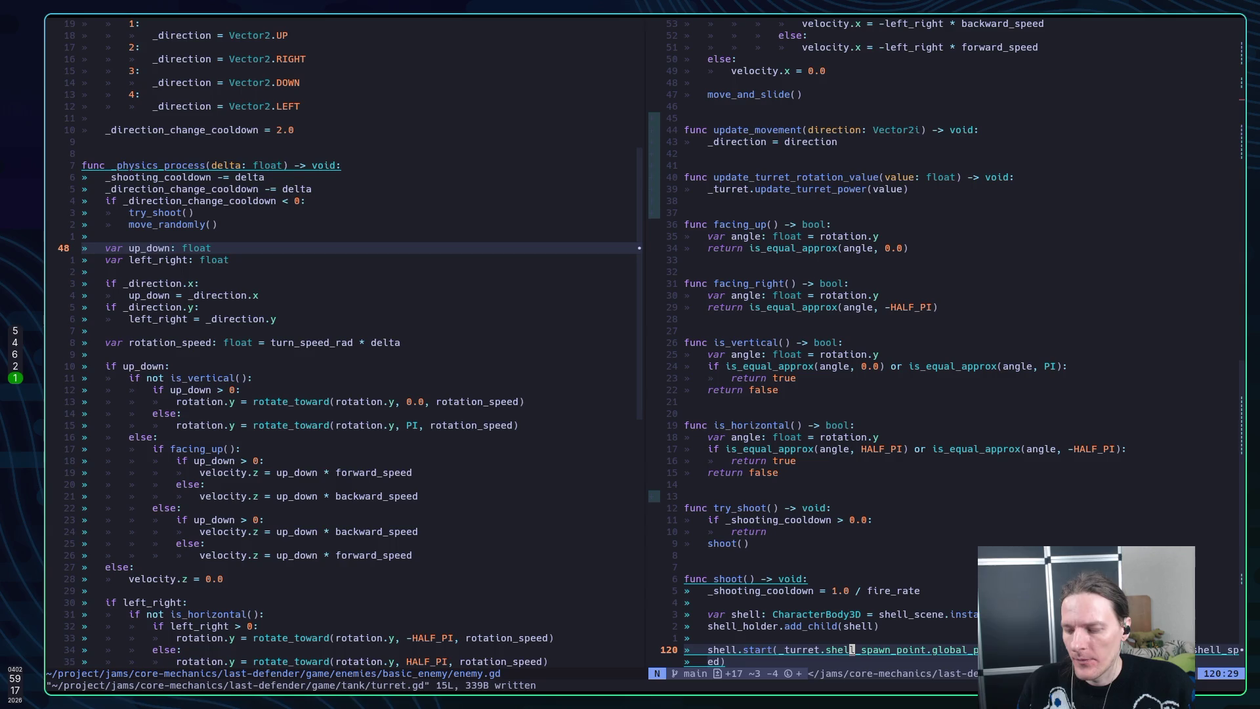
{"action": "key", "text": "4"}
{"action": "key", "text": "0"}
{"action": "key", "text": "k"}
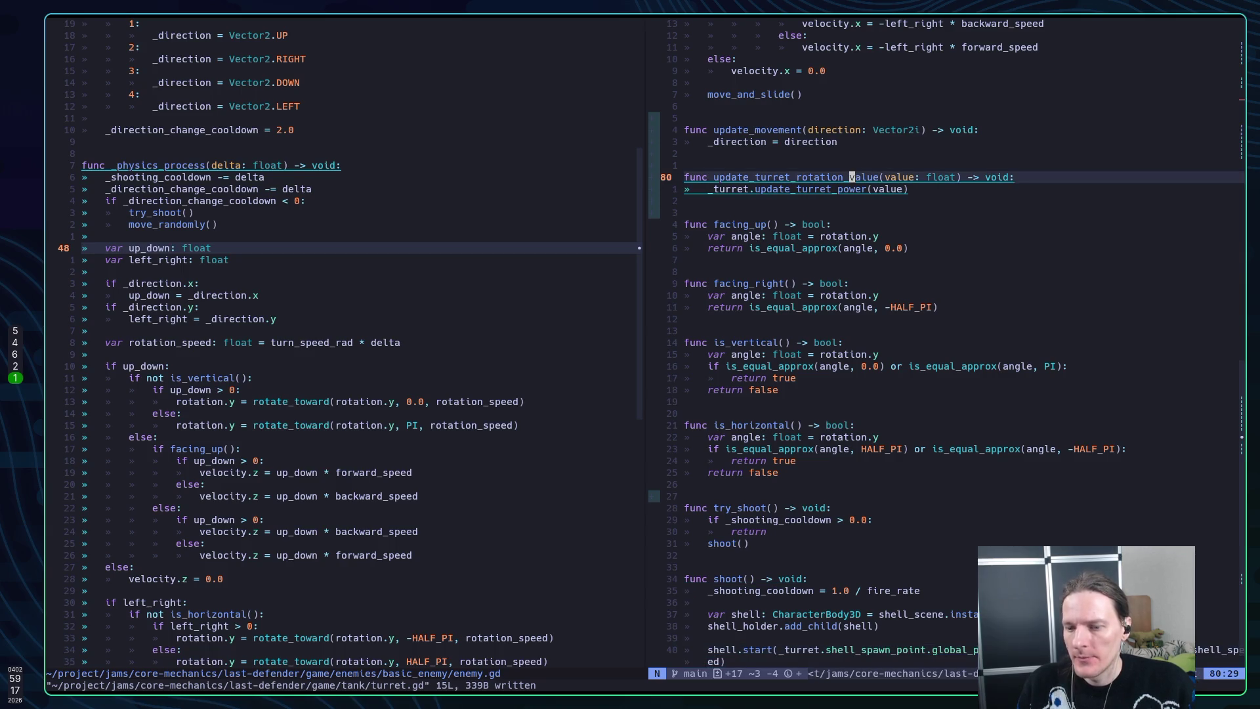
{"action": "key", "text": "j"}
{"action": "key", "text": "h"}
{"action": "key", "text": "h"}
{"action": "key", "text": "h"}
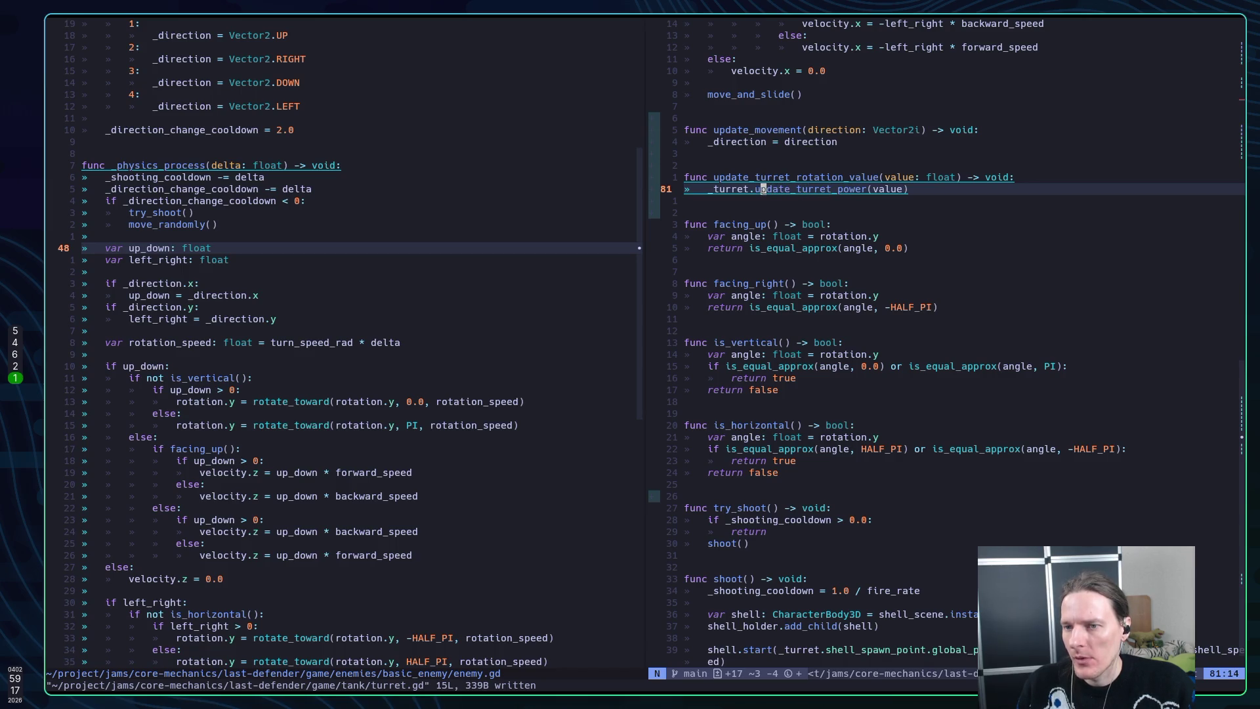
{"action": "type", "text": "cwupda"}
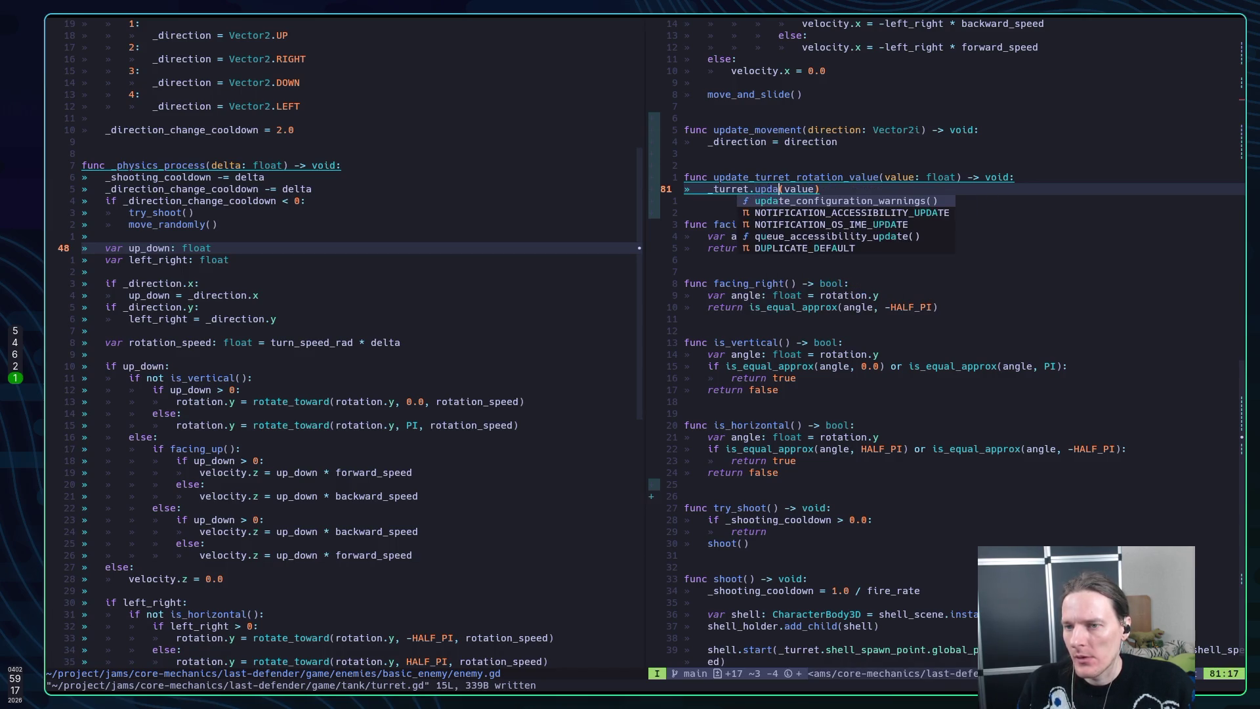
{"action": "type", "text": "te_"}
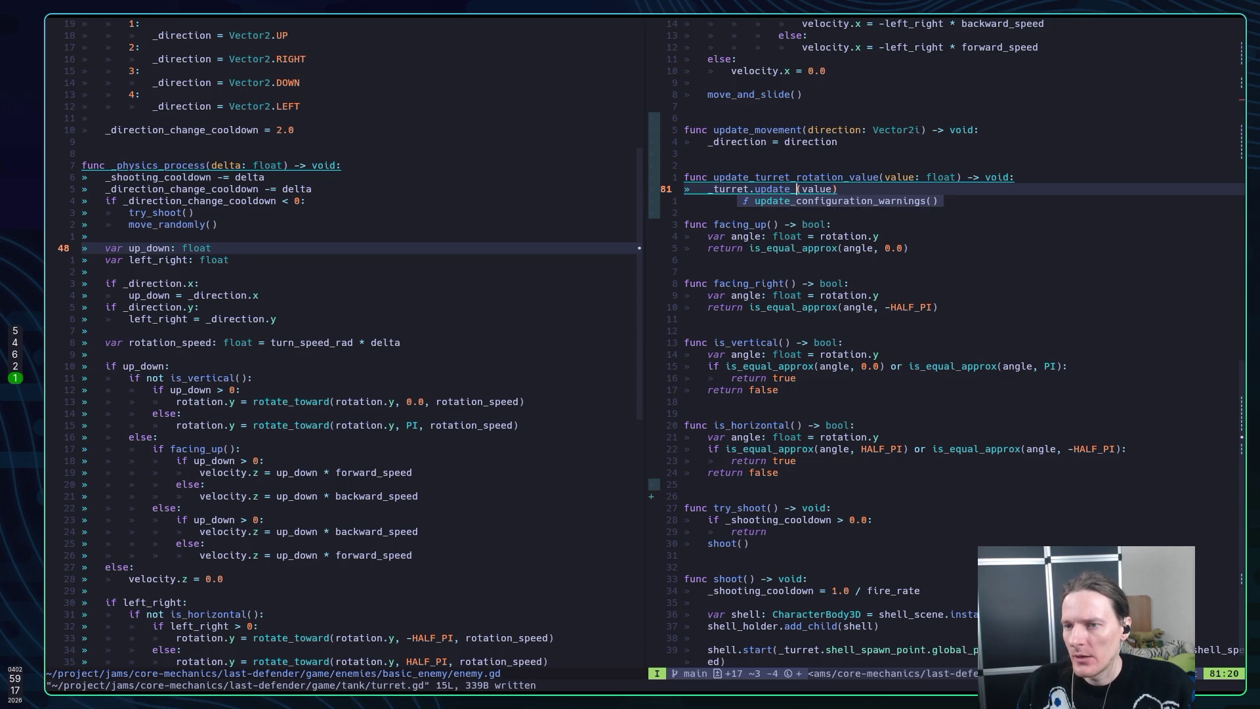
{"action": "key", "text": "Escape"}
Give the _turret declaration the type Turret and save tank.gd
{"action": "key", "text": "h"}
{"action": "key", "text": "h"}
{"action": "key", "text": "h"}
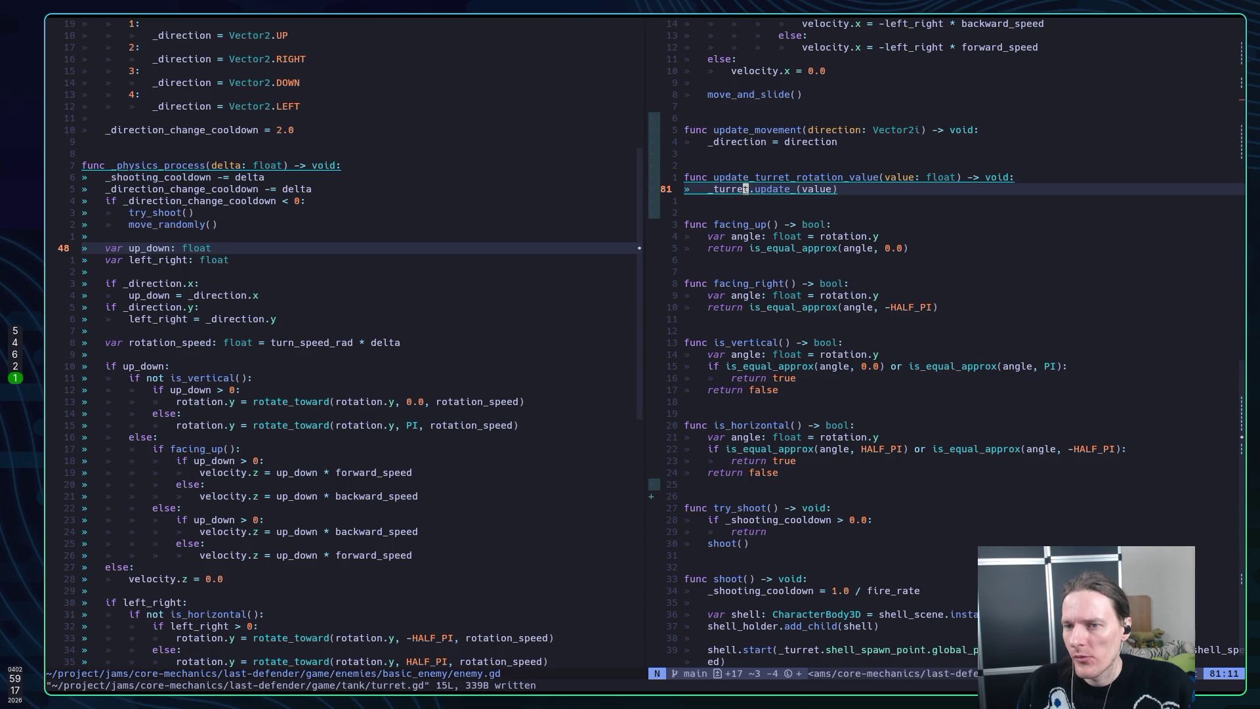
{"action": "key", "text": "g"}
{"action": "key", "text": "d"}
{"action": "key", "text": "l"}
{"action": "key", "text": "l"}
{"action": "key", "text": "l"}
{"action": "key", "text": "l"}
{"action": "key", "text": "l"}
{"action": "type", "text": "i"}
{"action": "type", "text": ": Turren"}
{"action": "type", "text": "t"}
{"action": "key", "text": "Escape"}
{"action": "type", "text": ":w"}
{"action": "key", "text": "Return"}
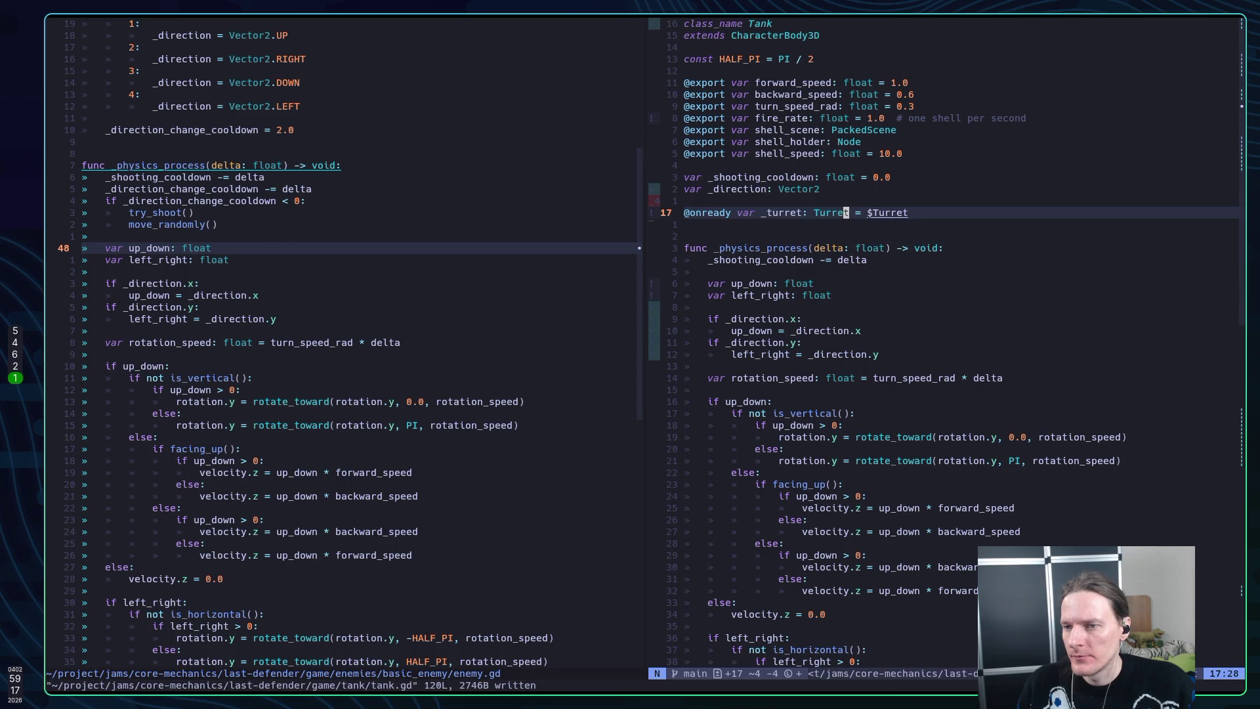
Change the _turret call to update_rotation_value, save tank.gd, and rerun the project in Godot
{"action": "key", "text": "ctrl+o"}
{"action": "key", "text": "w"}
{"action": "type", "text": "wcw"}
{"action": "type", "text": "update(value"}
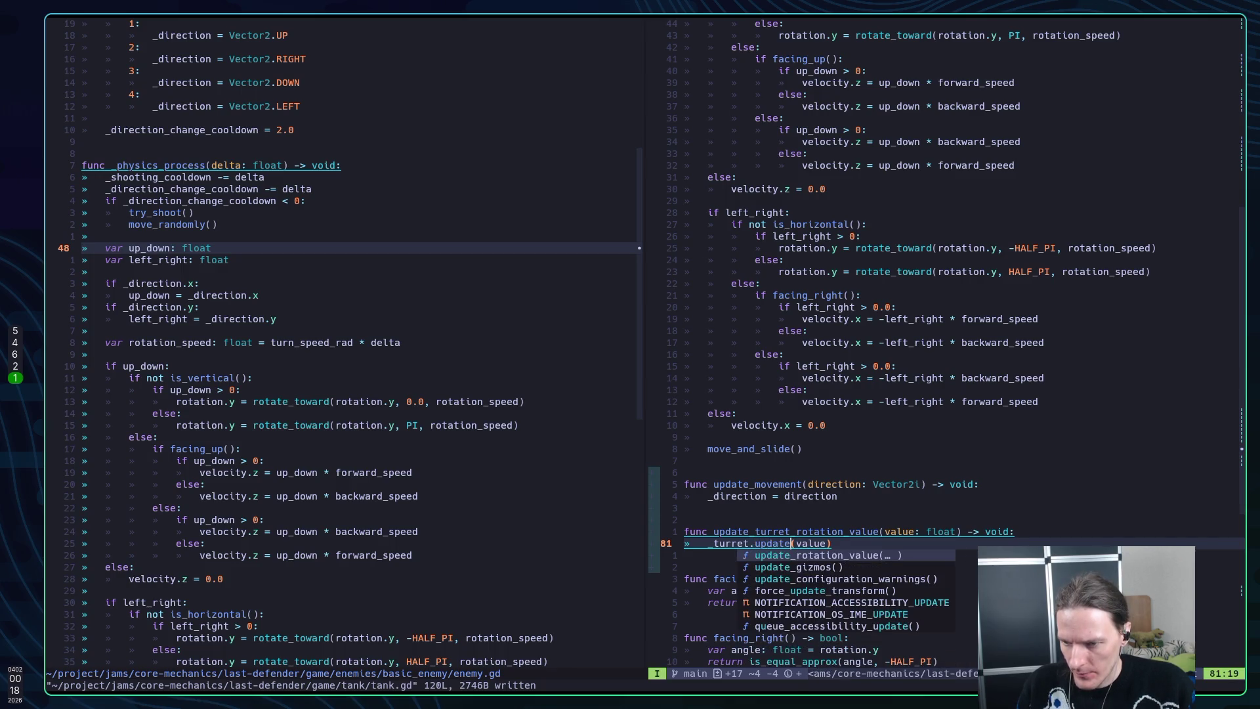
{"action": "key", "text": "Return"}
{"action": "key", "text": "Escape"}
{"action": "type", "text": ":w"}
{"action": "key", "text": "Return"}
{"action": "type", "text": ":w"}
{"action": "key", "text": "Return"}
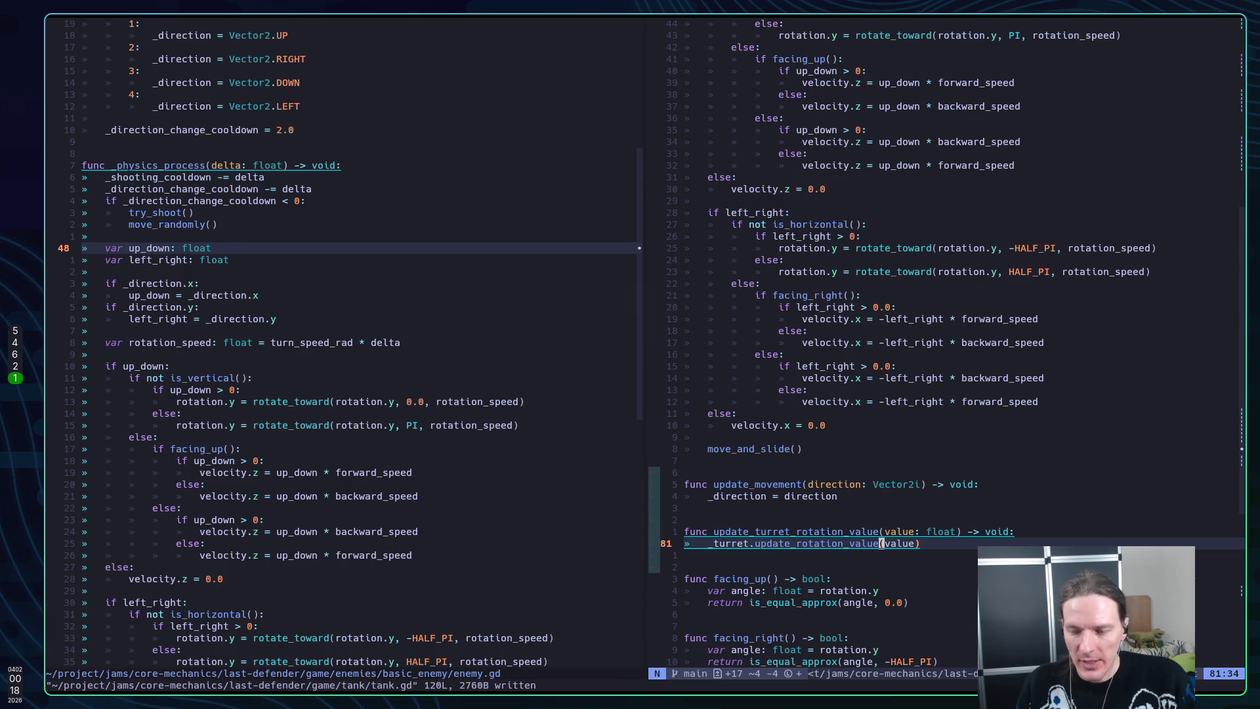
{"action": "key", "text": "super+5"}
{"action": "key", "text": "F5"}
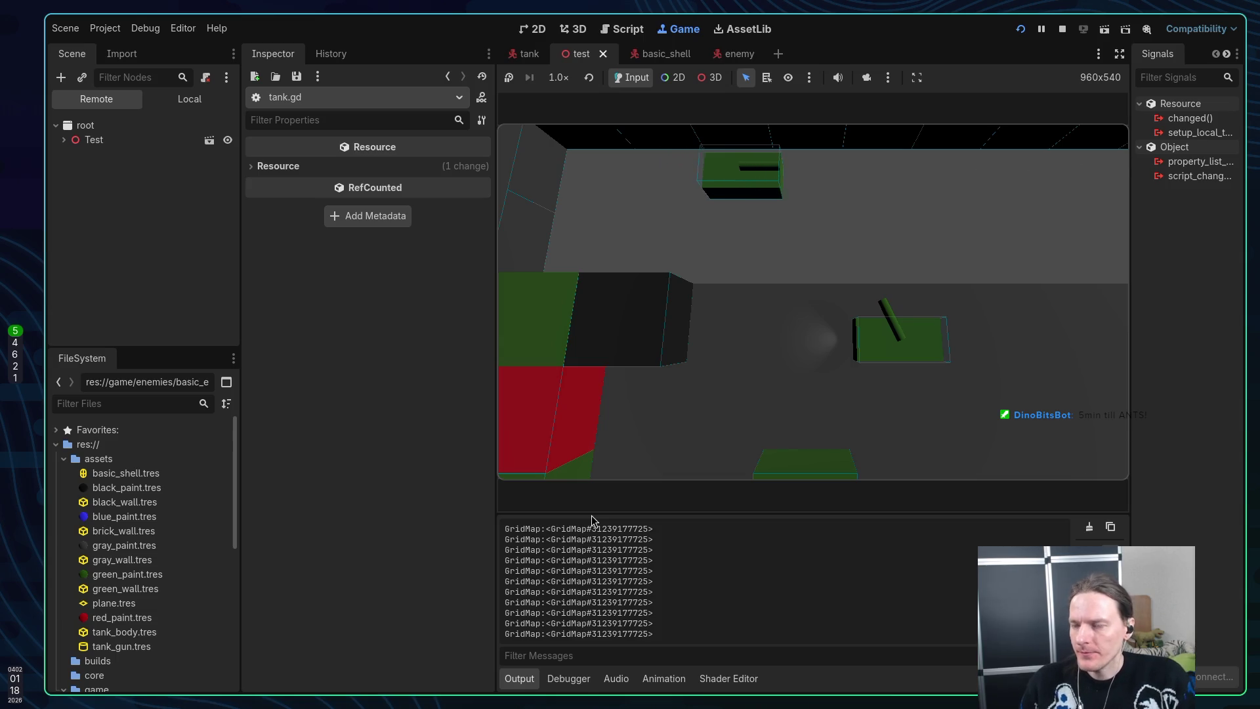
Stop the running test scene and return to the Neovim workspace
{"action": "left_click", "coordinate": [1063, 31]}
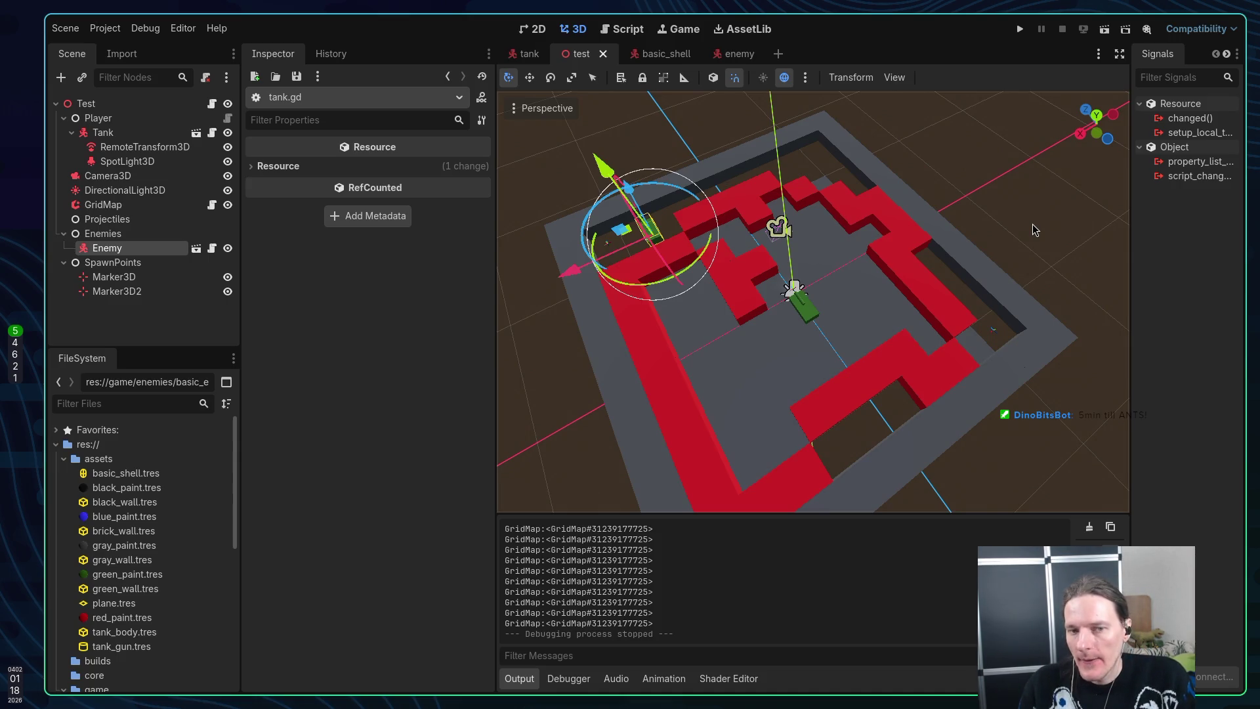
{"action": "key", "text": "super+1"}
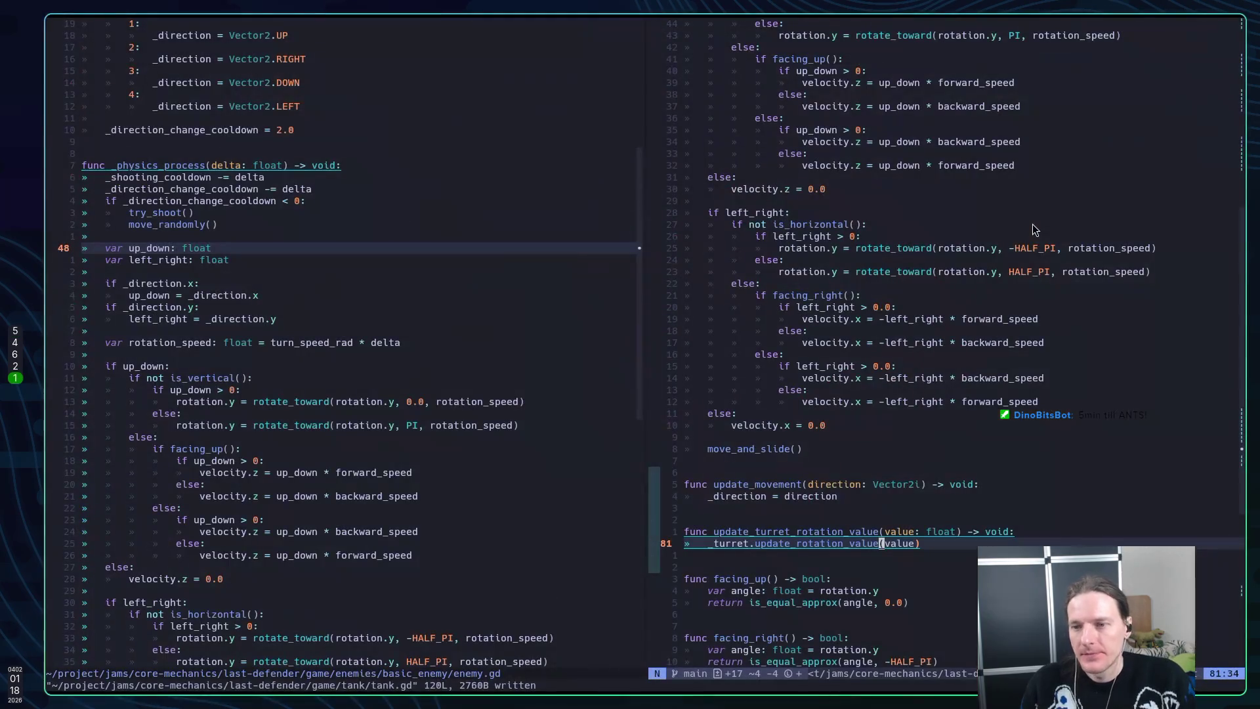
Open lazygit from Neovim and stage all 15 changed files
{"action": "key", "text": "c"}
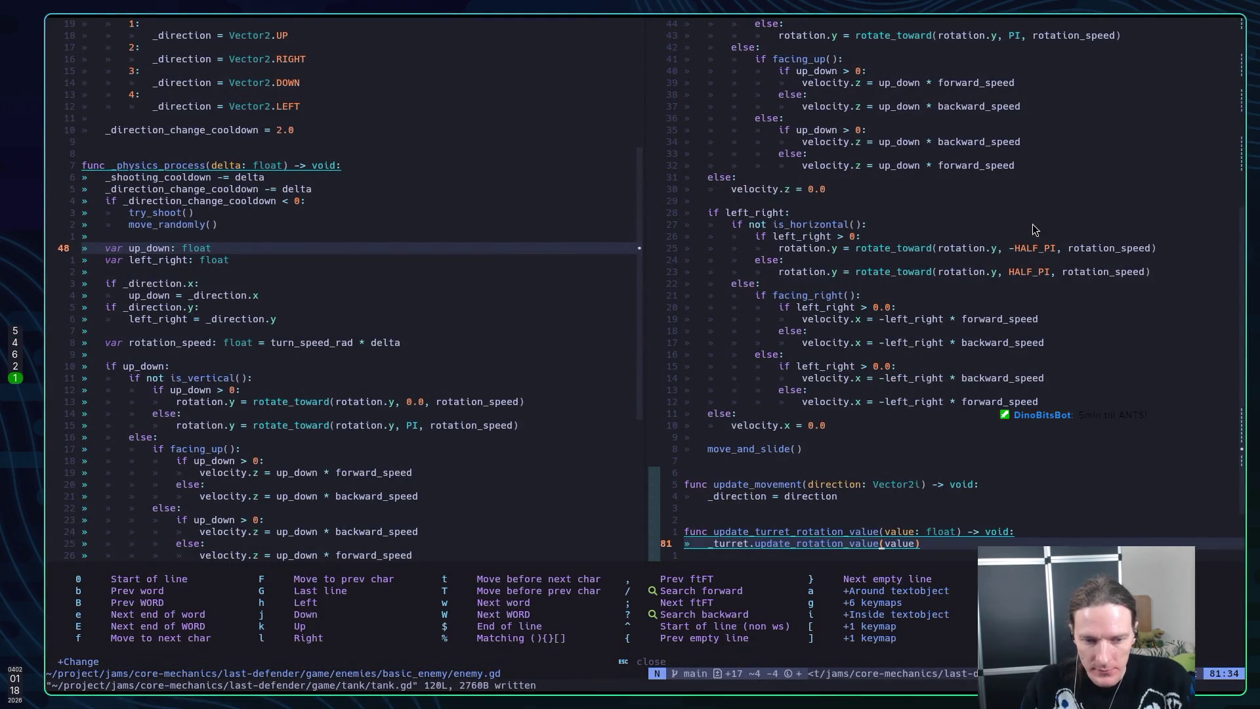
{"action": "key", "text": "Escape"}
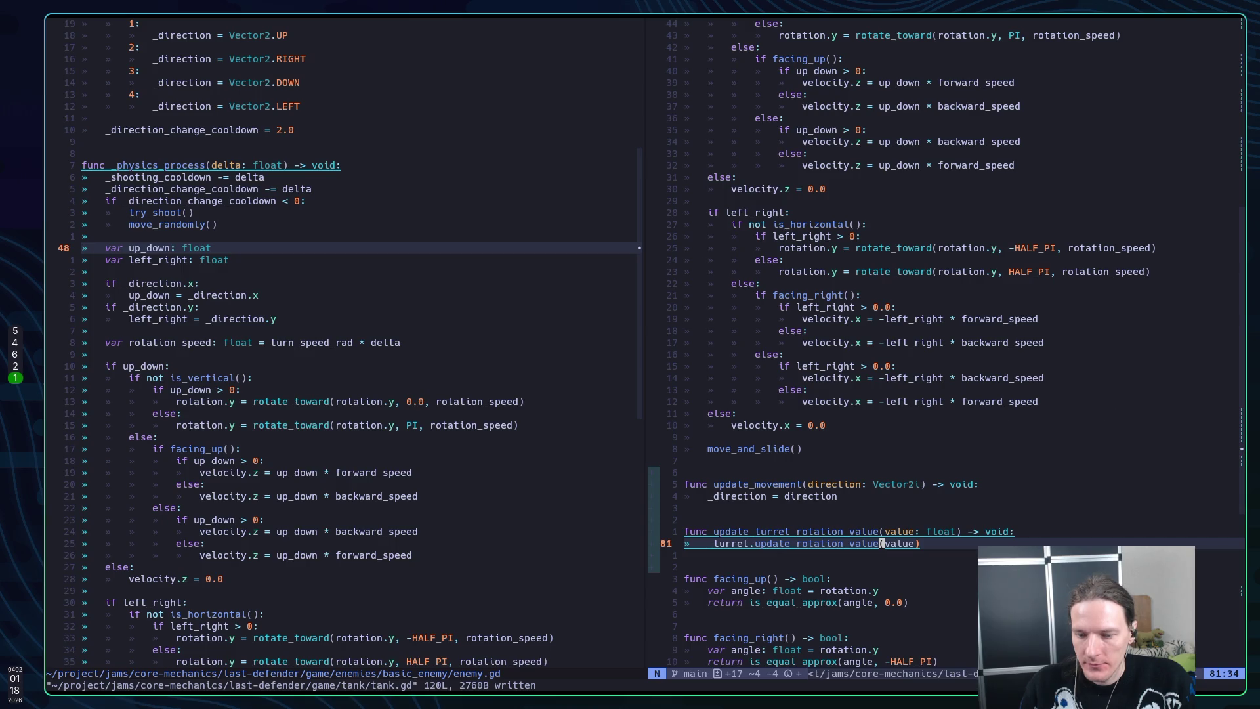
{"action": "key", "text": "space"}
{"action": "key", "text": "g"}
{"action": "key", "text": "g"}
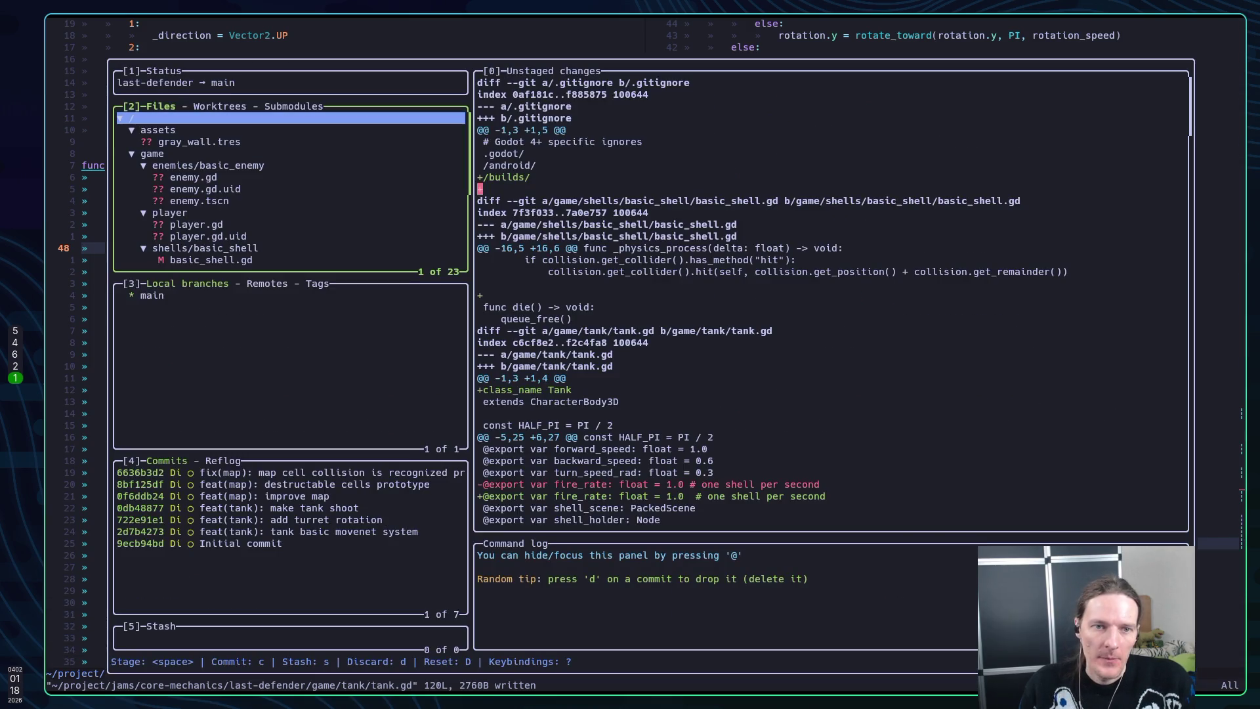
{"action": "key", "text": "space"}
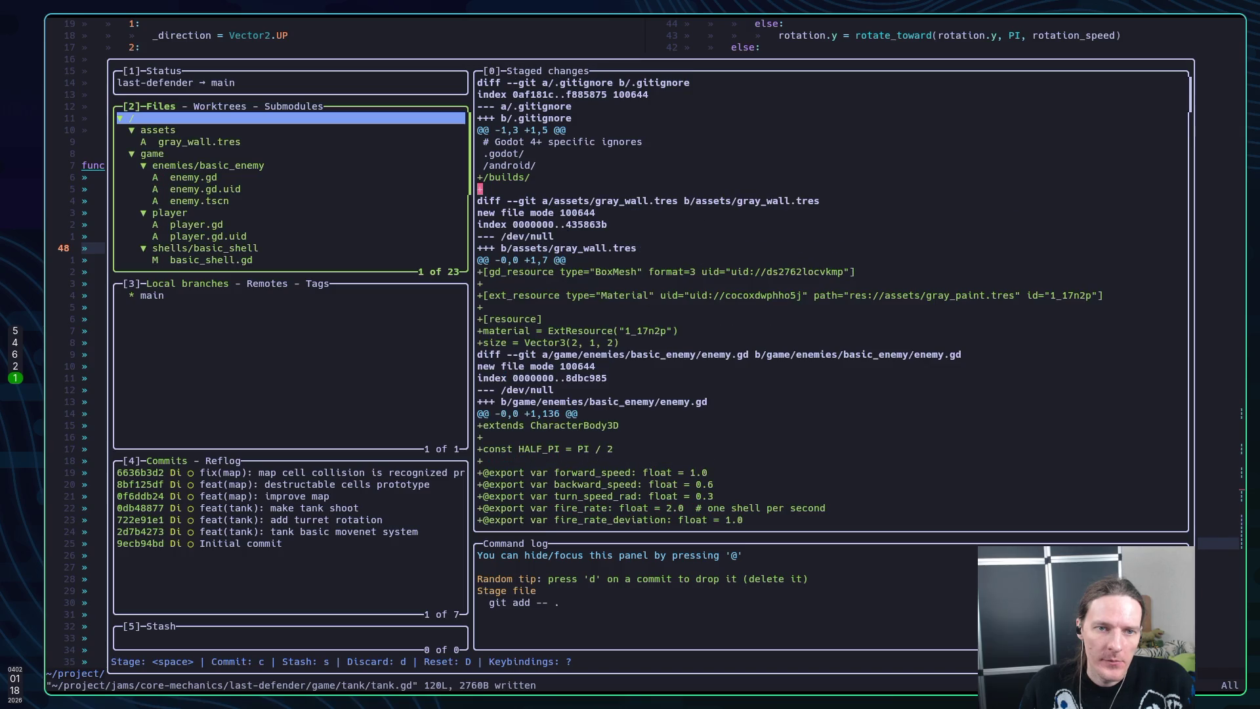
{"action": "key", "text": "j"}
{"action": "key", "text": "j"}
{"action": "key", "text": "j"}
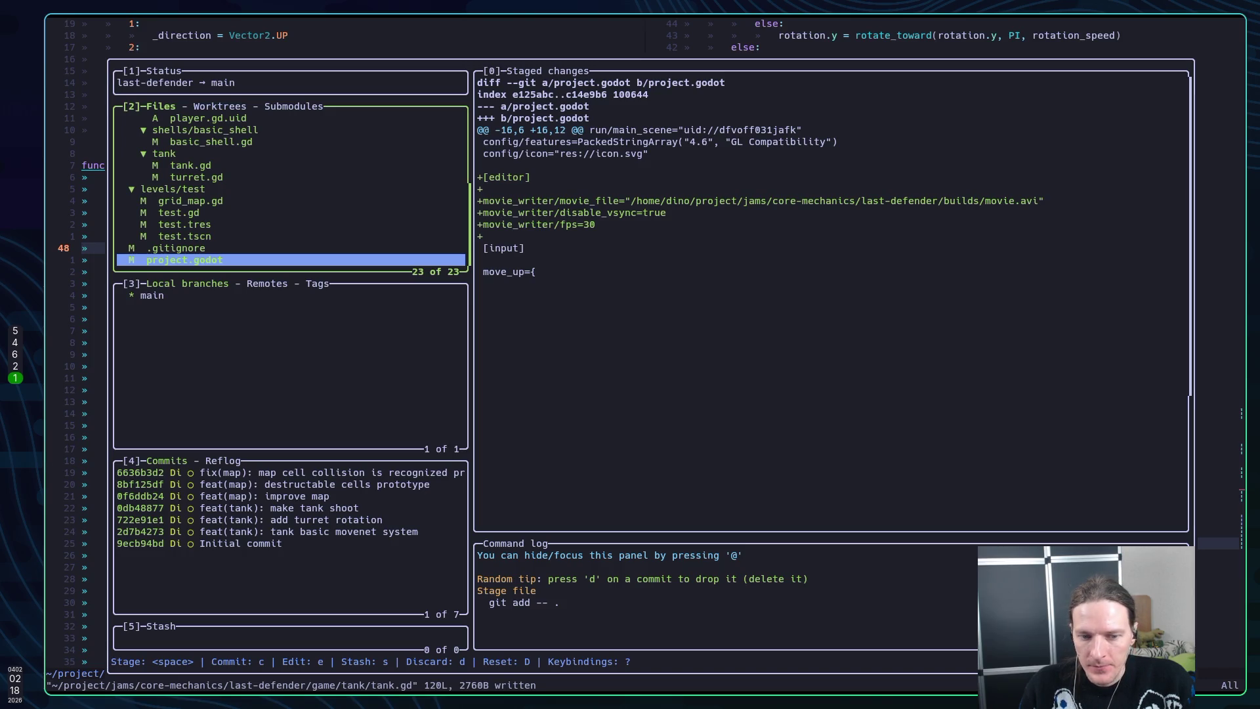
Commit with the summary 'chore(tank): refactor and encapsulate' and switch to the browser
{"action": "key", "text": "c"}
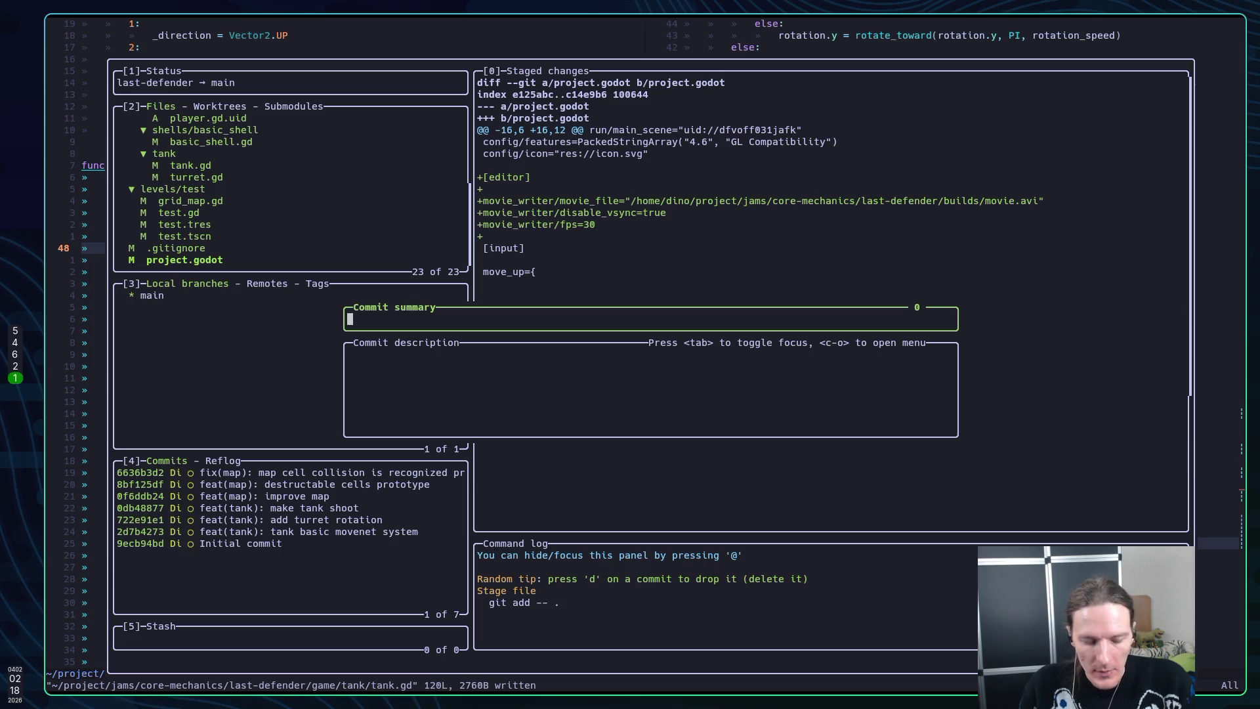
{"action": "type", "text": "chore("}
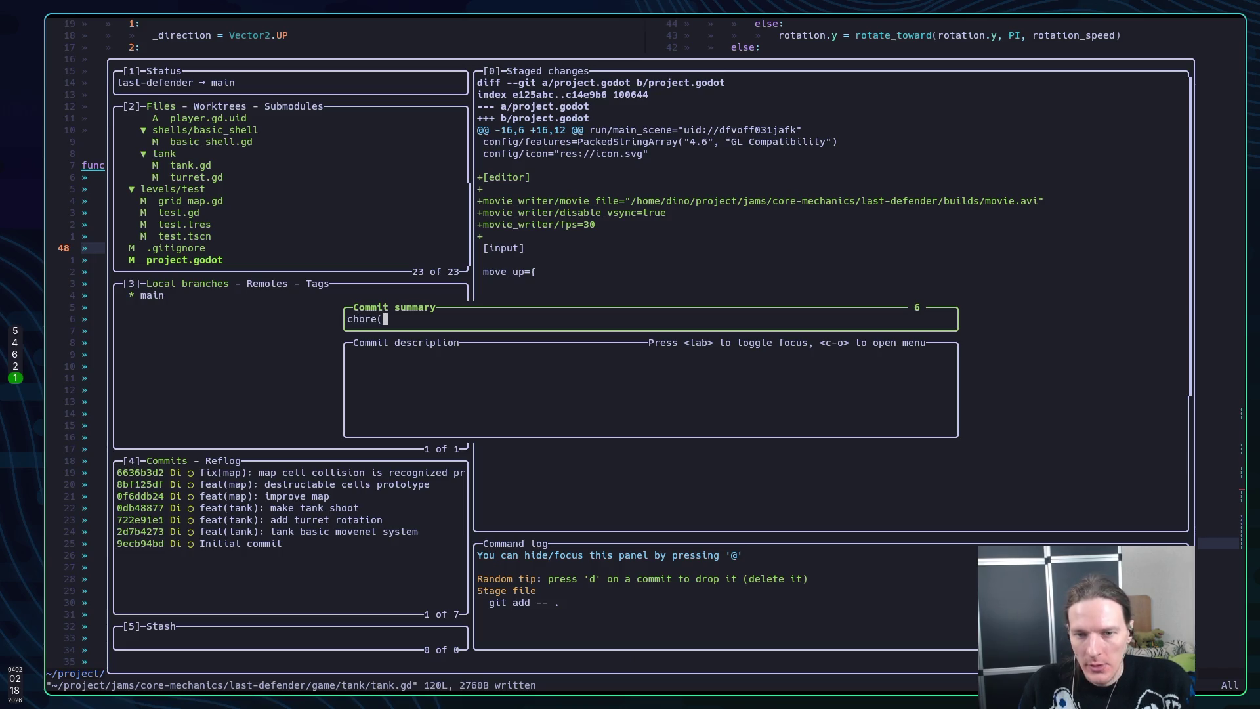
{"action": "type", "text": "tank): r"}
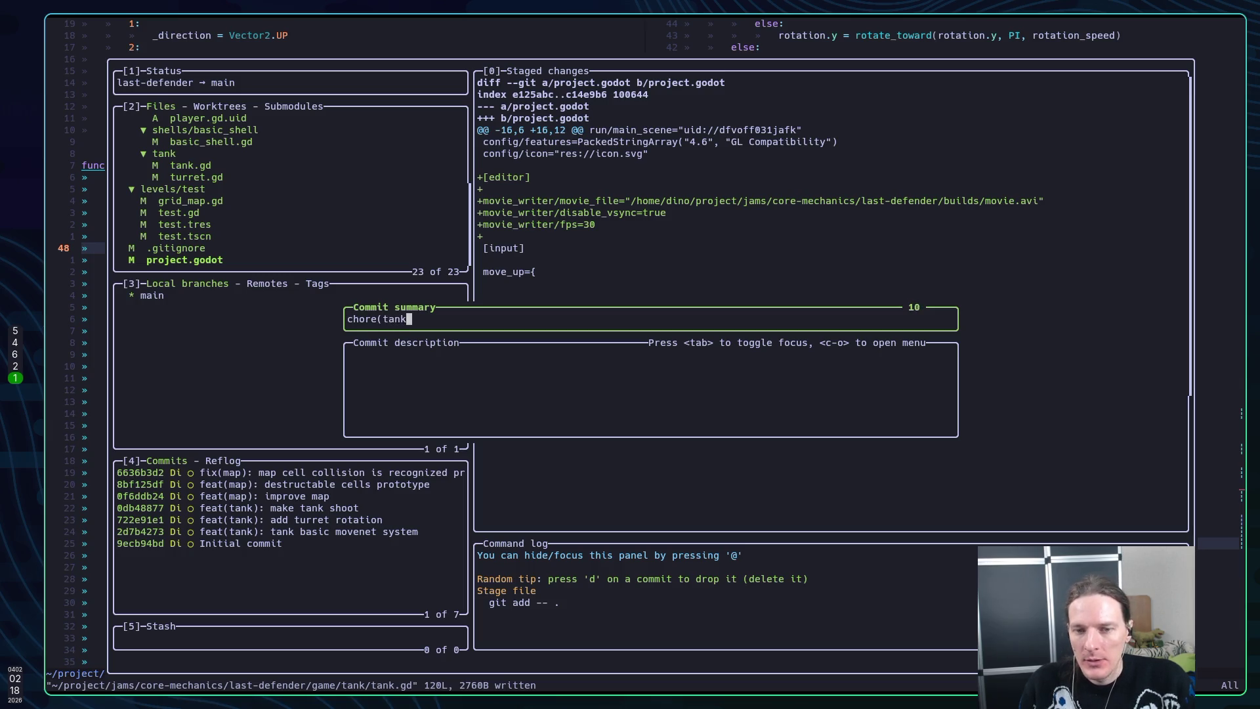
{"action": "type", "text": "efacto"}
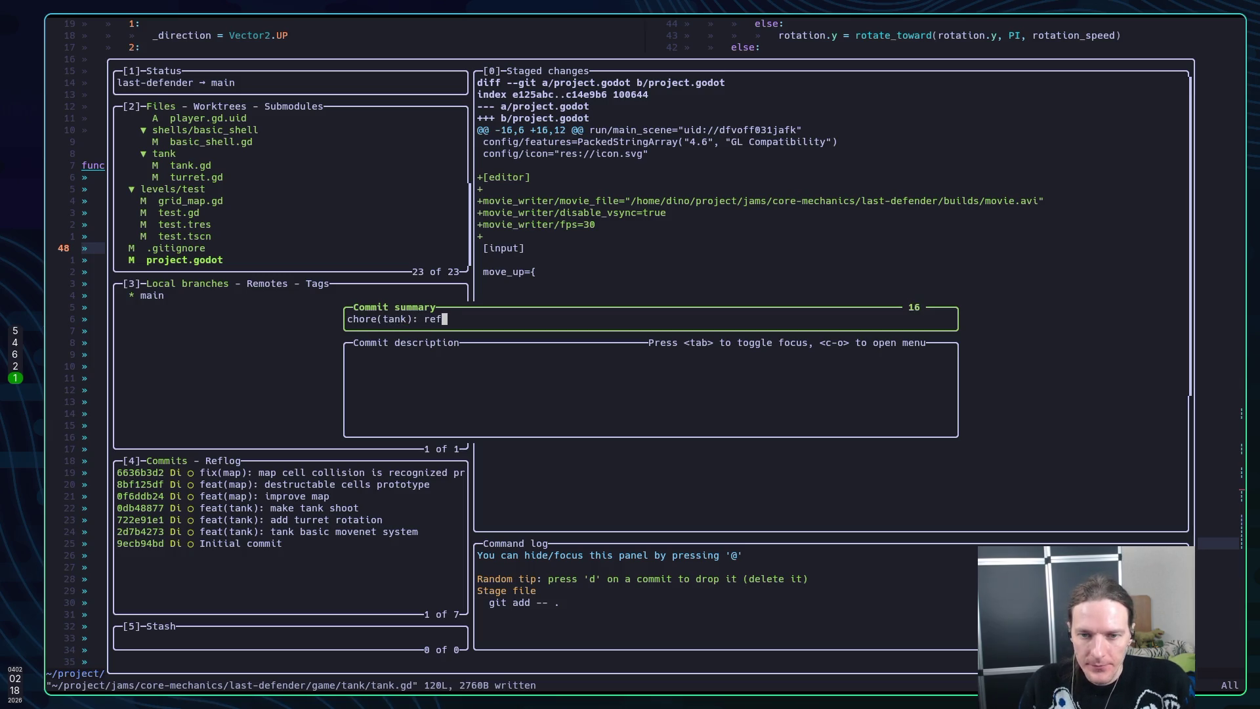
{"action": "type", "text": "r "}
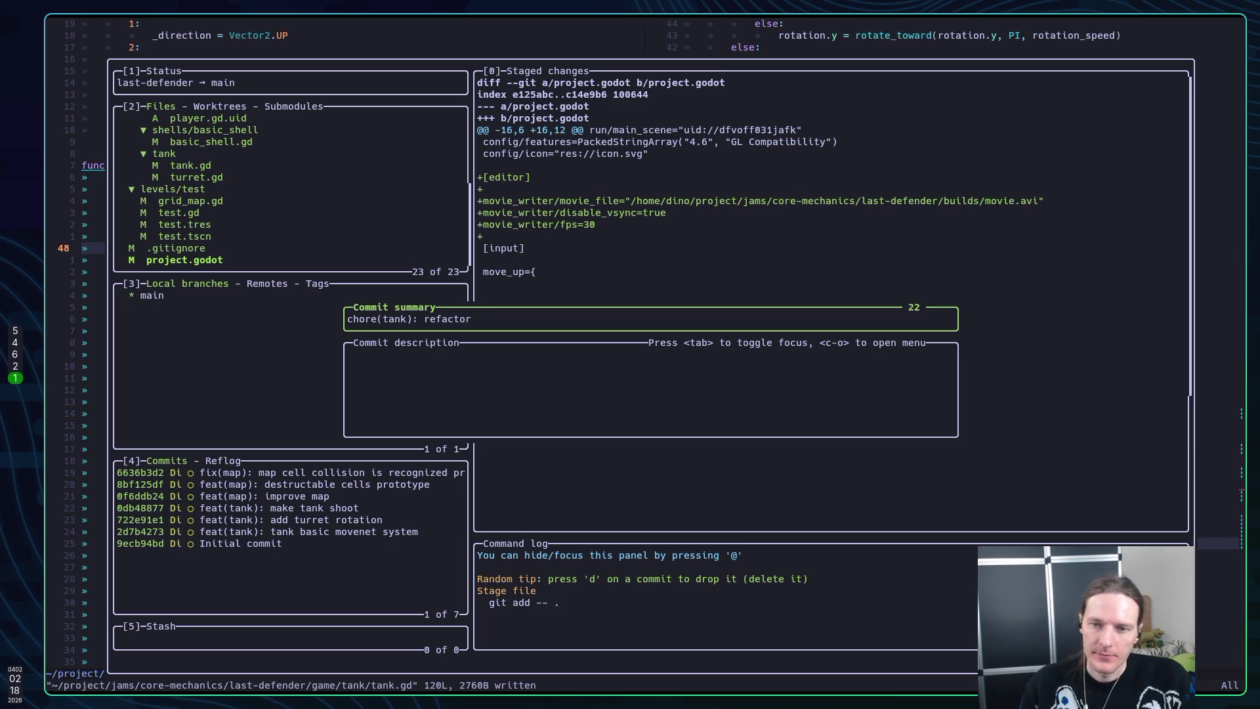
{"action": "type", "text": "t"}
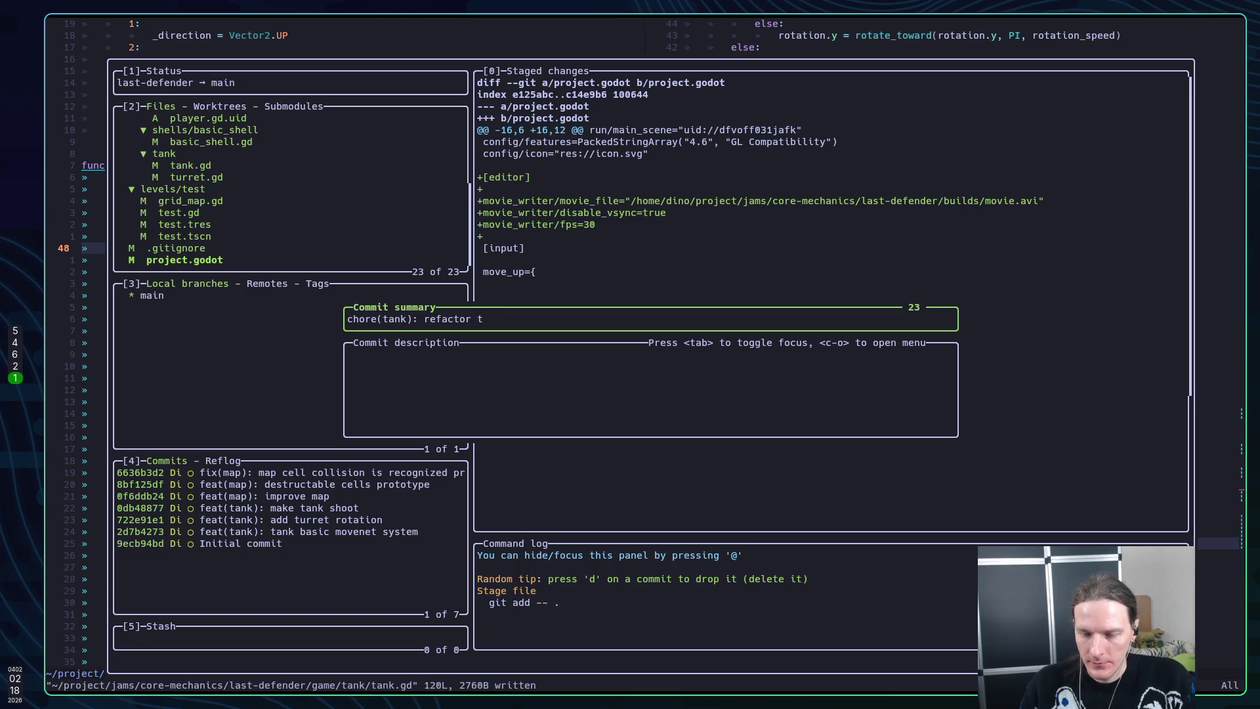
{"action": "key", "text": "BackSpace"}
{"action": "type", "text": "and e"}
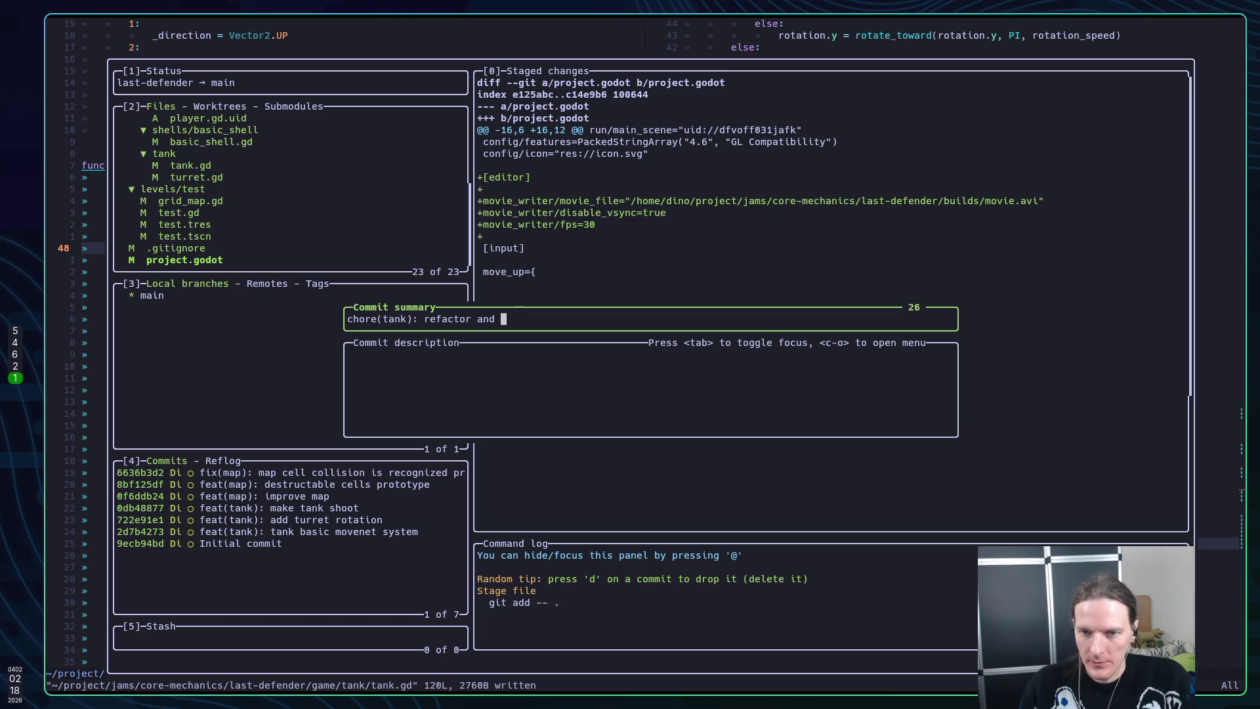
{"action": "type", "text": "ncapsulate"}
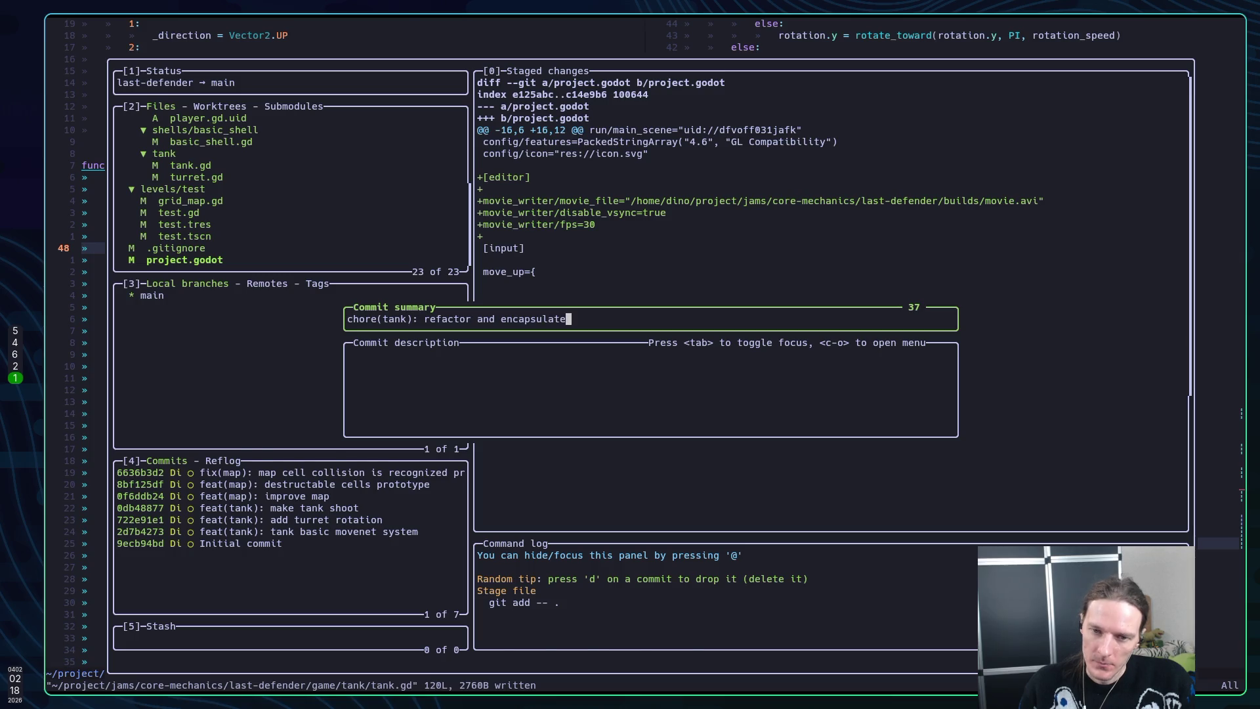
{"action": "key", "text": "Return"}
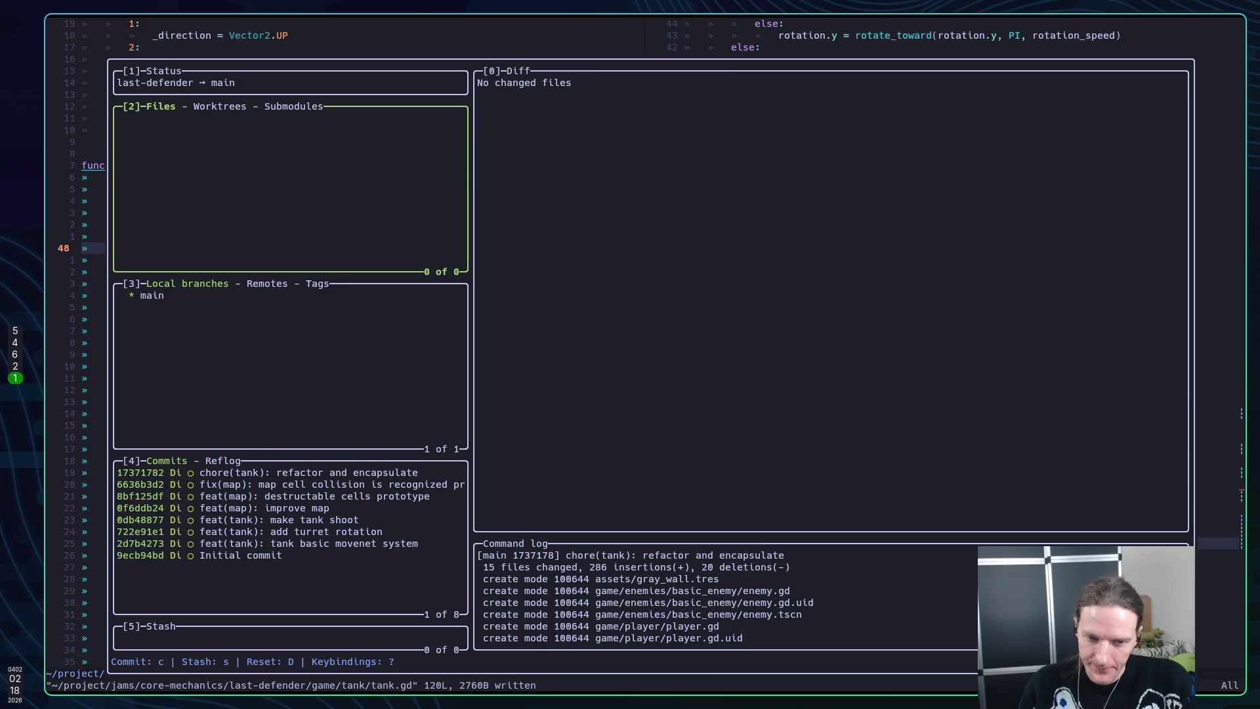
{"action": "key", "text": "super+2"}
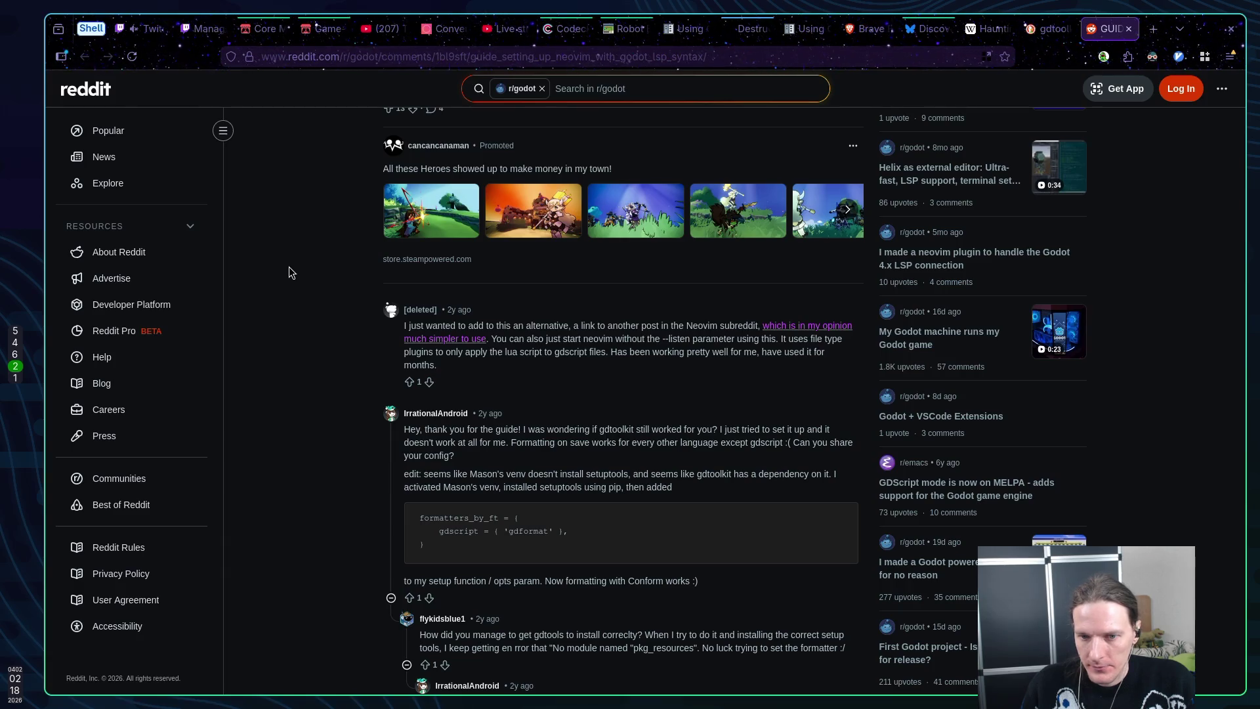
Close the gdtoolkit search tab, show the Core Mechanics Challenge jam page, and return to the terminal
{"action": "scroll", "coordinate": [289, 267], "scroll_direction": "down", "scroll_amount": 5}
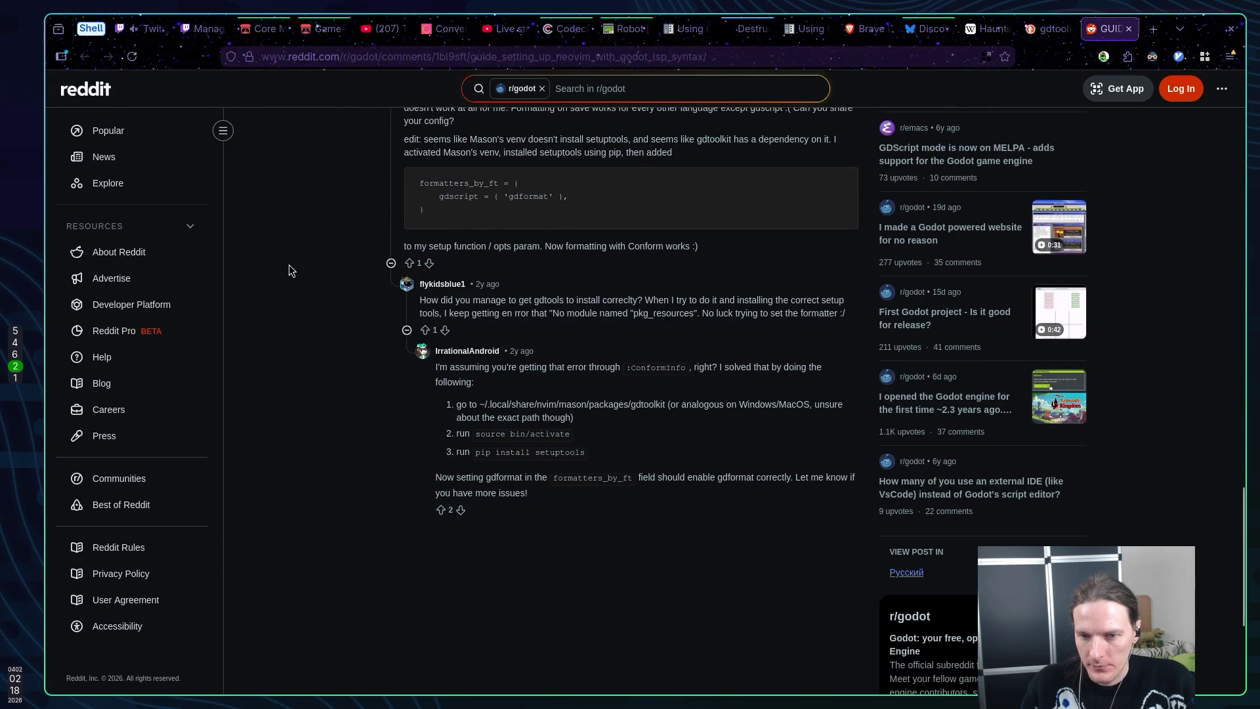
{"action": "key", "text": "alt+Left"}
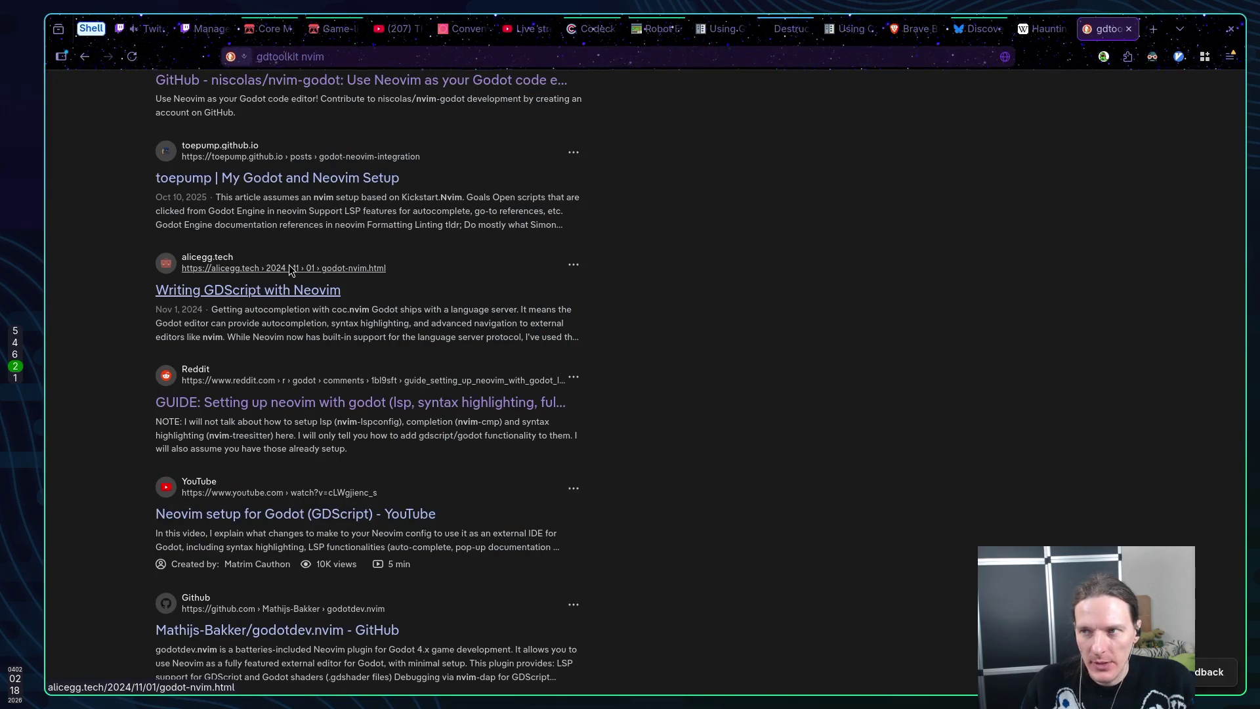
{"action": "key", "text": "ctrl+w"}
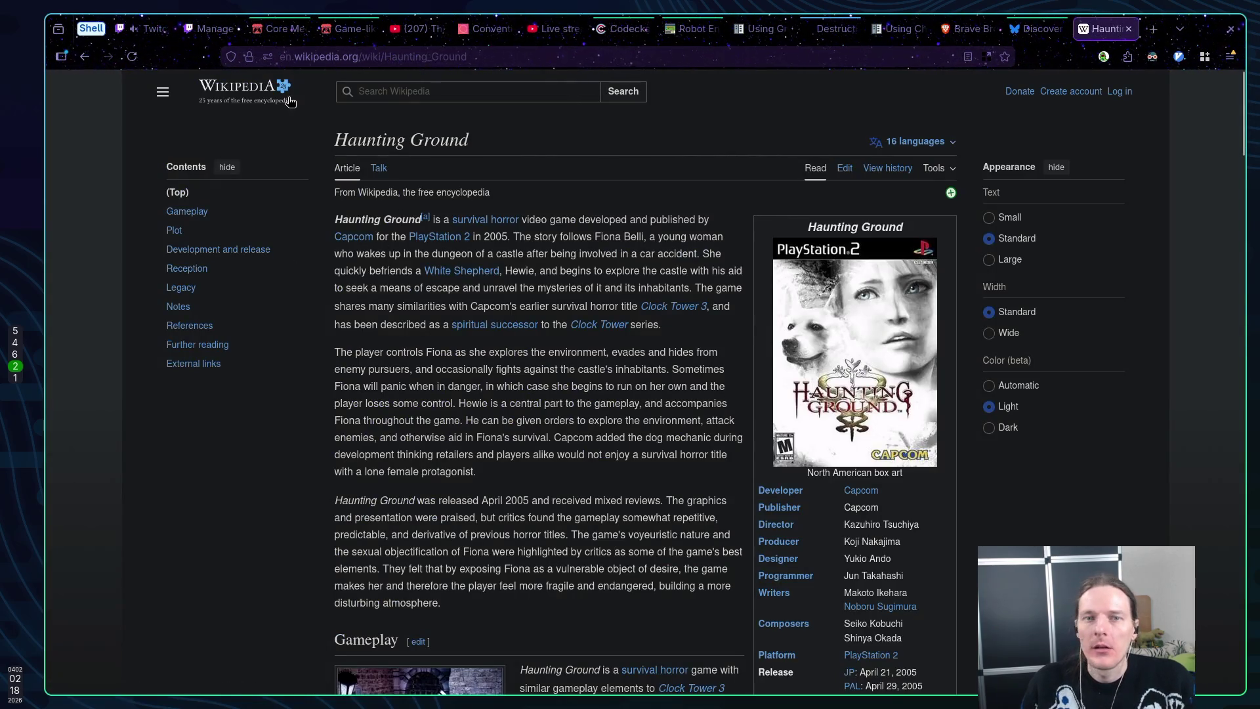
{"action": "left_click", "coordinate": [273, 29]}
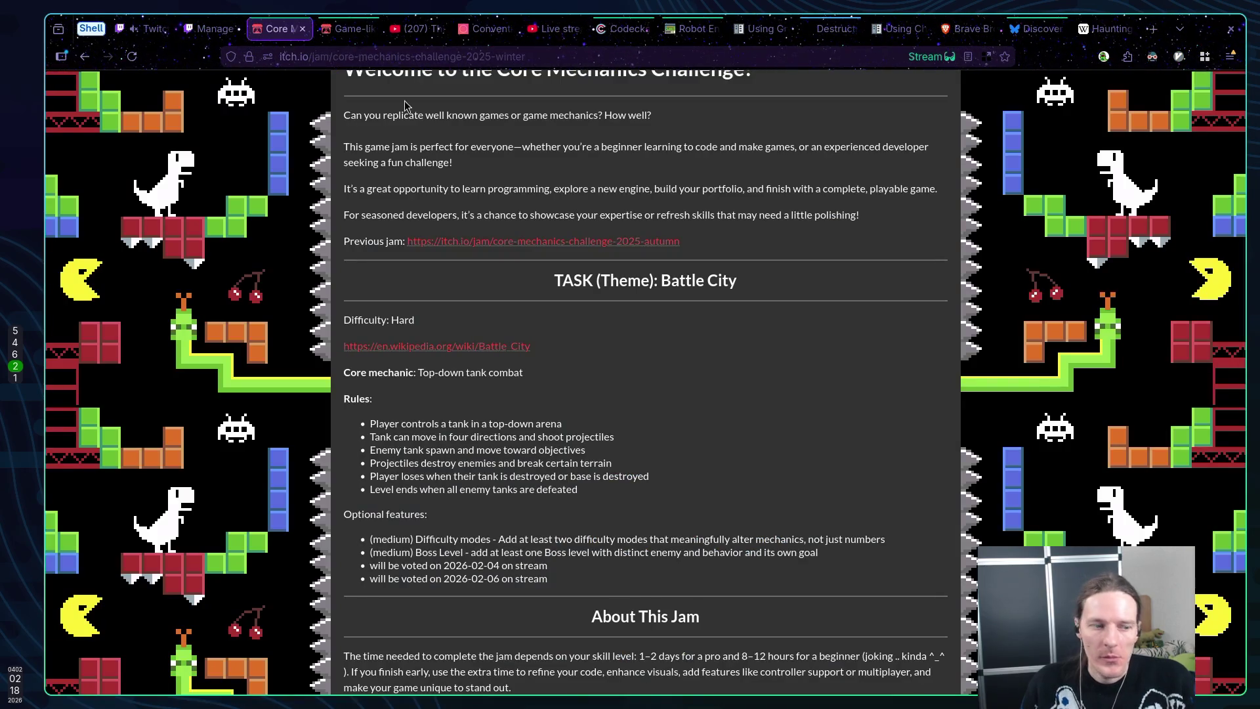
{"action": "key", "text": "super+1"}
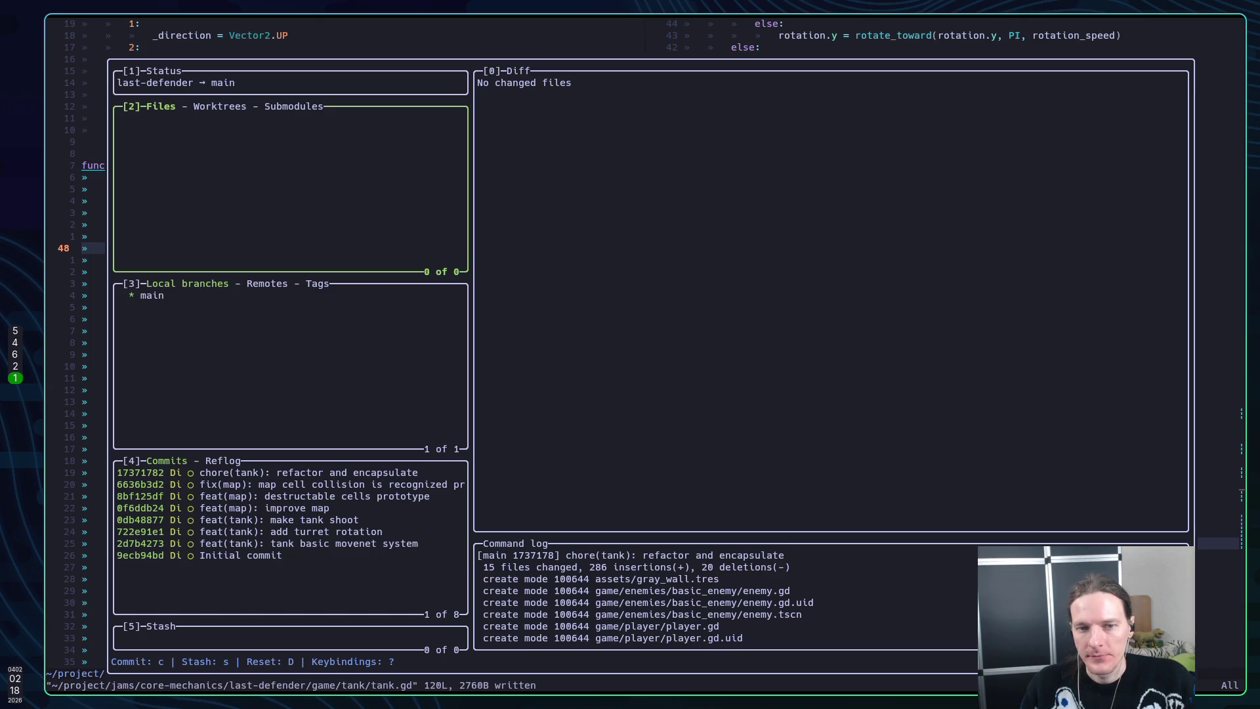
Quit lazygit and save tank.gd
{"action": "key", "text": "q"}
{"action": "key", "text": "k"}
{"action": "key", "text": "k"}
{"action": "key", "text": "k"}
{"action": "type", "text": ":w"}
{"action": "key", "text": "Return"}
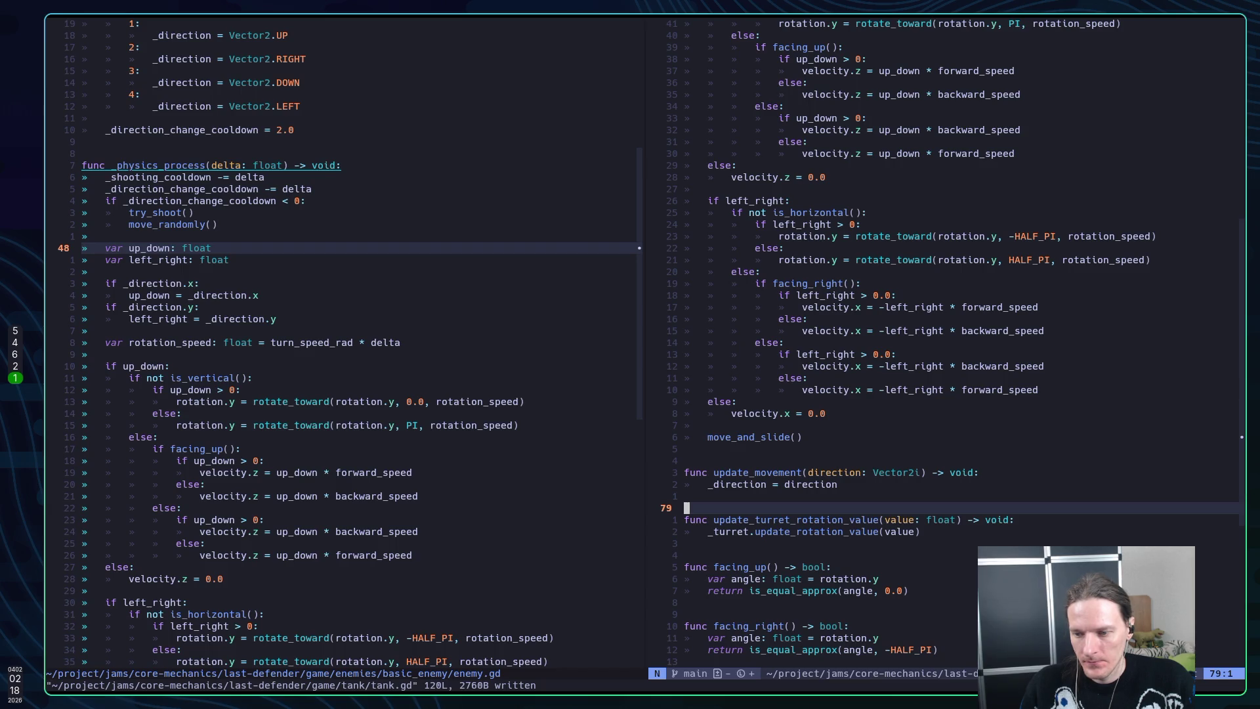
Move to the enemy.gd split and scroll down toward the velocity.z line
{"action": "key", "text": "ctrl+h"}
{"action": "key", "text": "j"}
{"action": "key", "text": "j"}
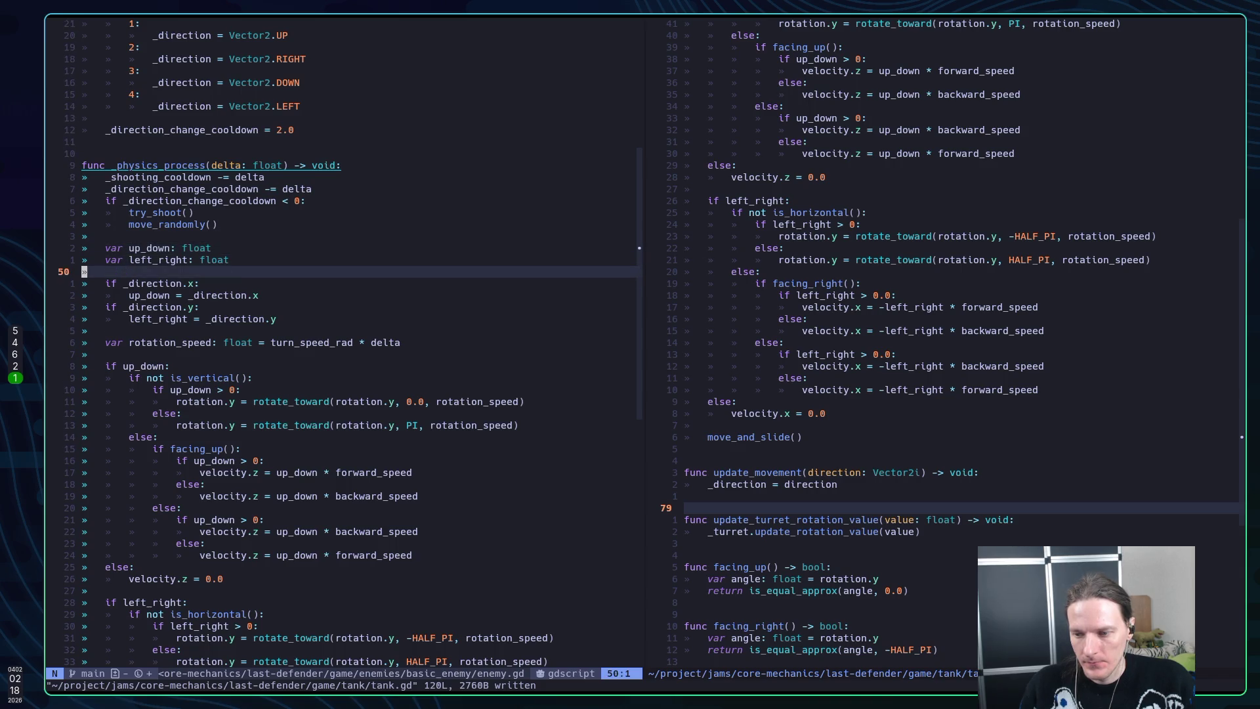
{"action": "key", "text": "k"}
{"action": "key", "text": "k"}
{"action": "key", "text": "k"}
{"action": "key", "text": "2"}
{"action": "key", "text": "6"}
{"action": "key", "text": "j"}
{"action": "key", "text": "w"}
{"action": "key", "text": "j"}
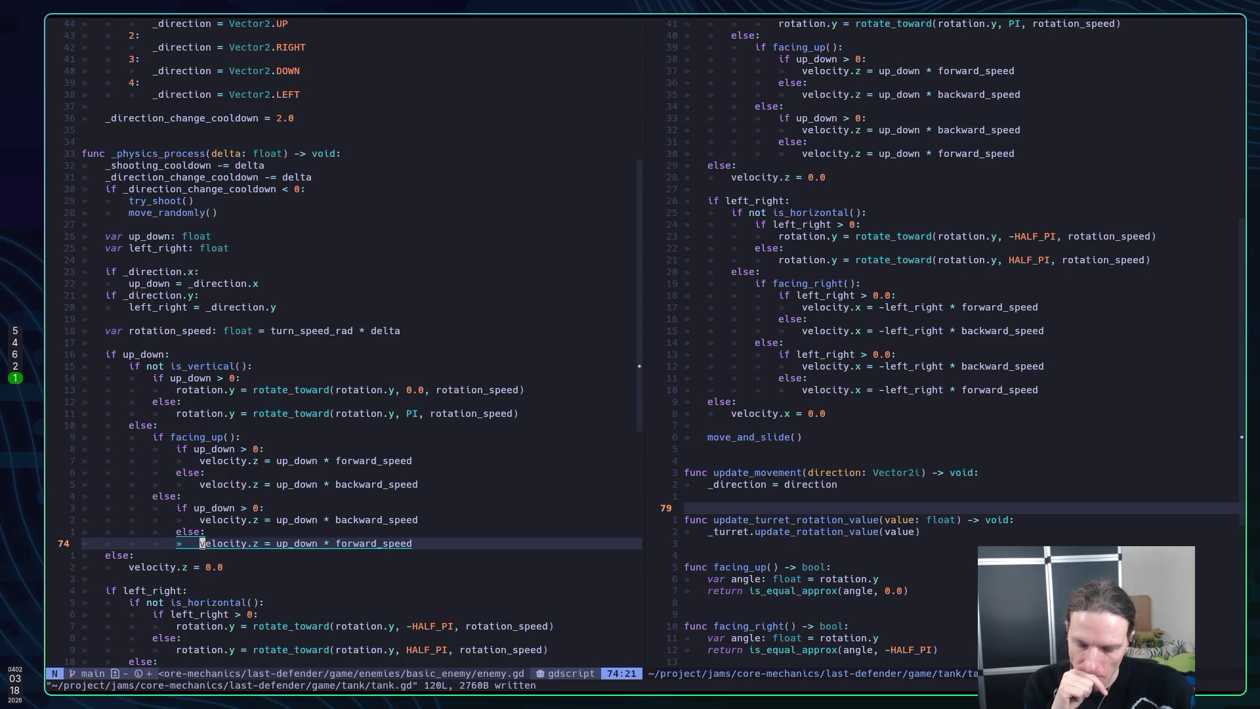
Insert 'class_name Enemy' above extends CharacterBody3D at the top of enemy.gd and save
{"action": "key", "text": "g"}
{"action": "key", "text": "g"}
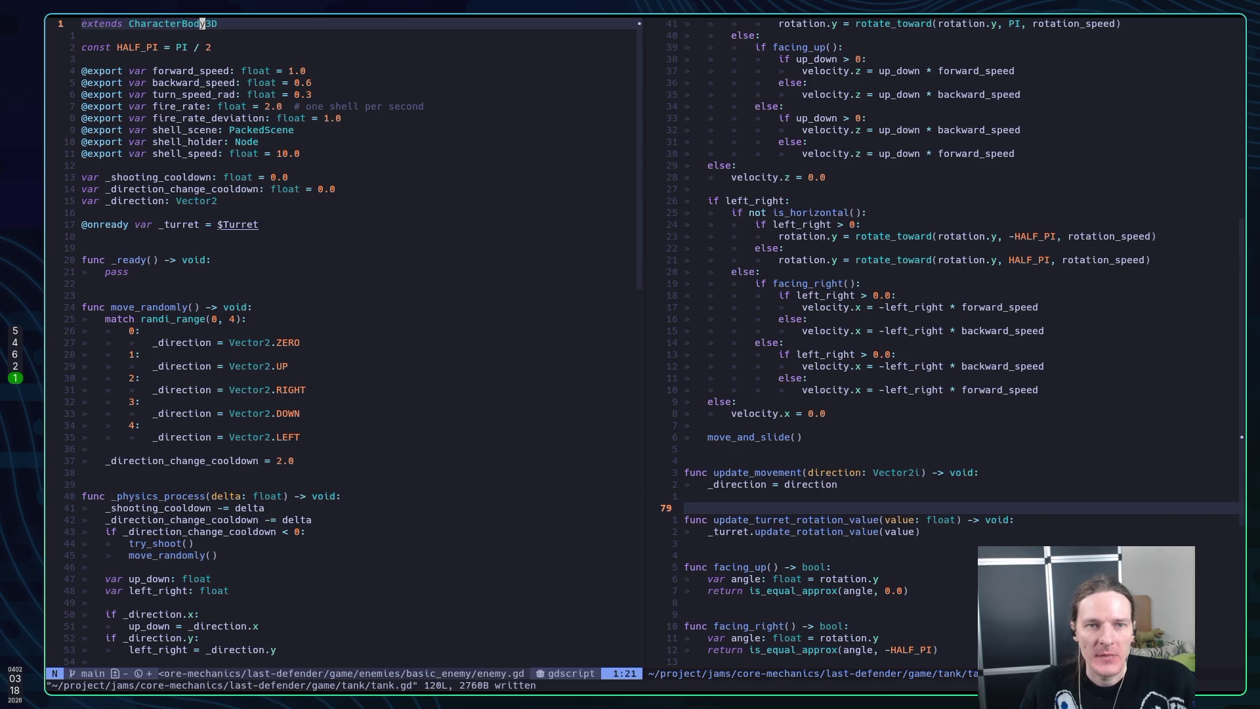
{"action": "key", "text": "O"}
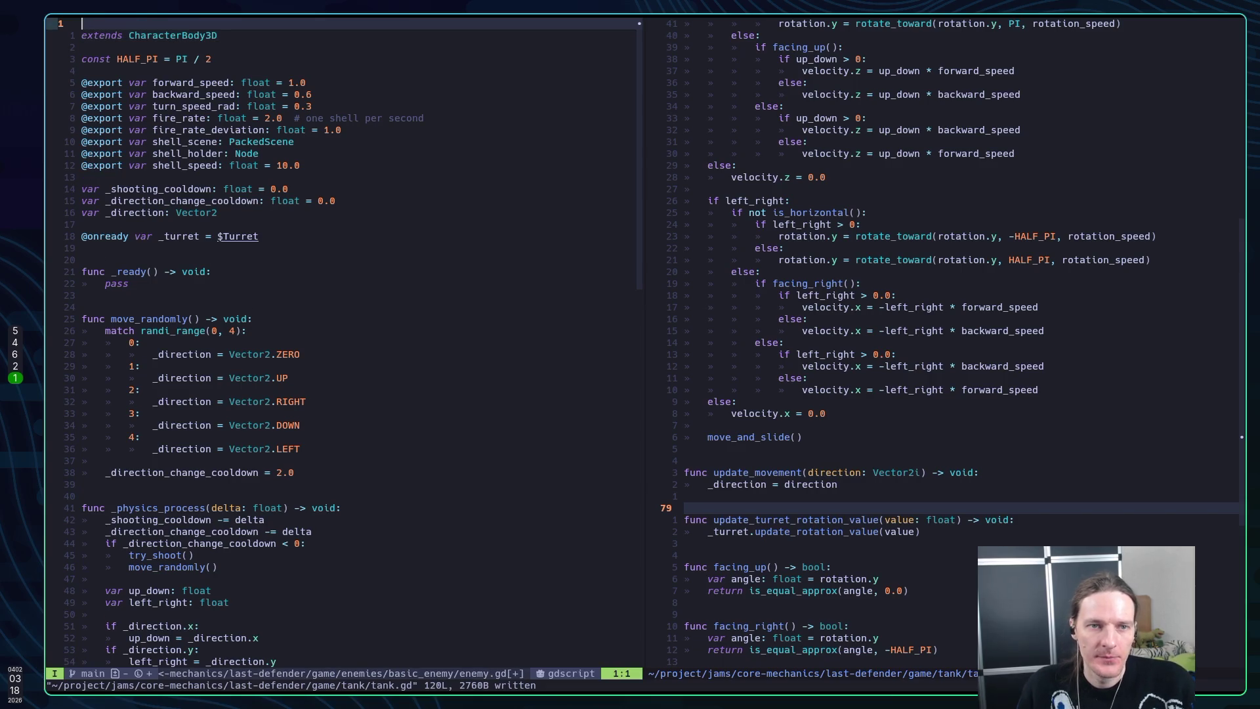
{"action": "type", "text": "class_name E"}
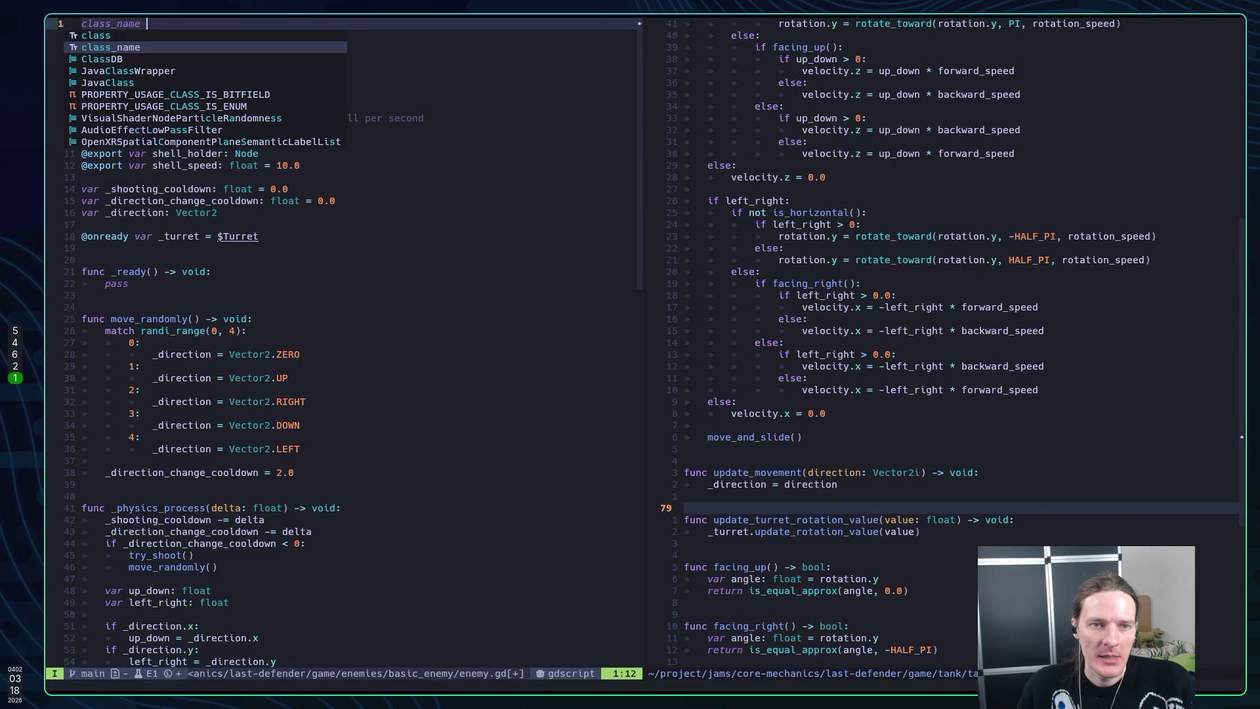
{"action": "type", "text": "nemy"}
{"action": "key", "text": "Escape"}
{"action": "type", "text": ":w"}
{"action": "key", "text": "Return"}
{"action": "key", "text": "j"}
{"action": "key", "text": "j"}
{"action": "key", "text": "j"}
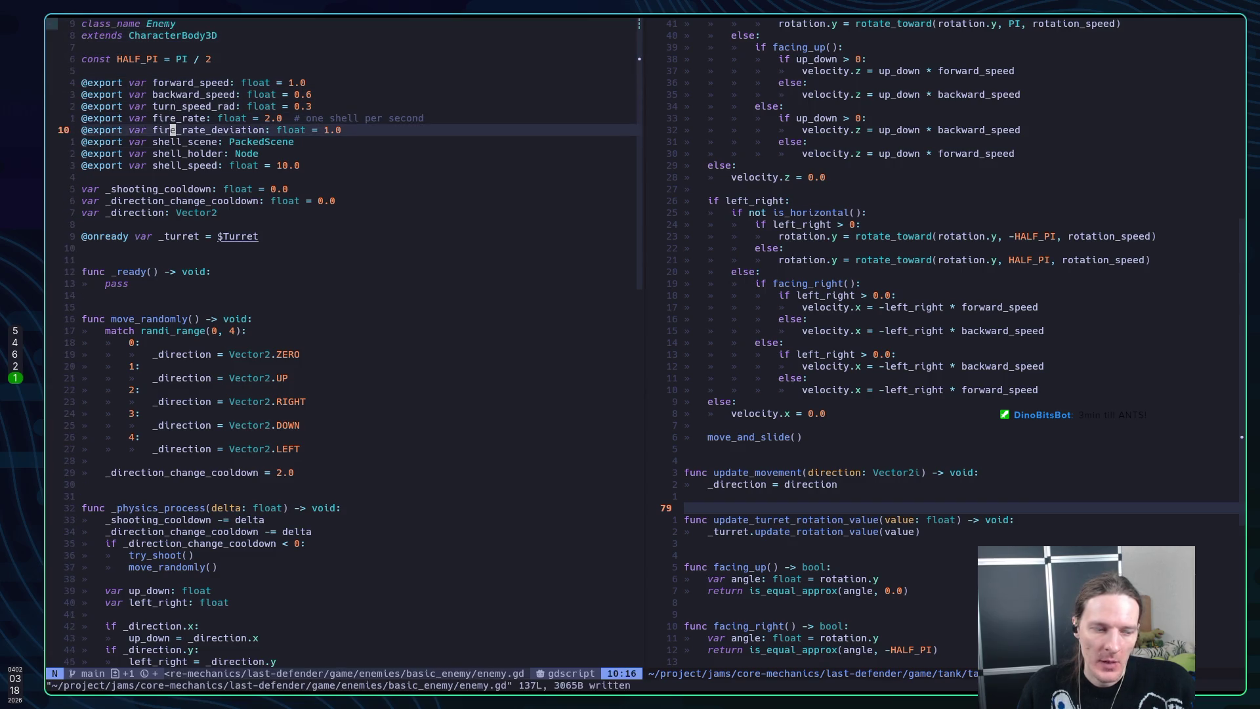
{"action": "key", "text": "j"}
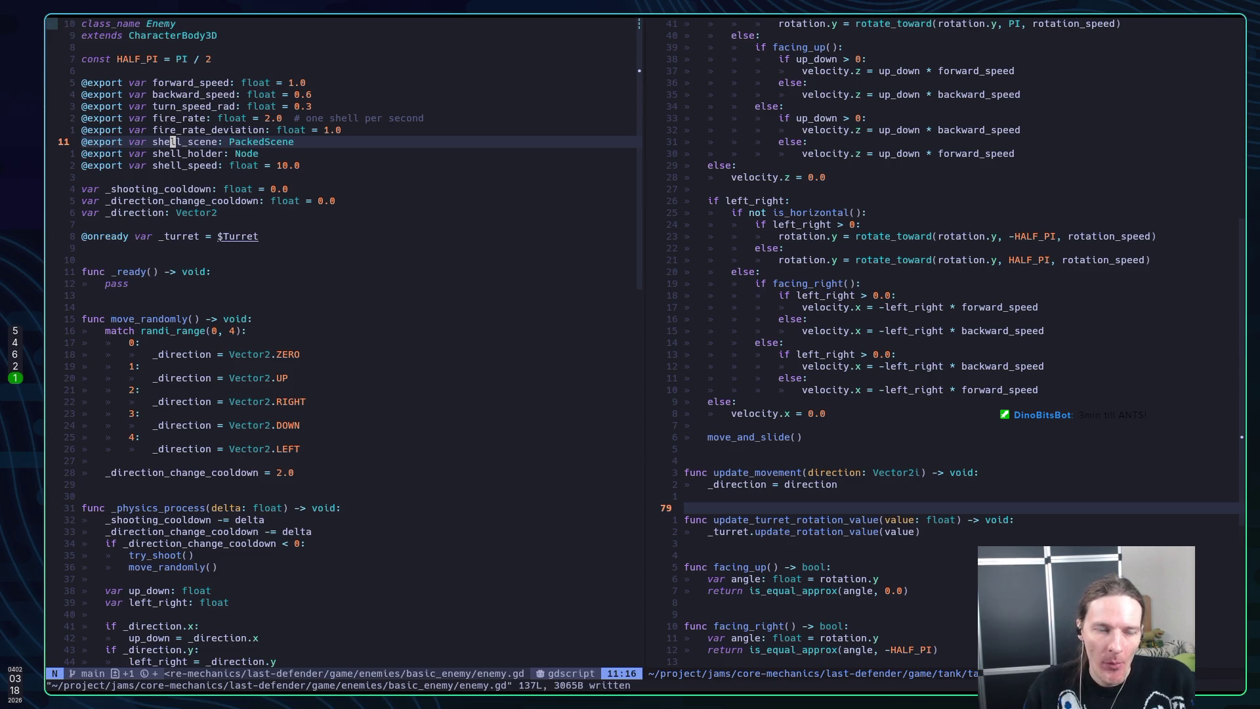
Save enemy.gd and step down through _ready and move_randomly's match cases
{"action": "key", "text": "j"}
{"action": "key", "text": "j"}
{"action": "key", "text": "j"}
{"action": "type", "text": ":w"}
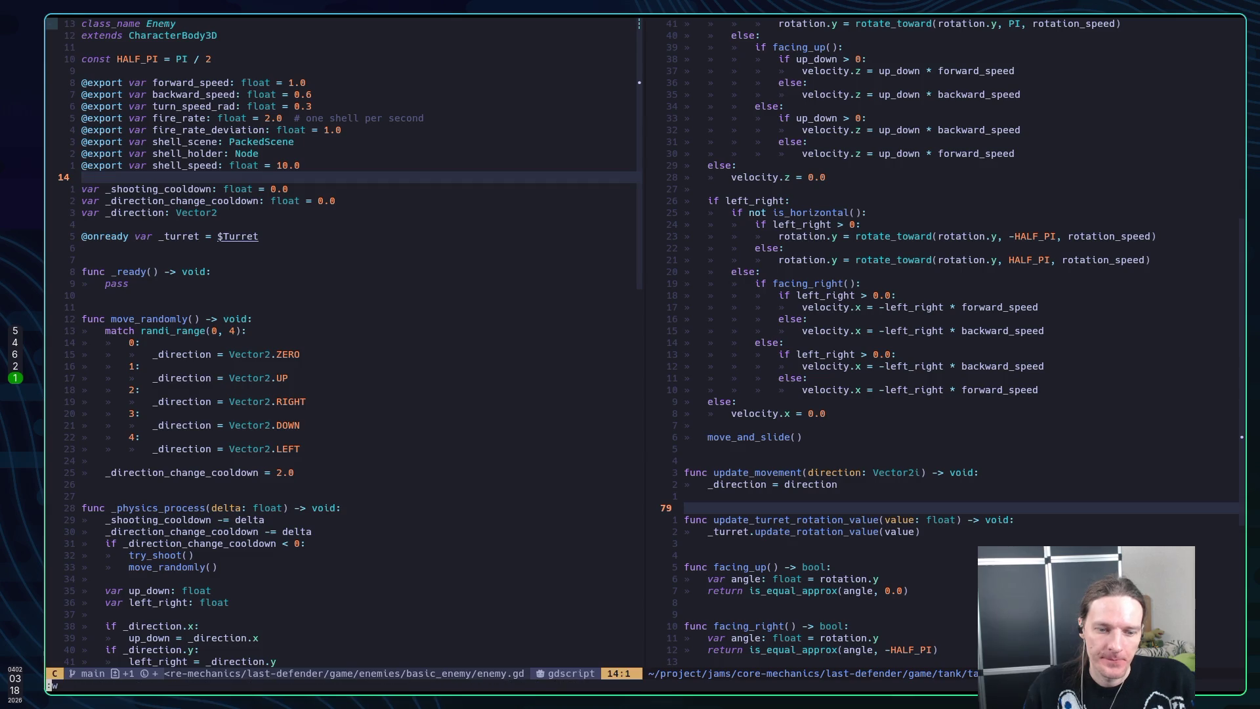
{"action": "key", "text": "Return"}
{"action": "key", "text": "j"}
{"action": "key", "text": "j"}
{"action": "key", "text": "j"}
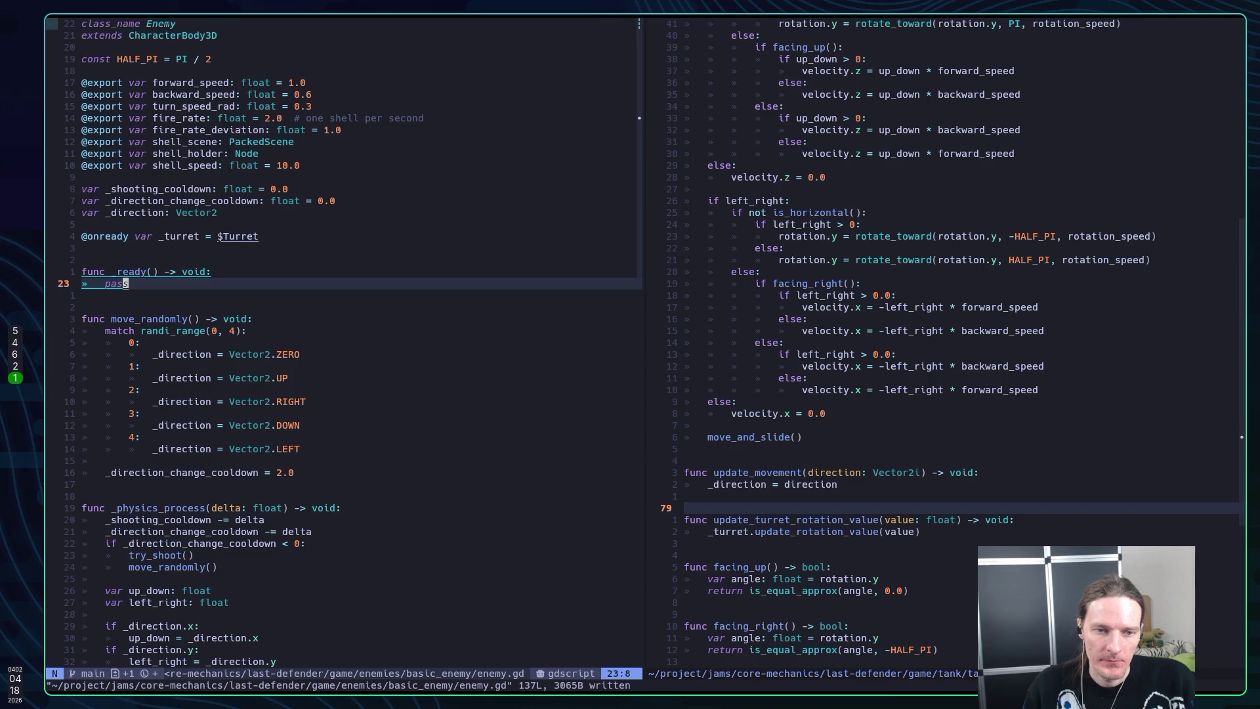
{"action": "key", "text": "j"}
{"action": "key", "text": "j"}
{"action": "key", "text": "j"}
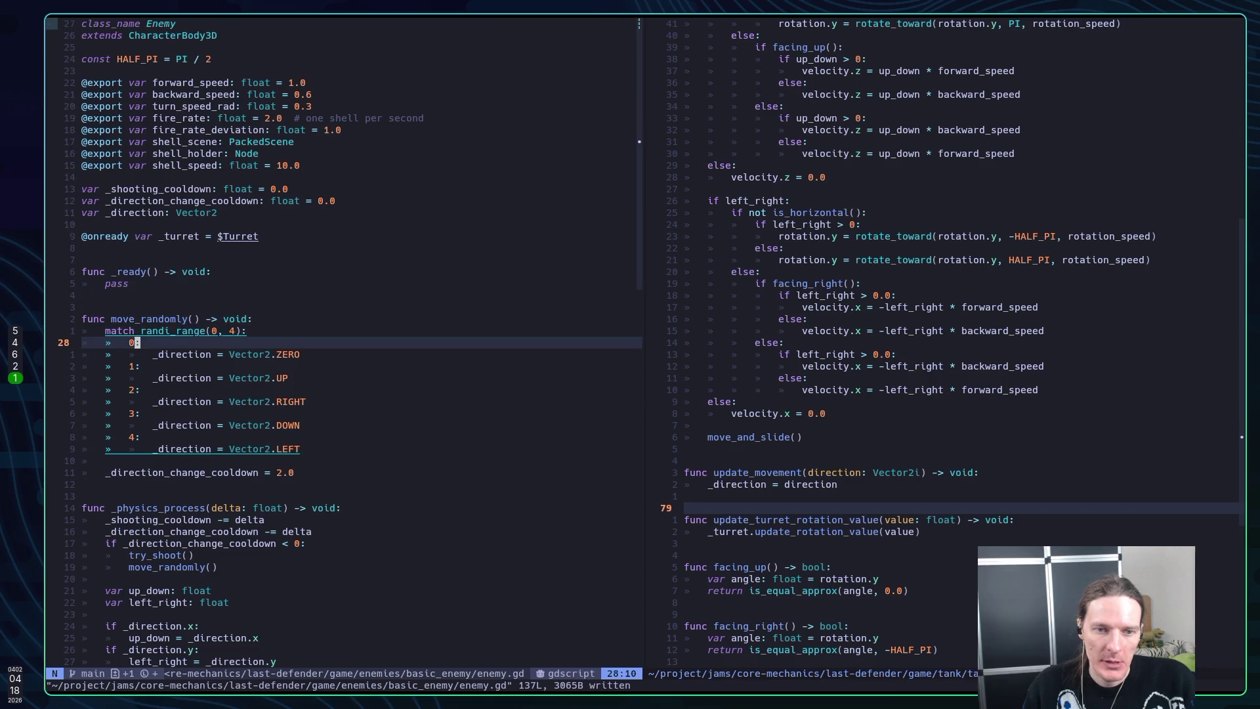
{"action": "type", "text": ":w"}
{"action": "key", "text": "Return"}
{"action": "key", "text": "j"}
{"action": "key", "text": "j"}
{"action": "key", "text": "j"}
{"action": "key", "text": "j"}
{"action": "key", "text": "j"}
{"action": "key", "text": "j"}
{"action": "key", "text": "k"}
{"action": "key", "text": "k"}
{"action": "key", "text": "k"}
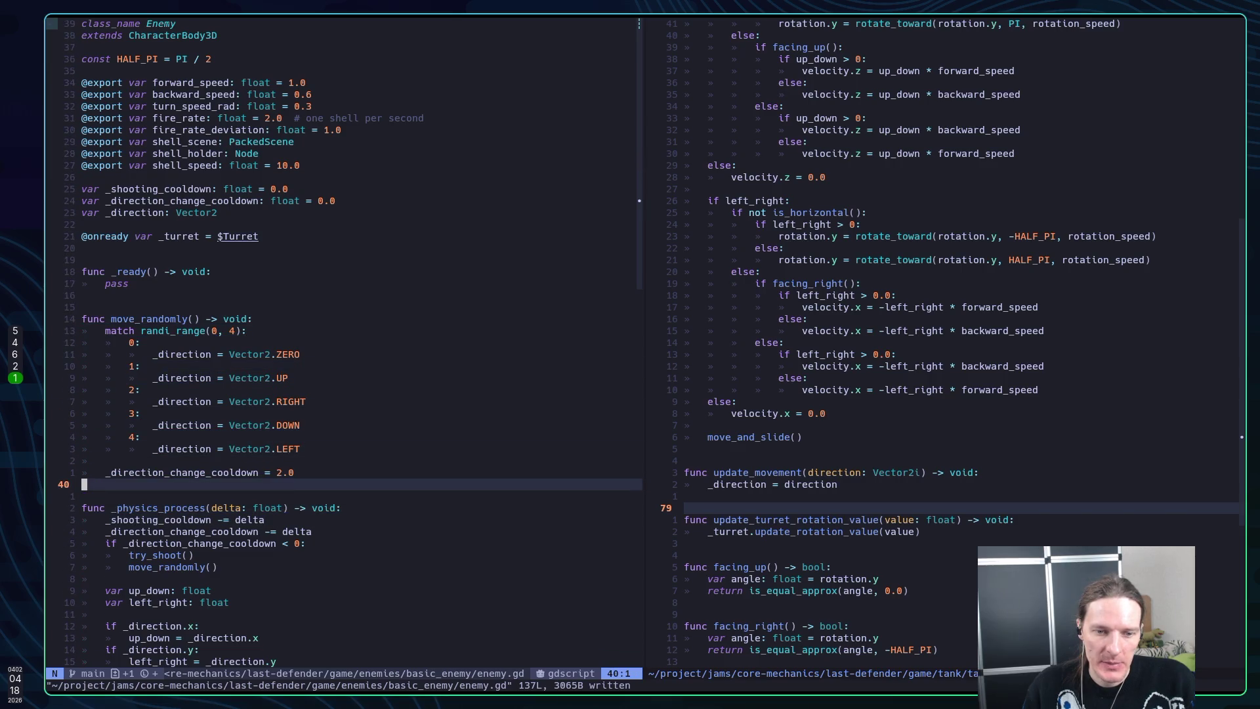
{"action": "key", "text": "k"}
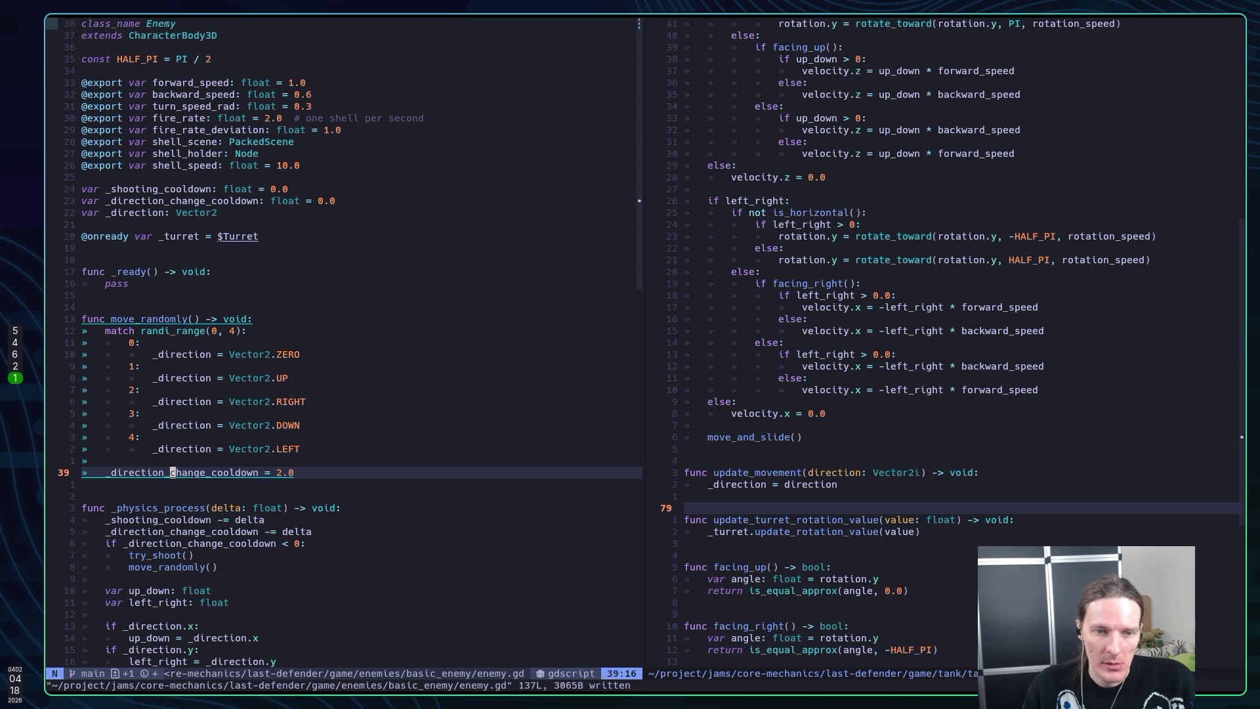
{"action": "key", "text": "k"}
{"action": "key", "text": "k"}
{"action": "key", "text": "k"}
{"action": "key", "text": "k"}
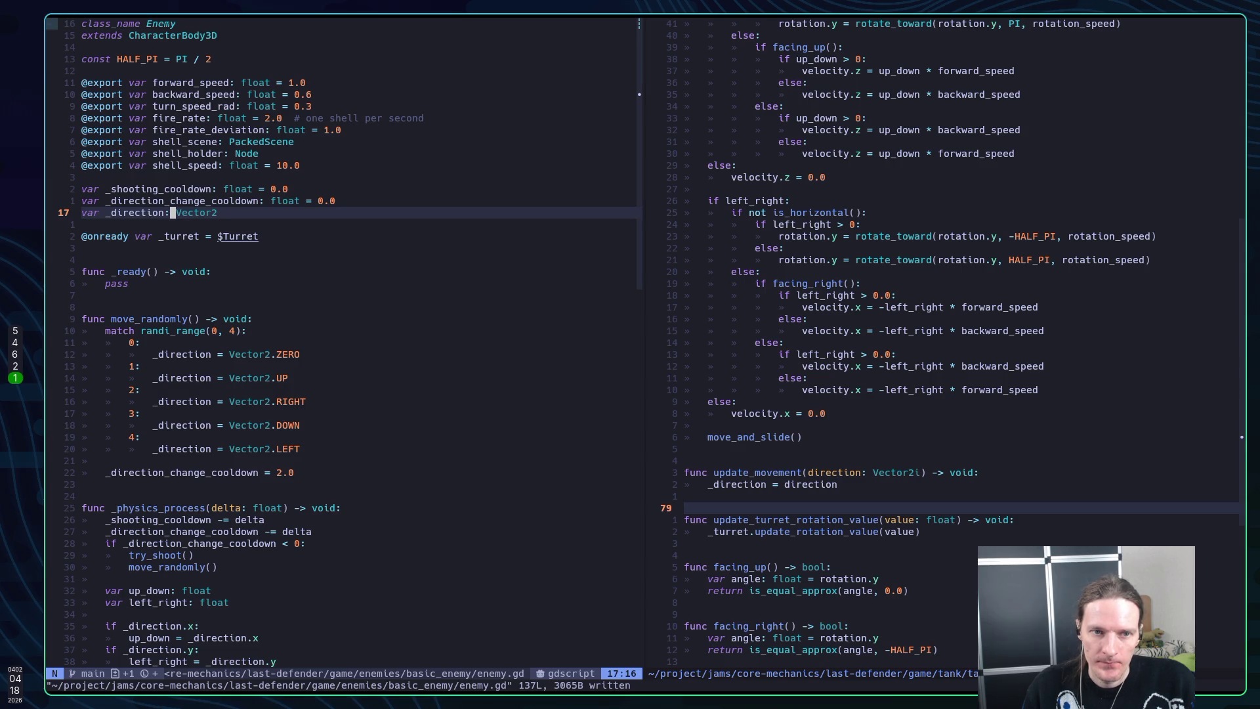
{"action": "key", "text": "o"}
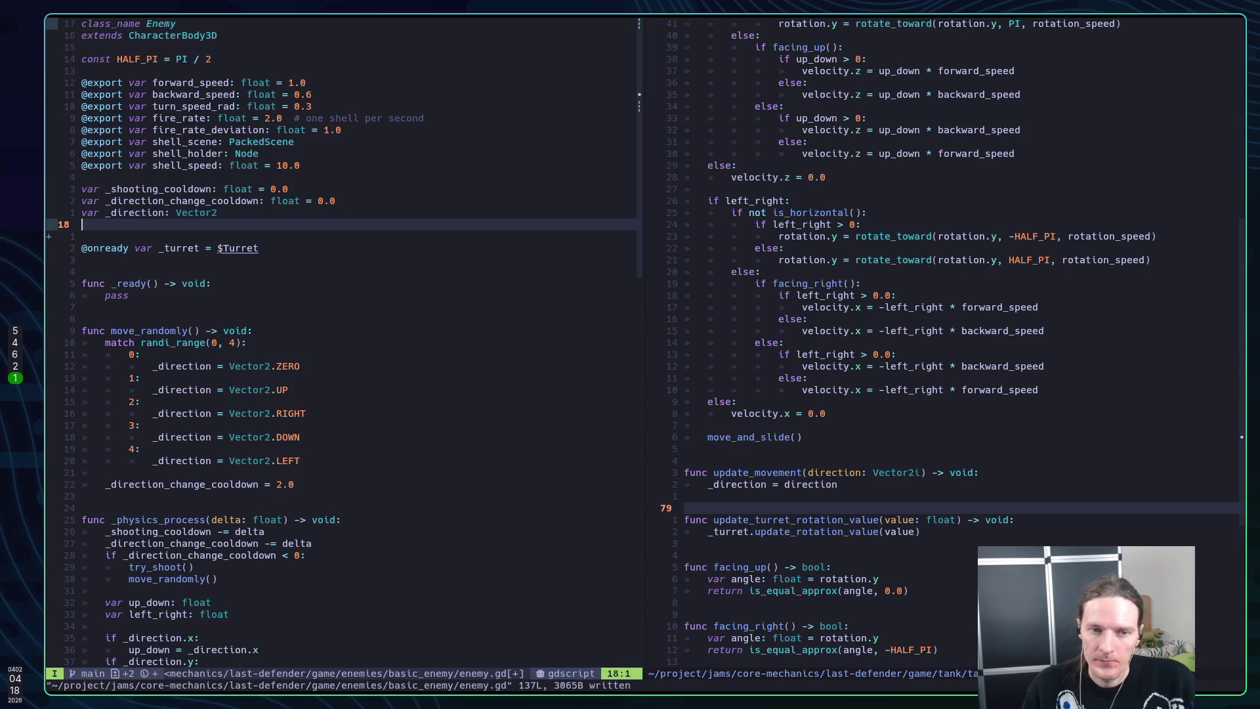
{"action": "key", "text": "Return"}
{"action": "type", "text": "@ex"}
{"action": "key", "text": "BackSpace"}
{"action": "key", "text": "BackSpace"}
{"action": "key", "text": "BackSpace"}
{"action": "key", "text": "Up"}
{"action": "key", "text": "Up"}
{"action": "key", "text": "Up"}
{"action": "key", "text": "Up"}
{"action": "key", "text": "Up"}
{"action": "key", "text": "Return"}
{"action": "key", "text": "Return"}
{"action": "key", "text": "BackSpace"}
{"action": "type", "text": "@export"}
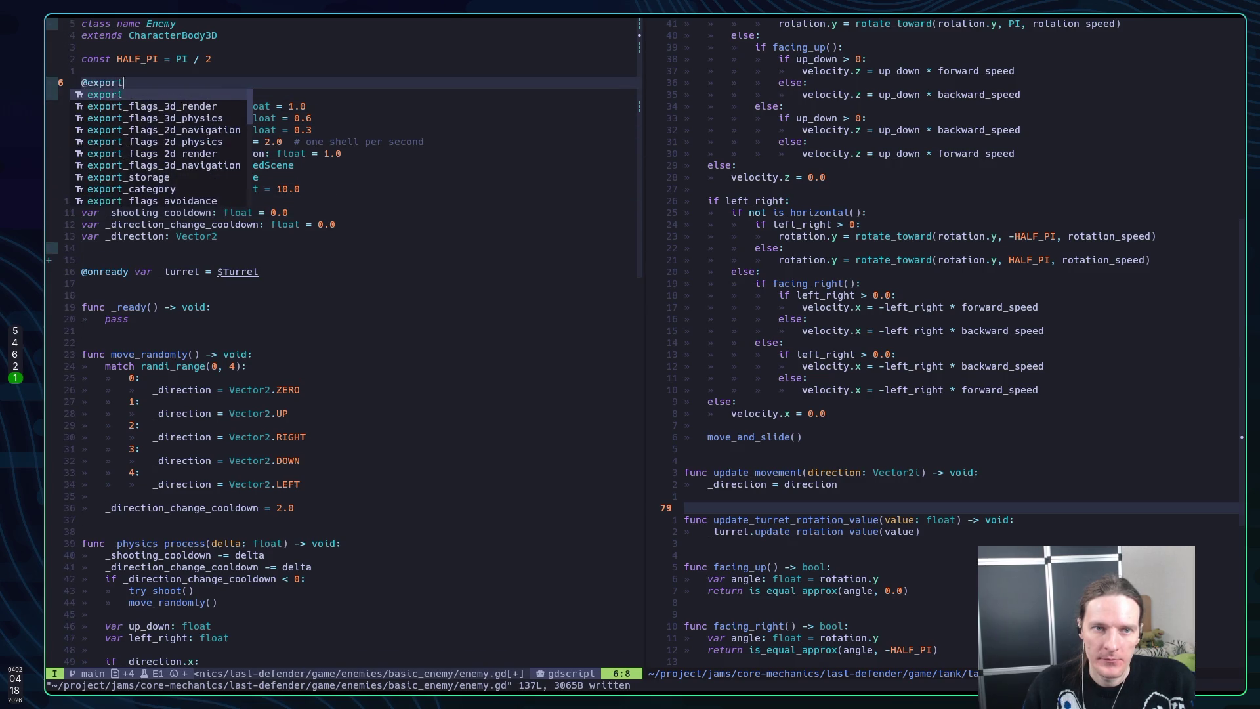
{"action": "type", "text": " var "}
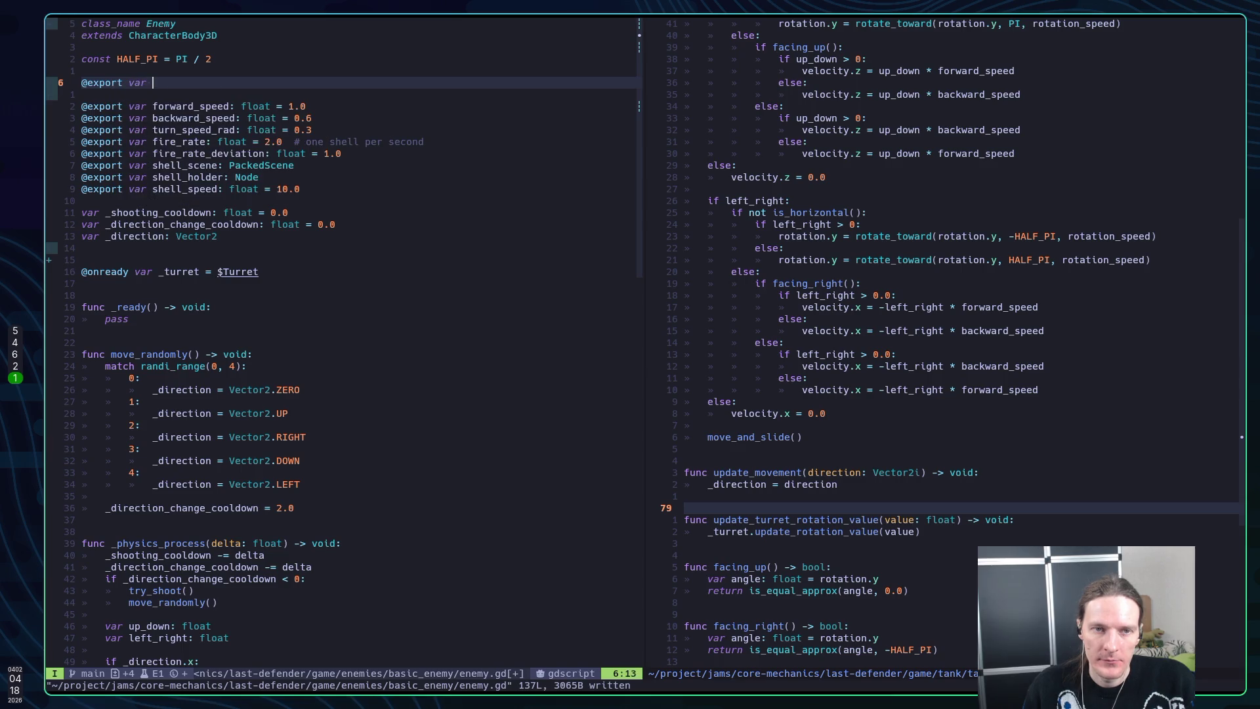
{"action": "type", "text": "tank: Tank"}
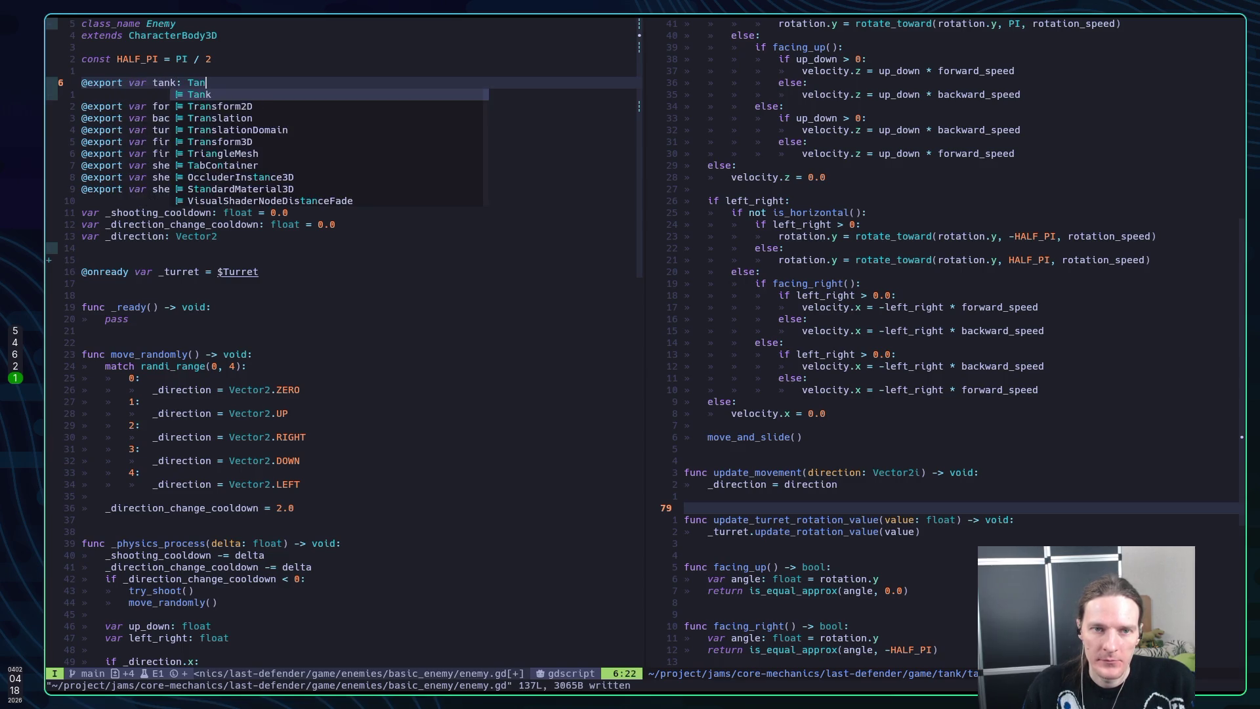
{"action": "key", "text": "Escape"}
{"action": "type", "text": ":w"}
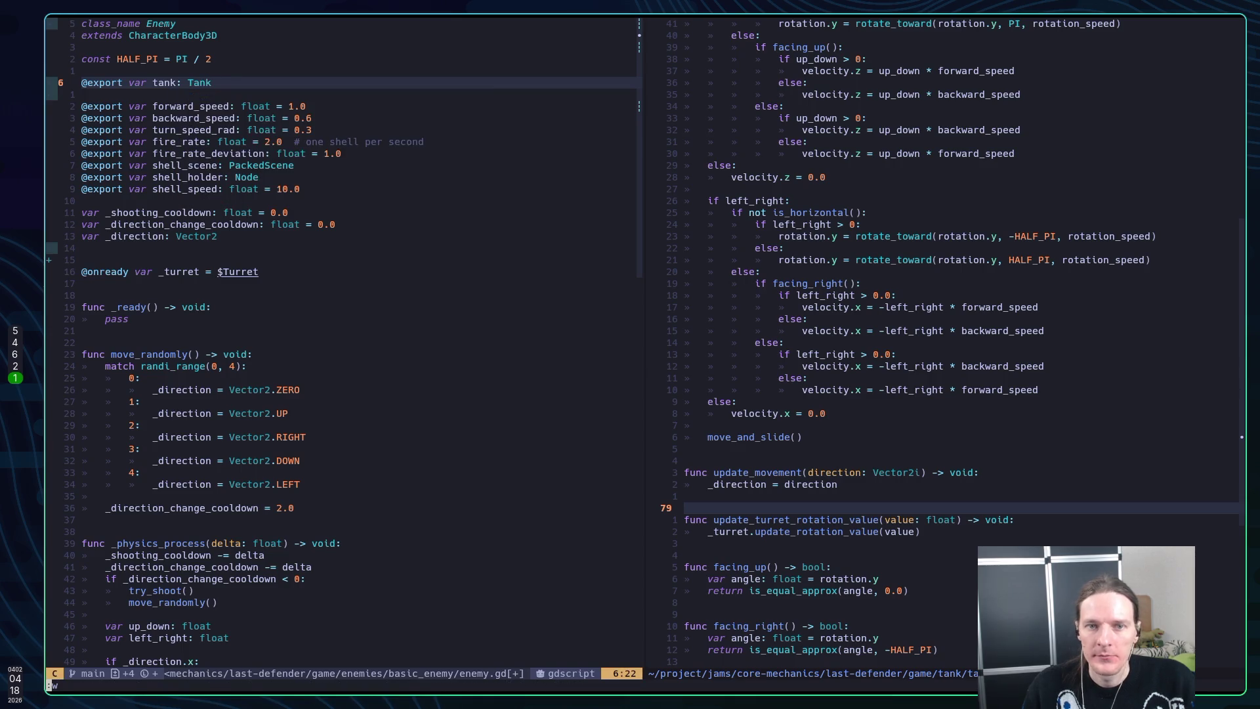
{"action": "key", "text": "Return"}
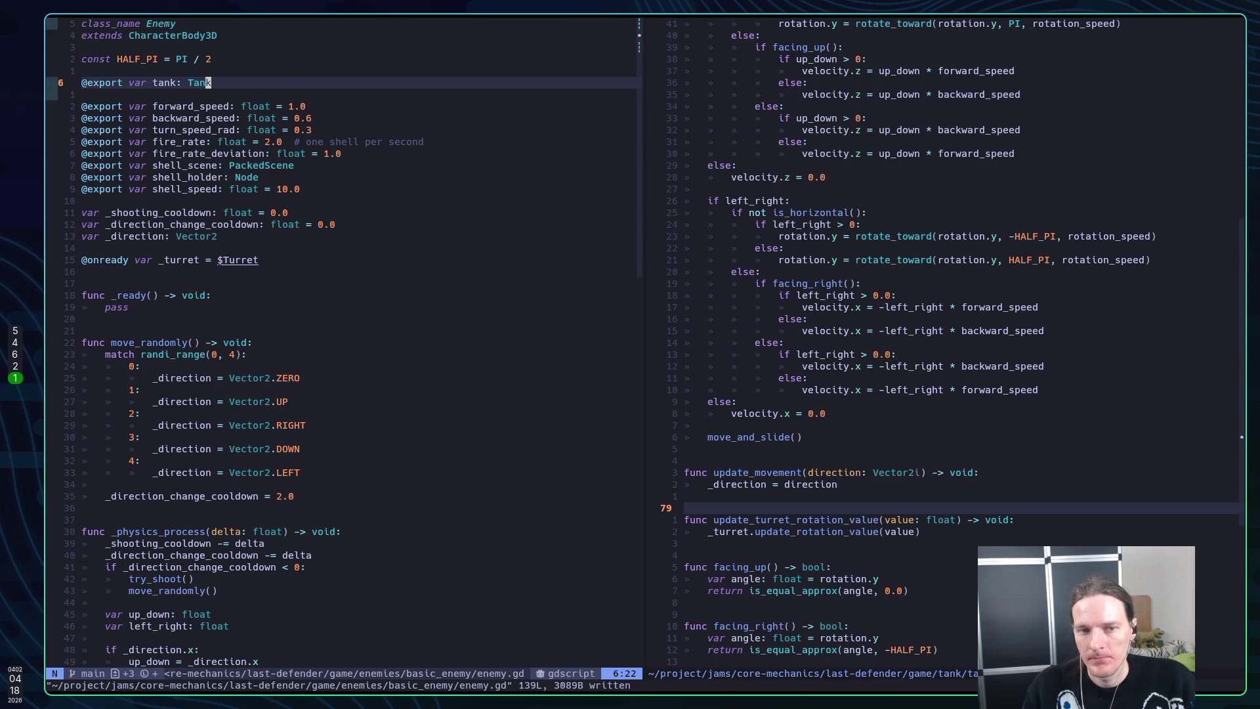
{"action": "key", "text": "j"}
{"action": "key", "text": "j"}
{"action": "key", "text": "j"}
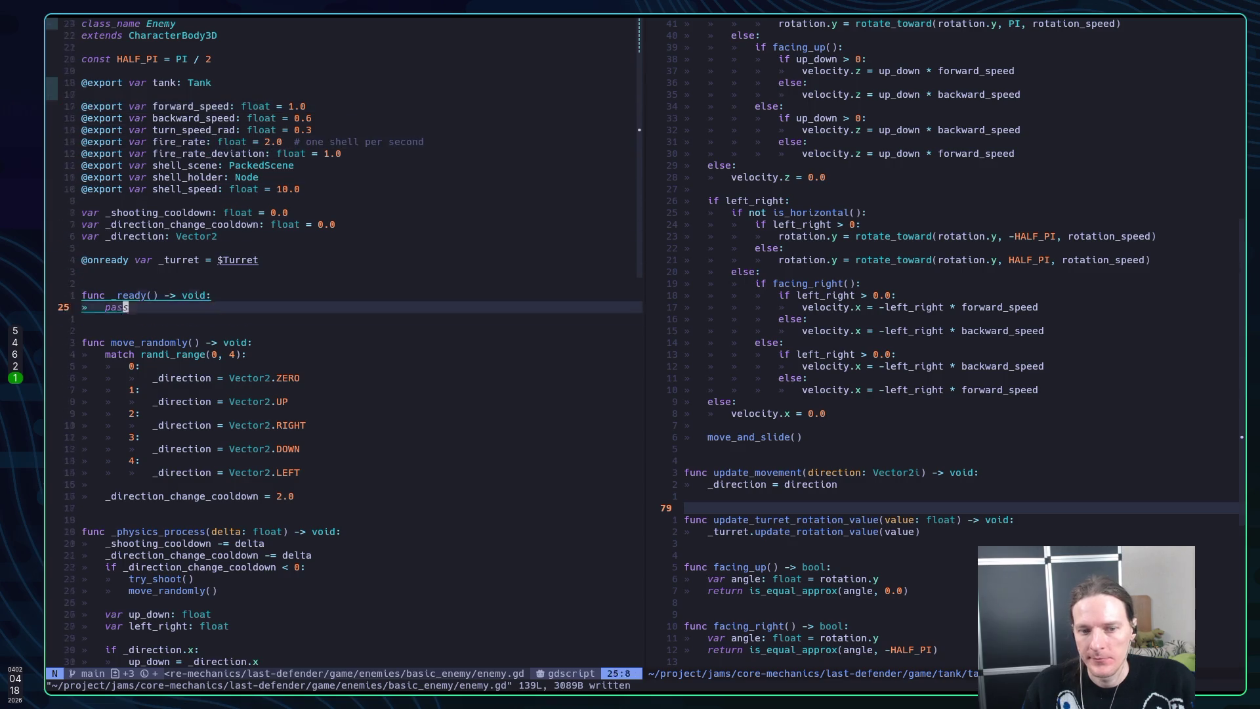
{"action": "key", "text": "j"}
{"action": "key", "text": "j"}
{"action": "key", "text": "j"}
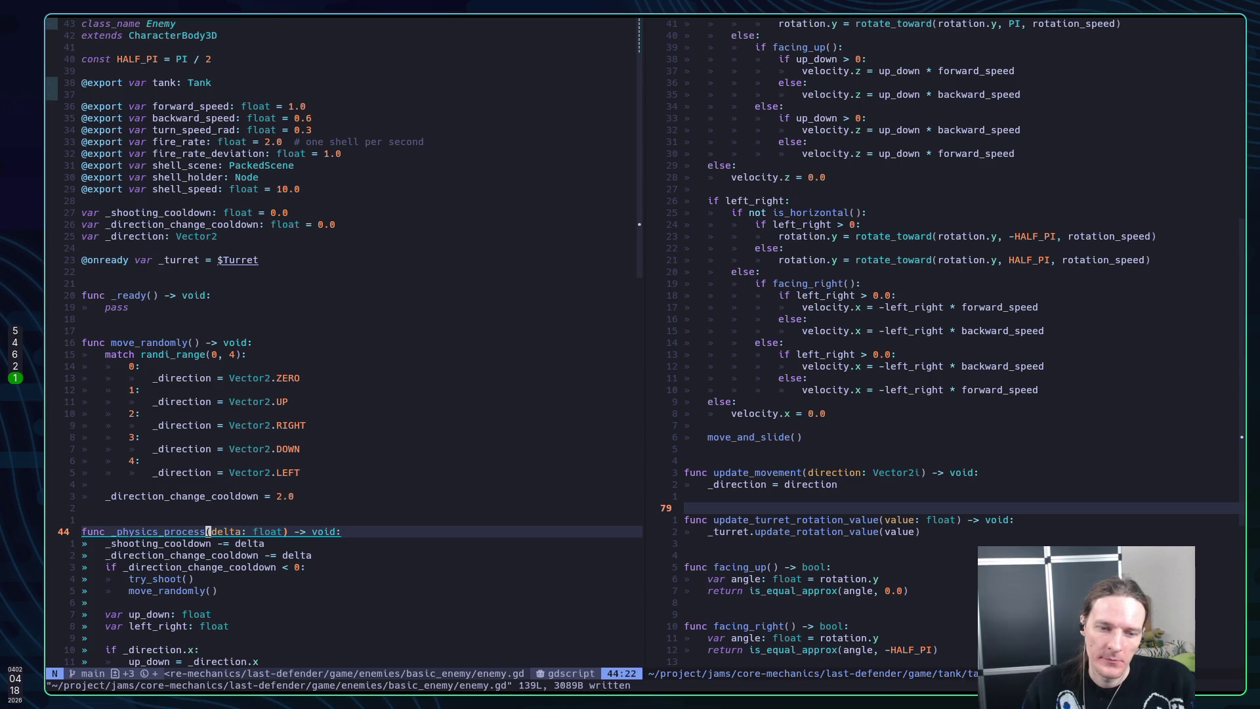
Line-select the movement code in _physics_process from var up_down through move_and_slide()
{"action": "key", "text": "j"}
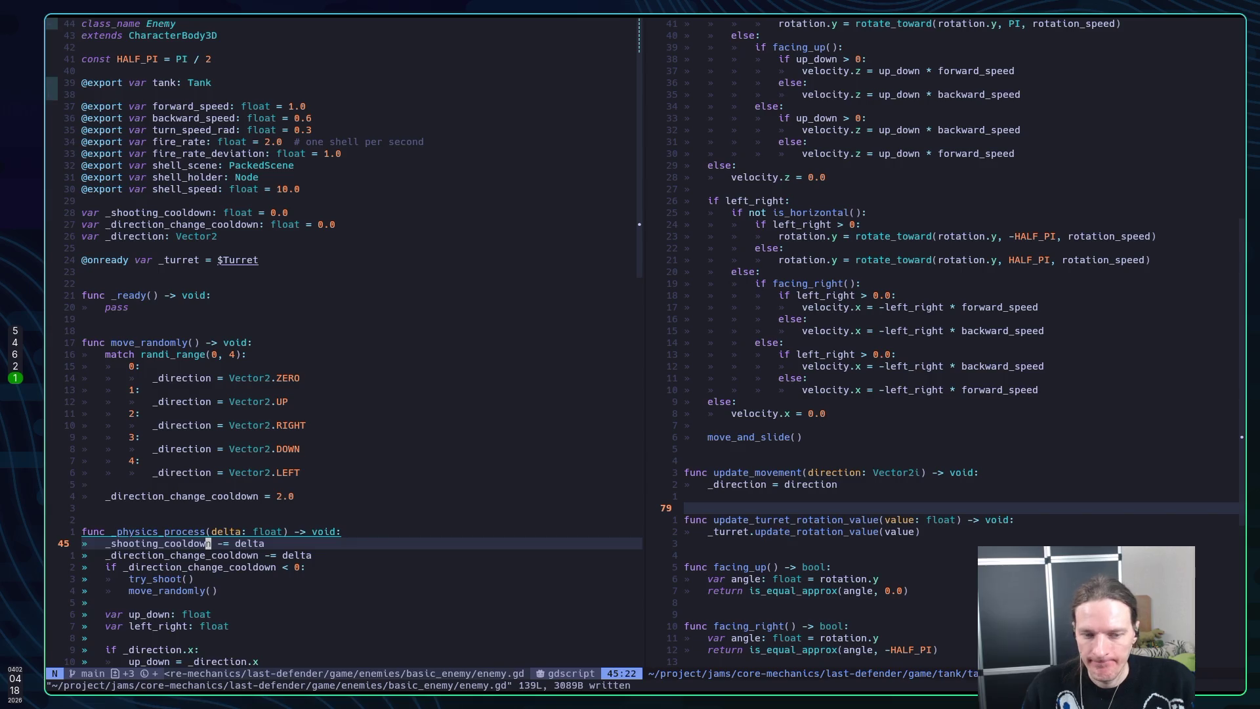
{"action": "key", "text": "j"}
{"action": "key", "text": "j"}
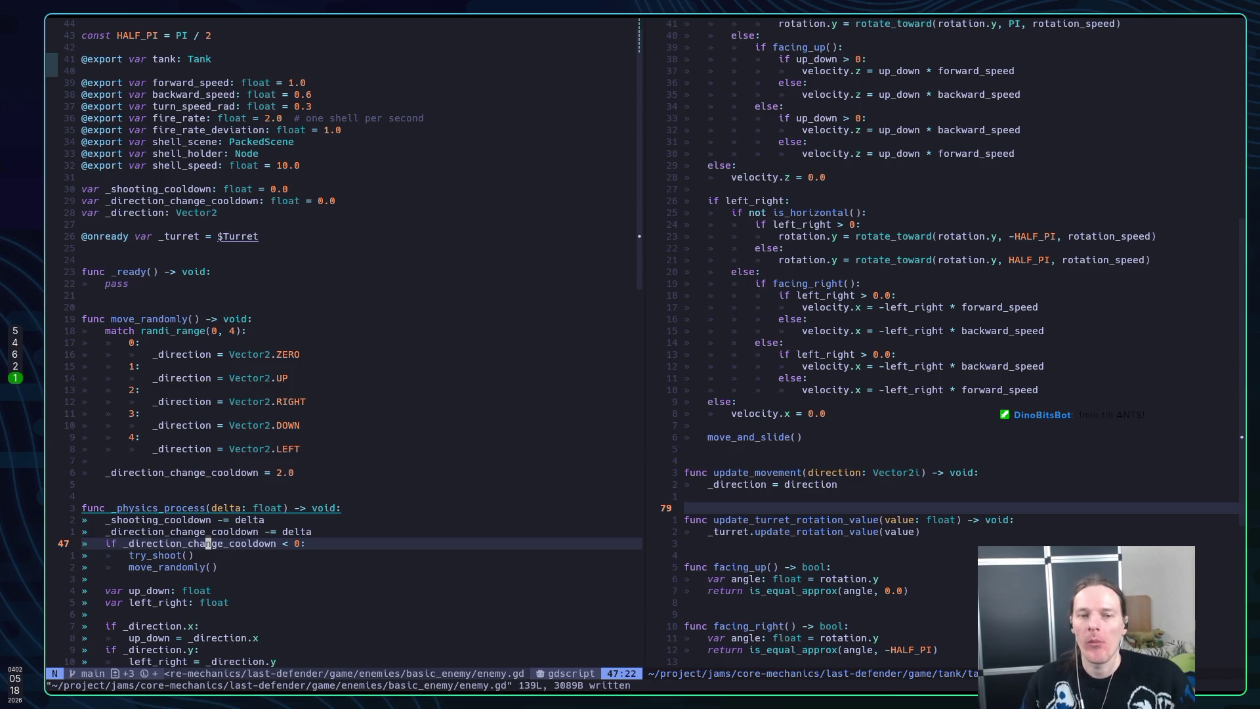
{"action": "key", "text": "j"}
{"action": "key", "text": "j"}
{"action": "key", "text": "j"}
{"action": "key", "text": "j"}
{"action": "key", "text": "k"}
{"action": "key", "text": "k"}
{"action": "key", "text": "k"}
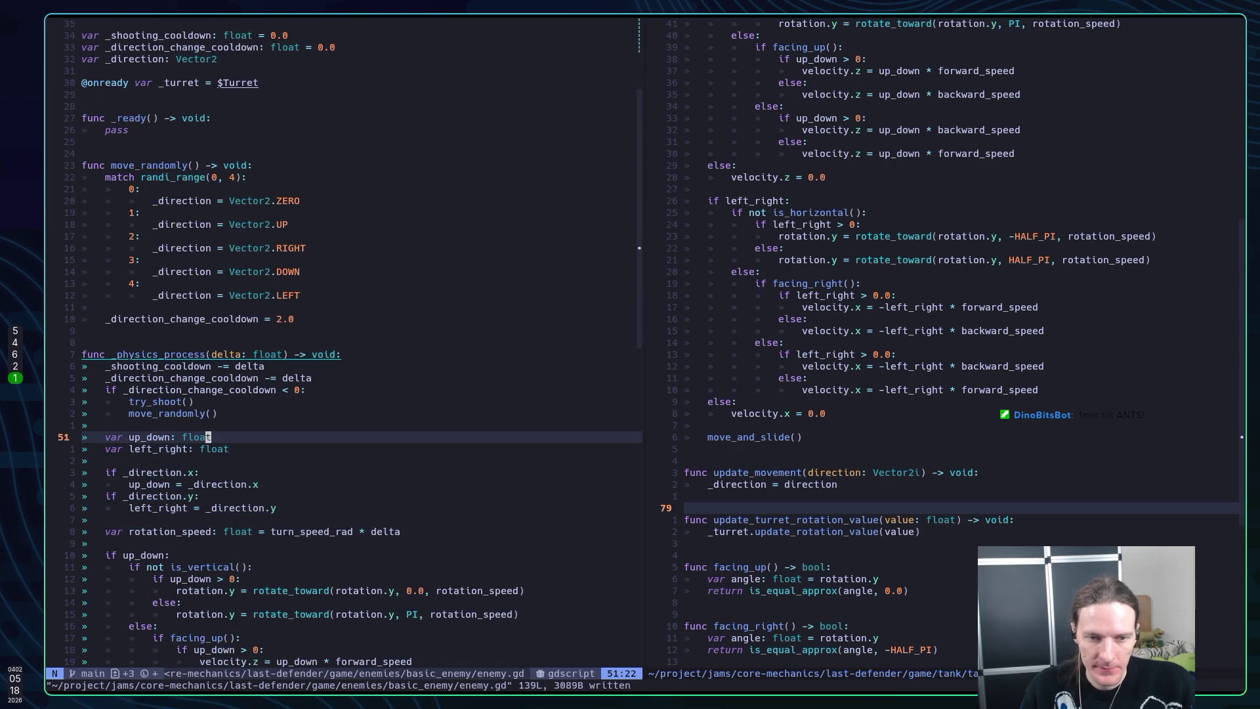
{"action": "key", "text": "shift+v"}
{"action": "key", "text": "j"}
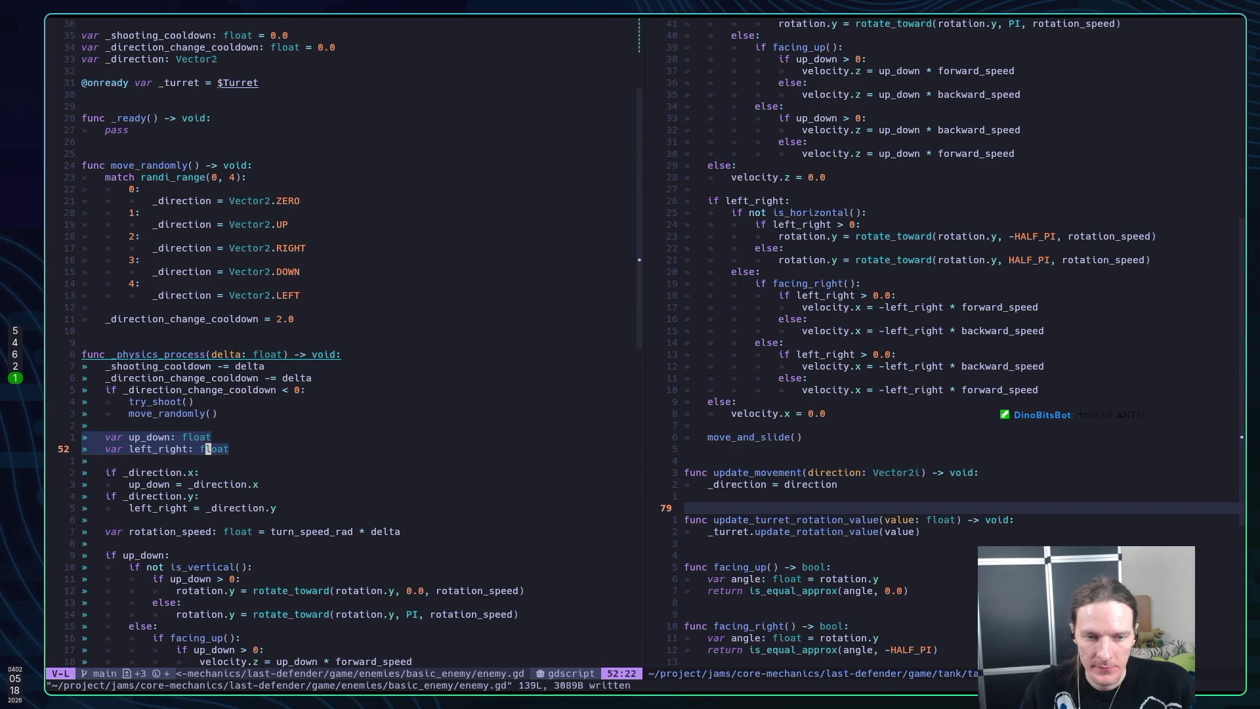
{"action": "key", "text": "]m"}
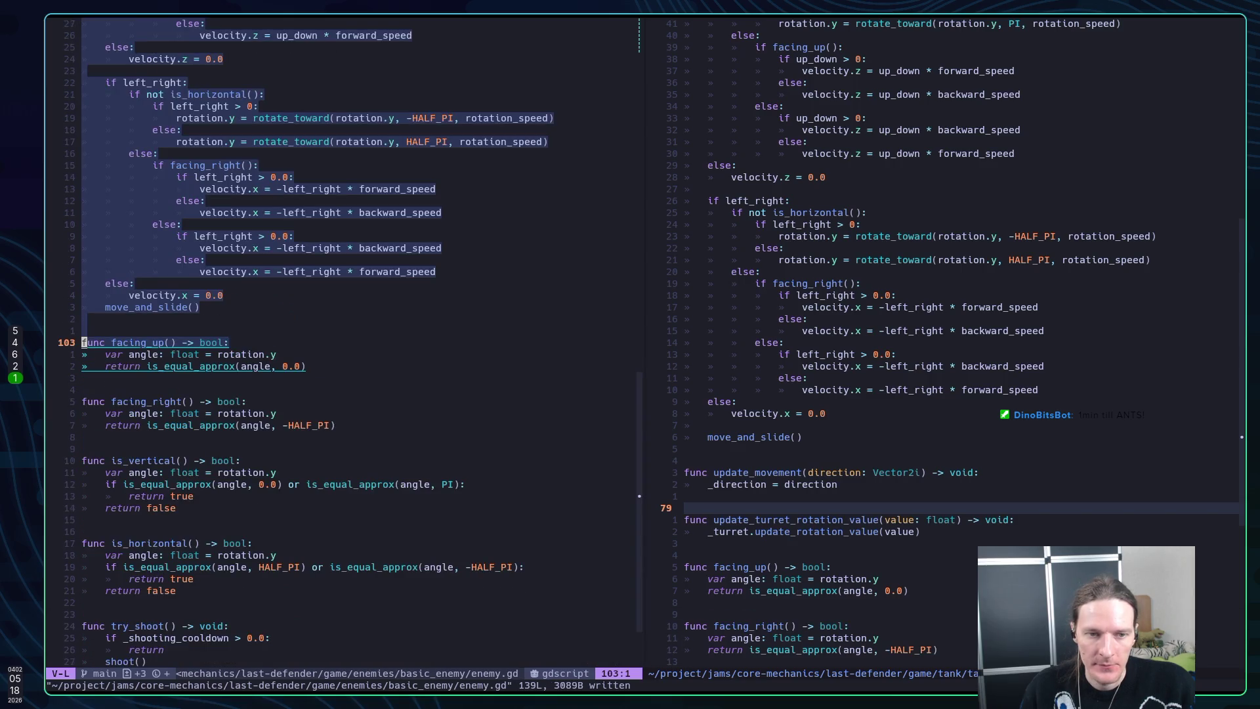
{"action": "key", "text": "k"}
{"action": "key", "text": "k"}
{"action": "key", "text": "k"}
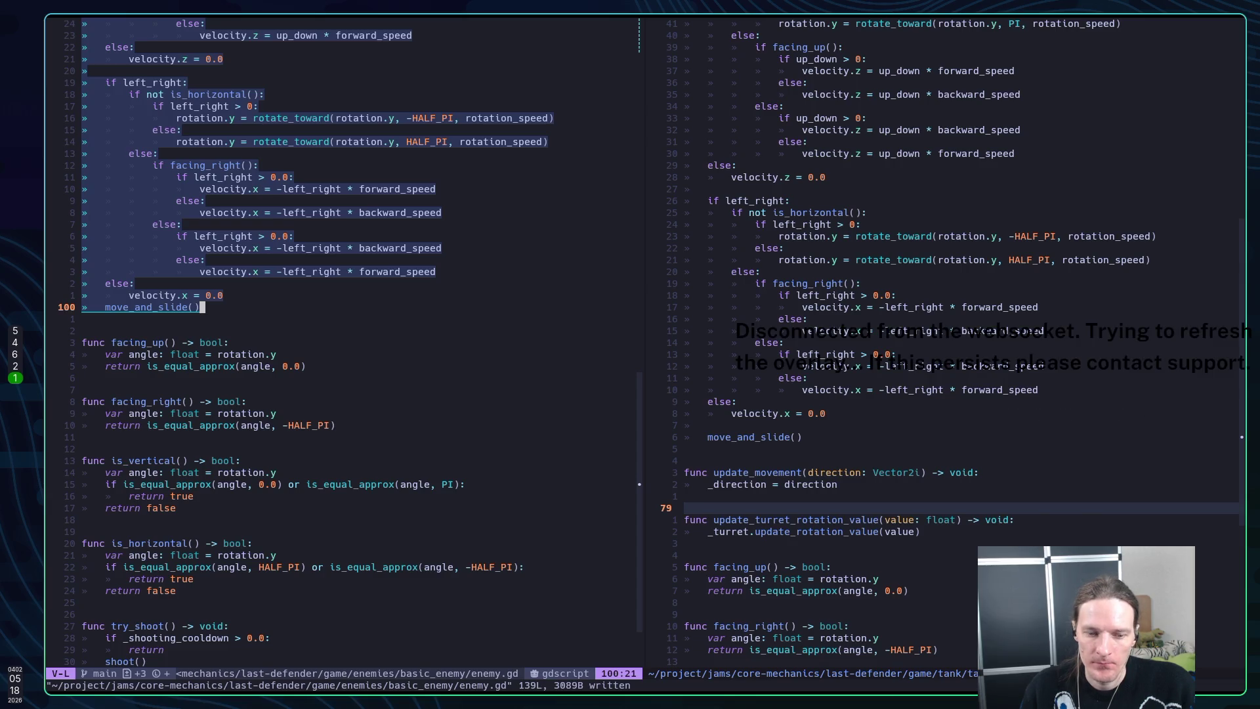
Delete the leftover blank lines and every function from facing_up through shoot in enemy.gd
{"action": "key", "text": "d"}
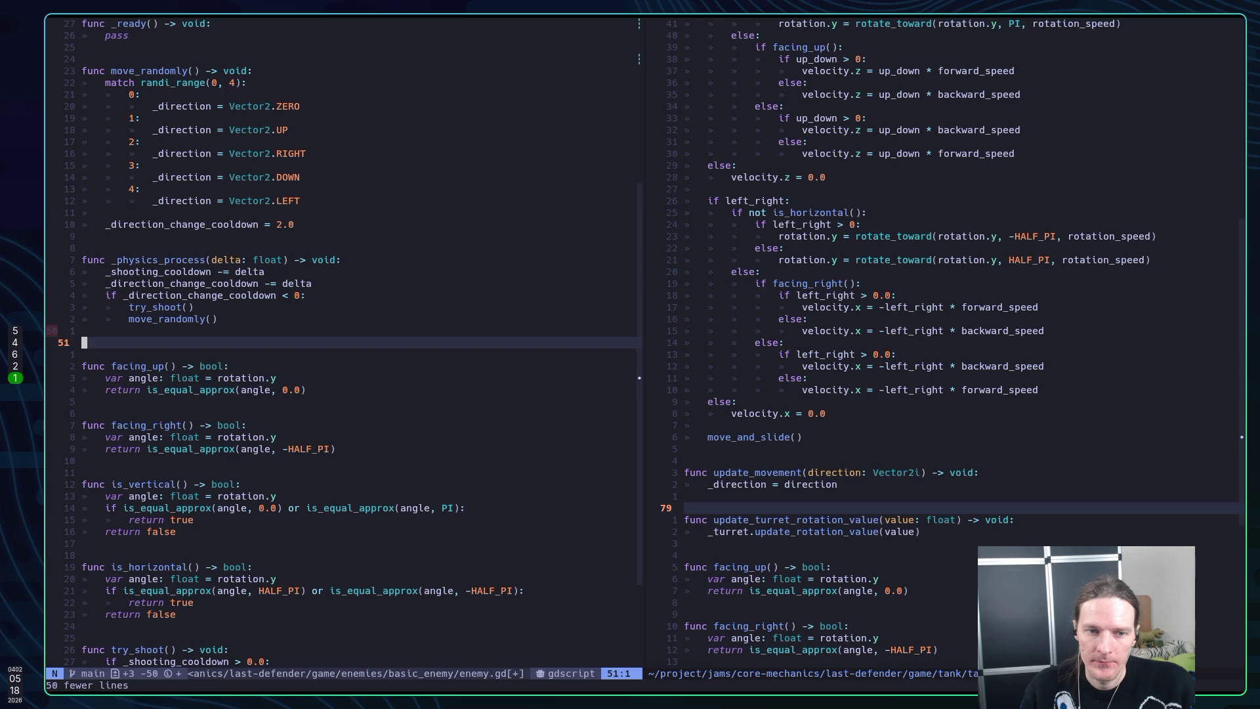
{"action": "key", "text": "d"}
{"action": "key", "text": "d"}
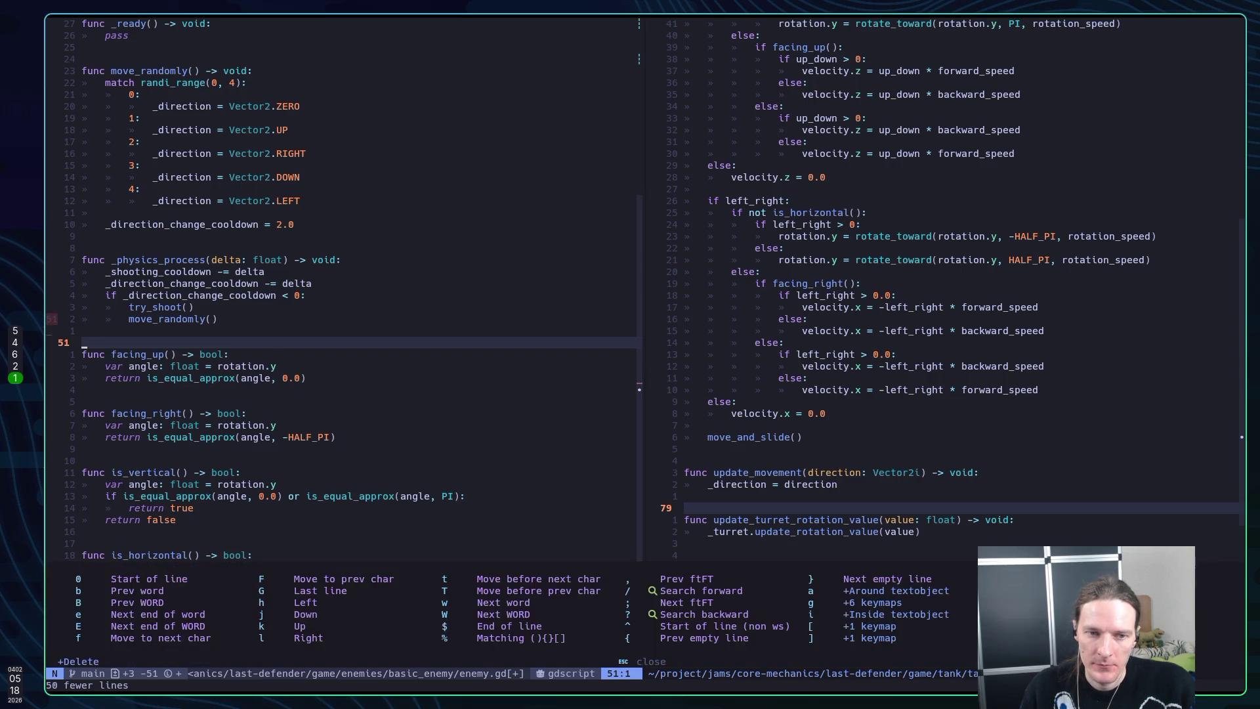
{"action": "key", "text": "d"}
{"action": "key", "text": "d"}
{"action": "key", "text": "V"}
{"action": "key", "text": "j"}
{"action": "key", "text": "j"}
{"action": "key", "text": "j"}
{"action": "key", "text": "j"}
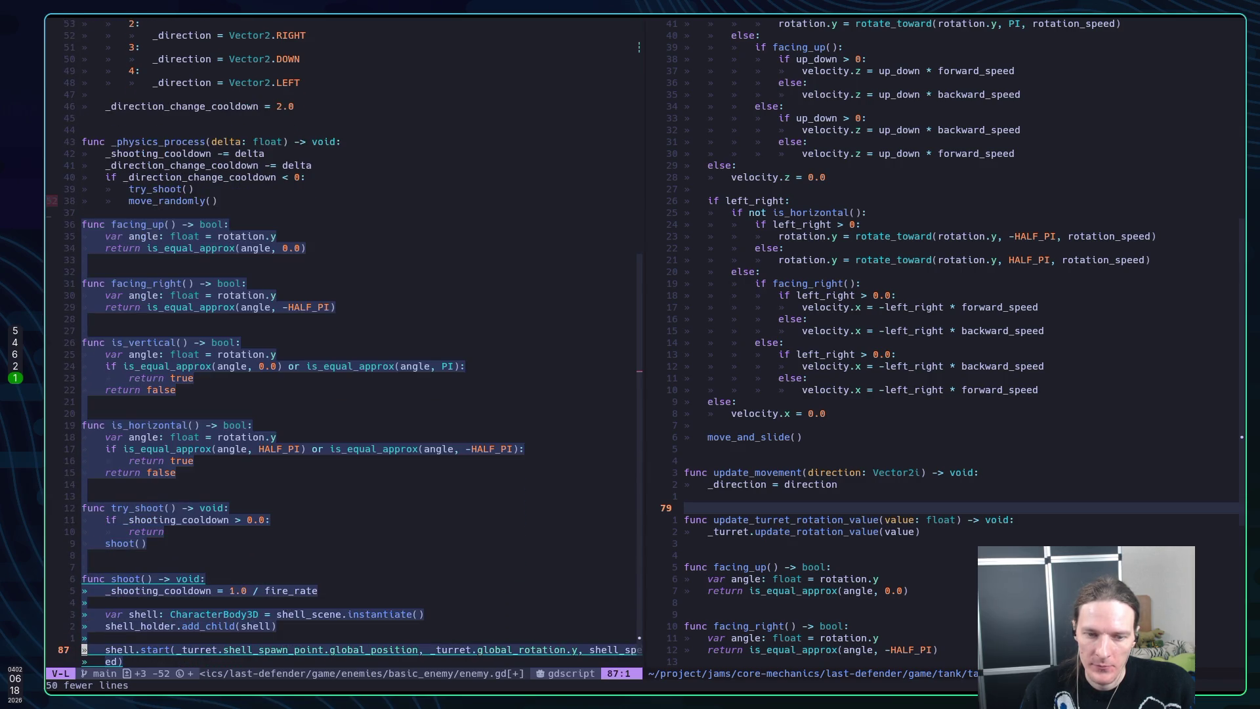
{"action": "key", "text": "d"}
{"action": "key", "text": "d"}
{"action": "key", "text": "d"}
Move back up to the extends CharacterBody3D line at the top of the script
{"action": "key", "text": "k"}
{"action": "key", "text": "k"}
{"action": "key", "text": "k"}
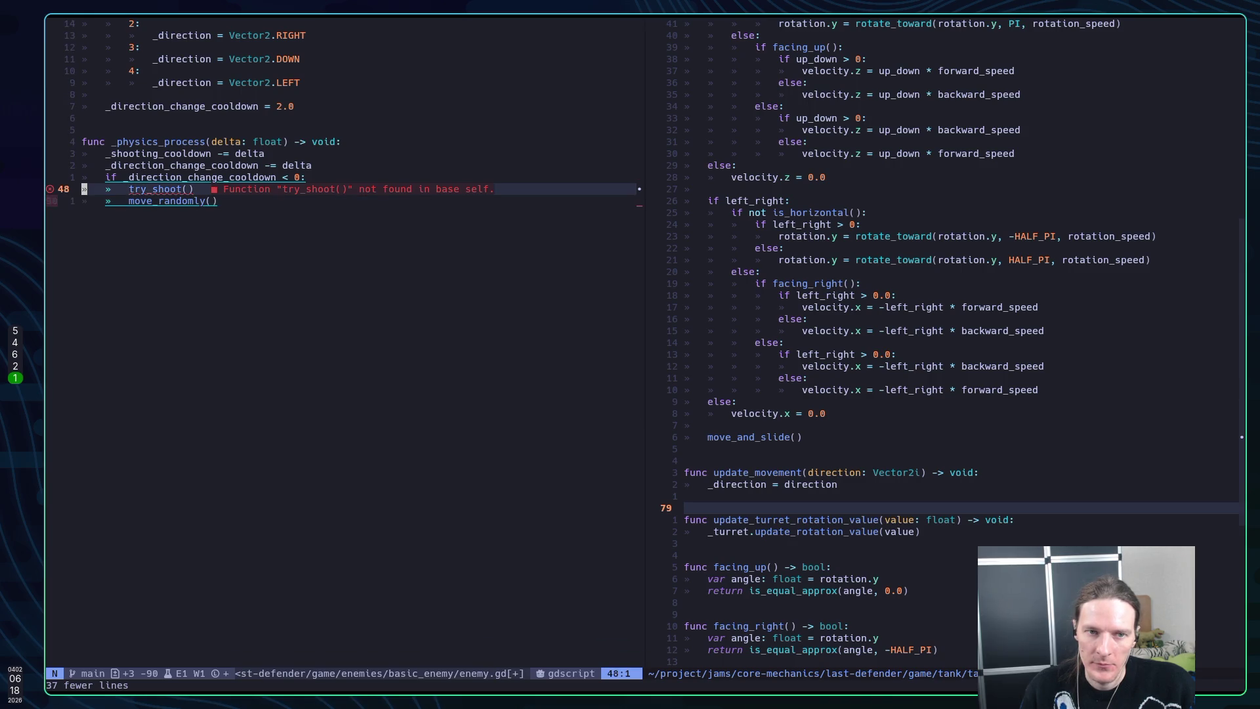
{"action": "key", "text": "k"}
{"action": "key", "text": "k"}
{"action": "key", "text": "k"}
{"action": "key", "text": "j"}
{"action": "key", "text": "l"}
{"action": "key", "text": "e"}
{"action": "key", "text": "w"}
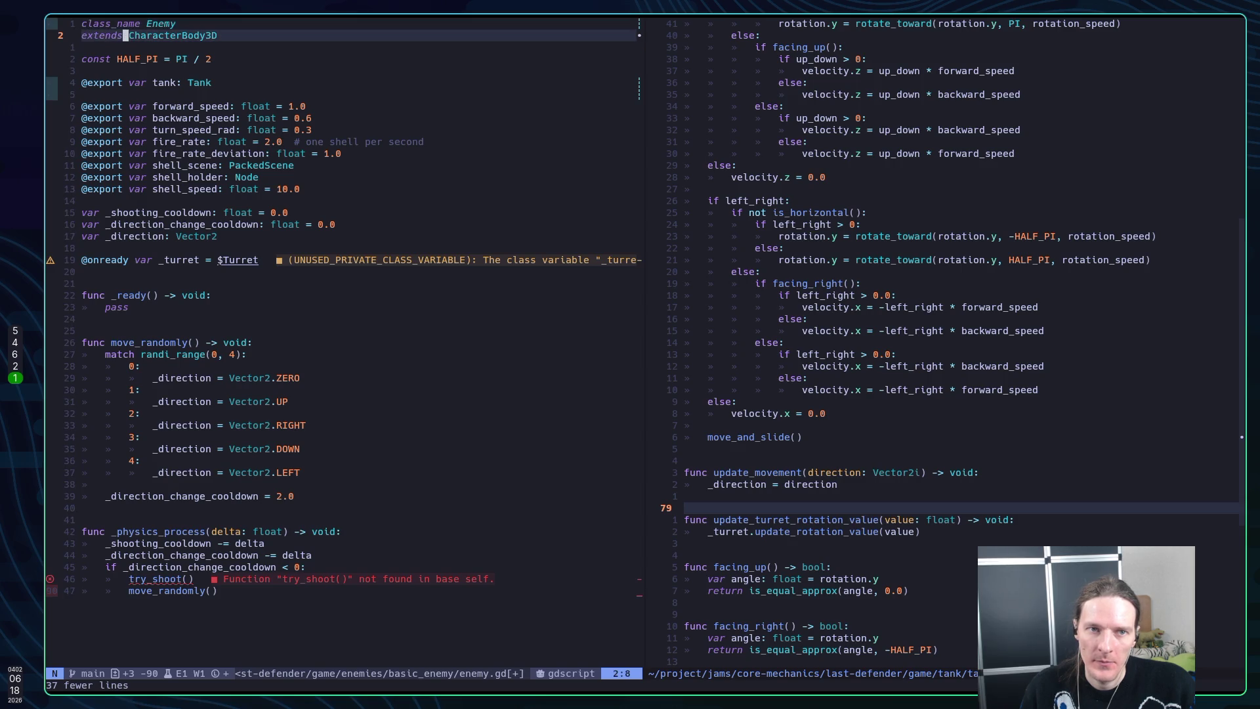
{"action": "type", "text": "cw"}
{"action": "type", "text": "No"}
{"action": "key", "text": "Return"}
{"action": "key", "text": "Escape"}
{"action": "type", "text": ":w"}
{"action": "key", "text": "Return"}
{"action": "key", "text": "ctrl+o"}
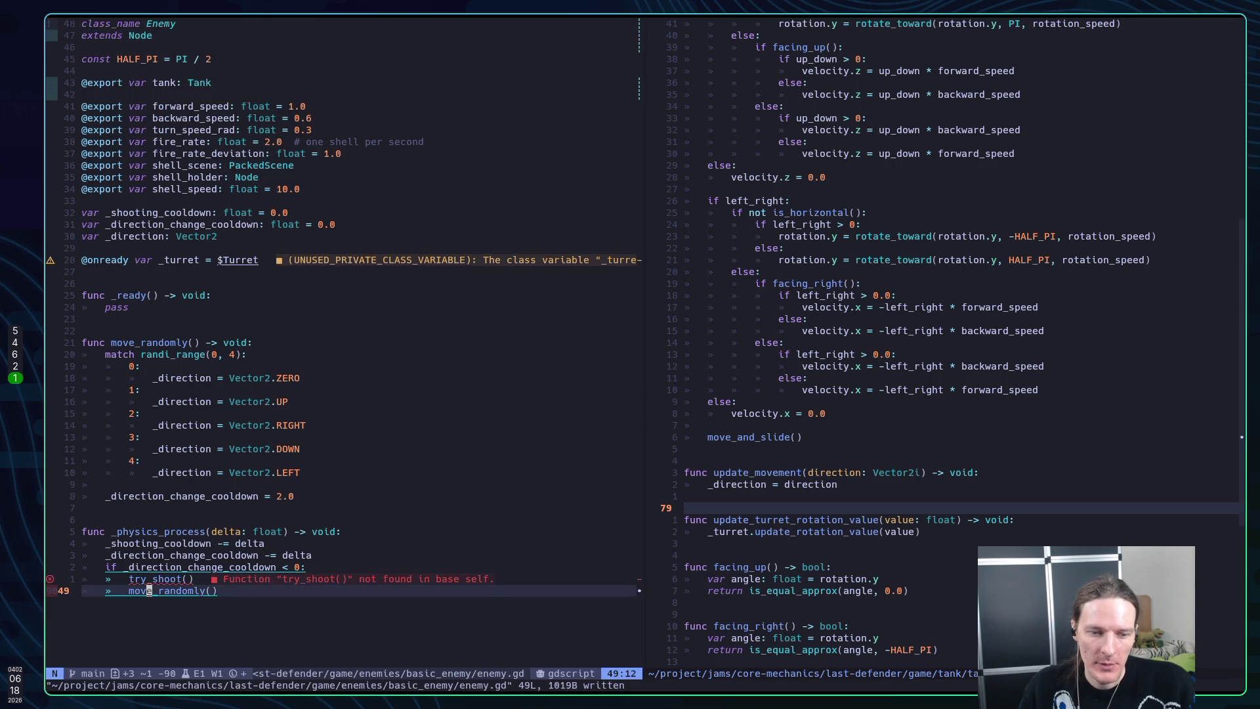
{"action": "key", "text": "k"}
{"action": "key", "text": "k"}
{"action": "key", "text": "k"}
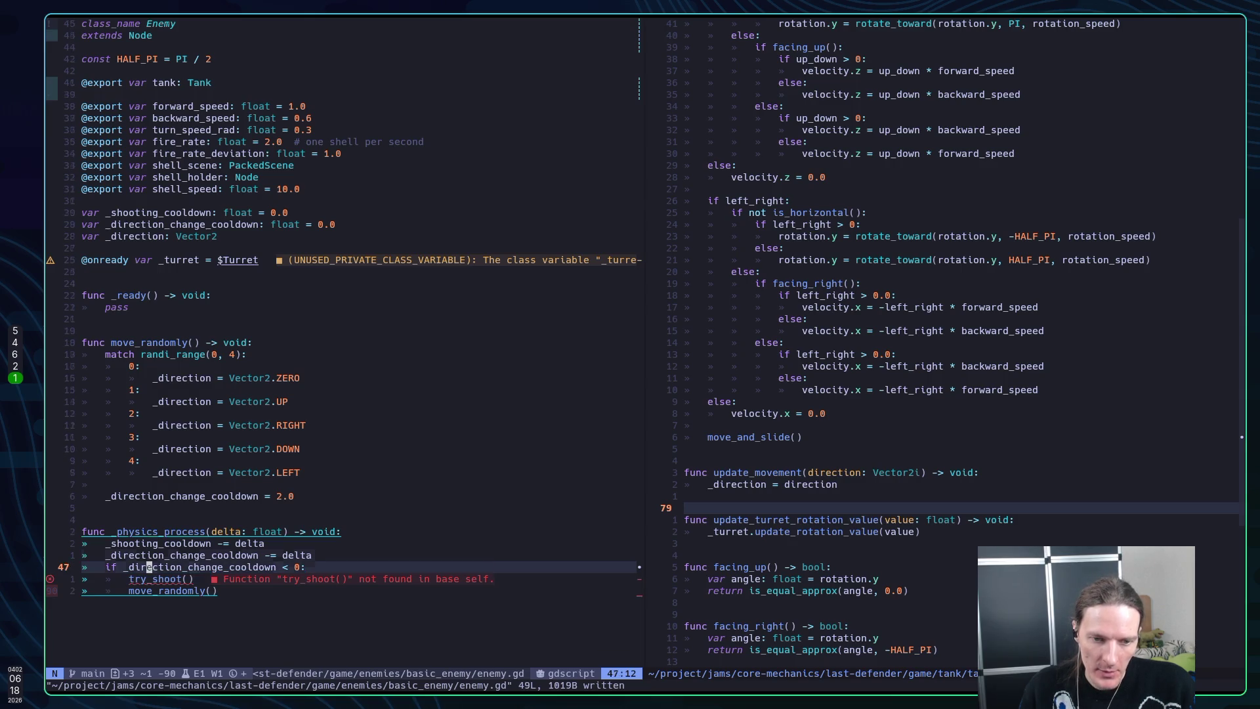
{"action": "key", "text": "j"}
{"action": "key", "text": "j"}
{"action": "key", "text": "j"}
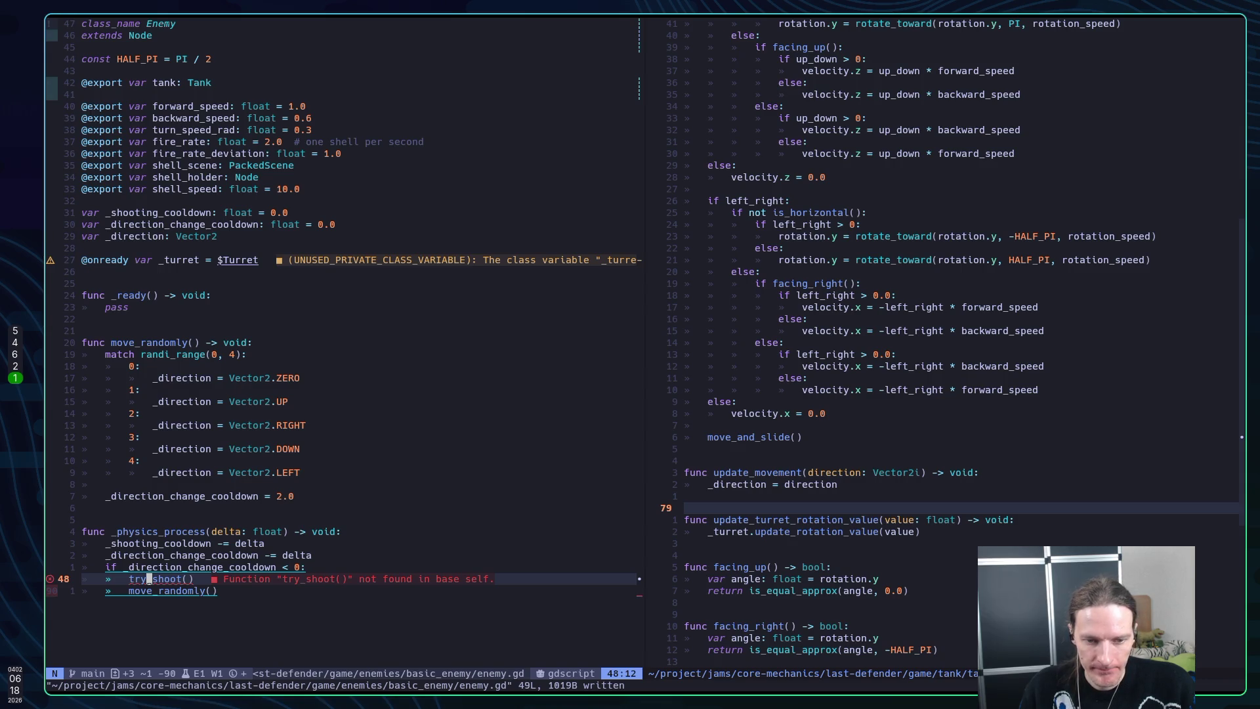
{"action": "type", "text": "bitank"}
{"action": "type", "text": "."}
{"action": "key", "text": "Escape"}
{"action": "type", "text": ":w"}
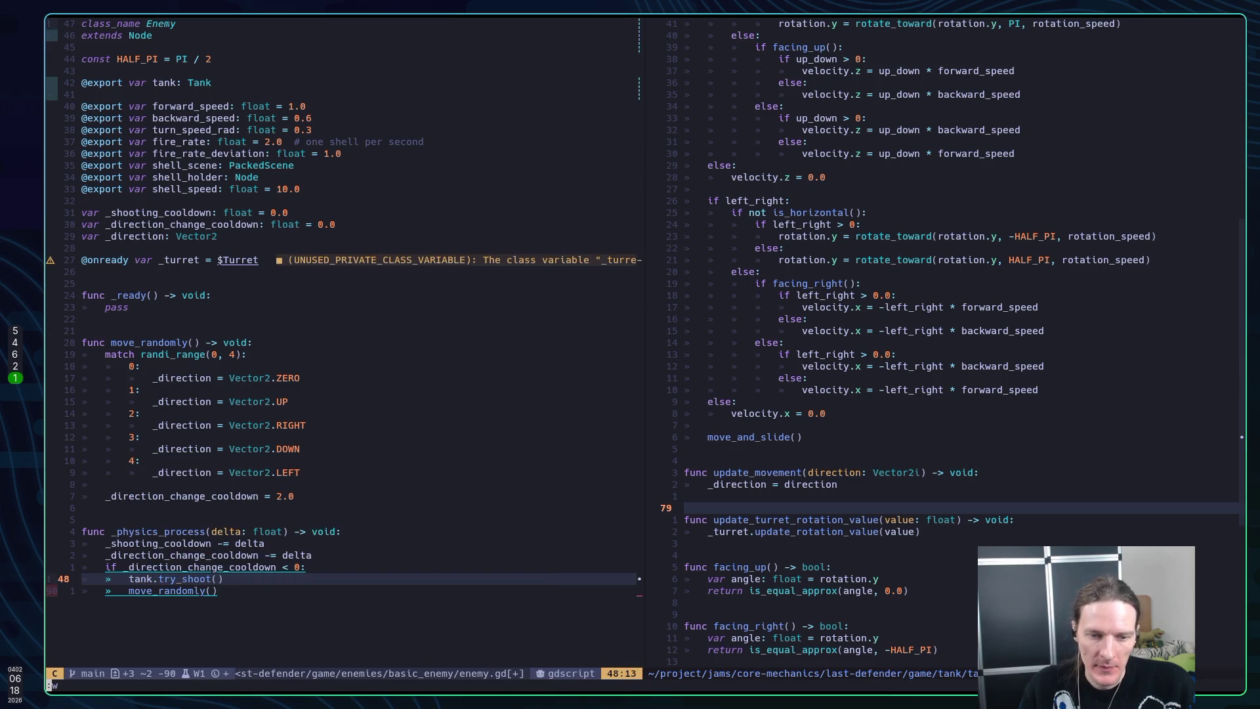
{"action": "key", "text": "Return"}
{"action": "key", "text": "j"}
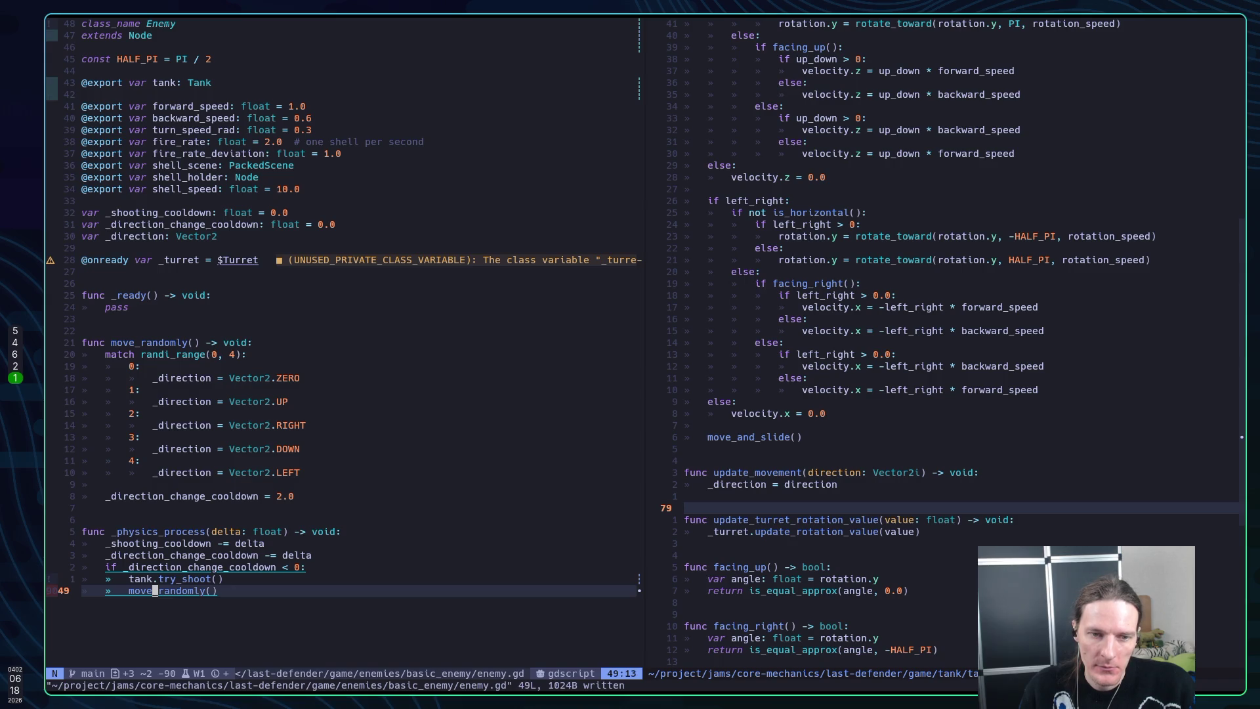
{"action": "key", "text": "k"}
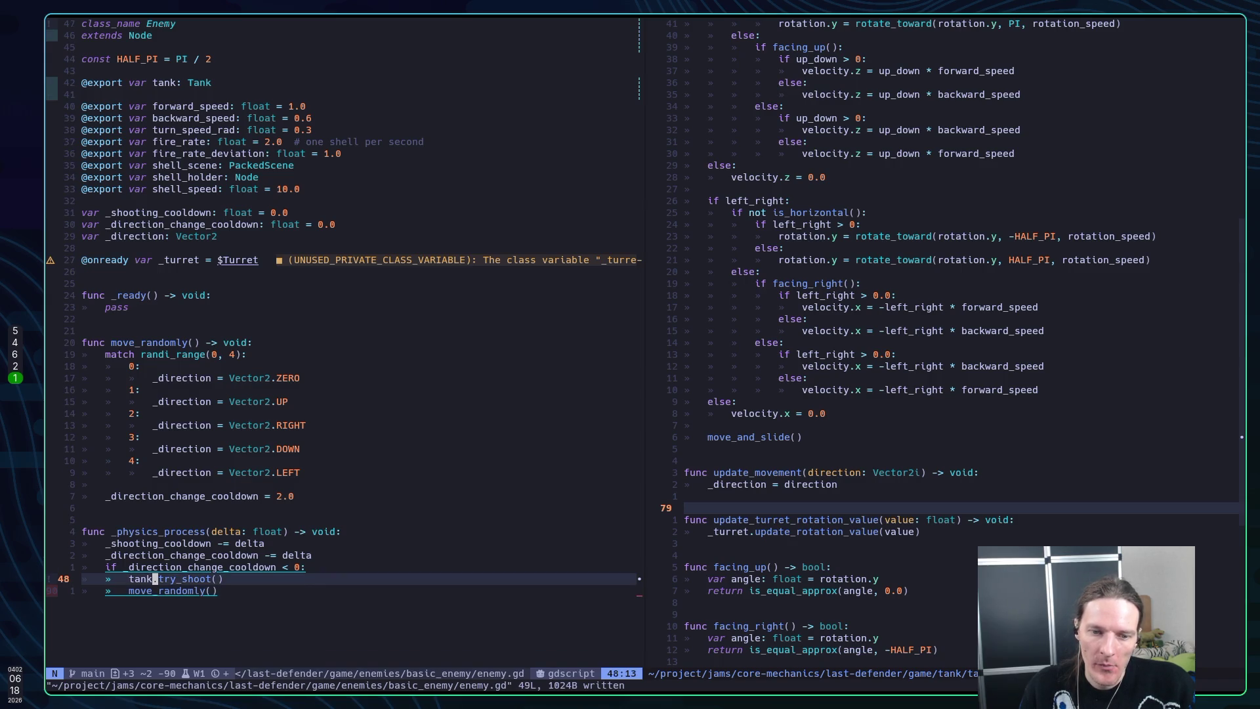
{"action": "key", "text": "braceleft"}
{"action": "key", "text": "braceleft"}
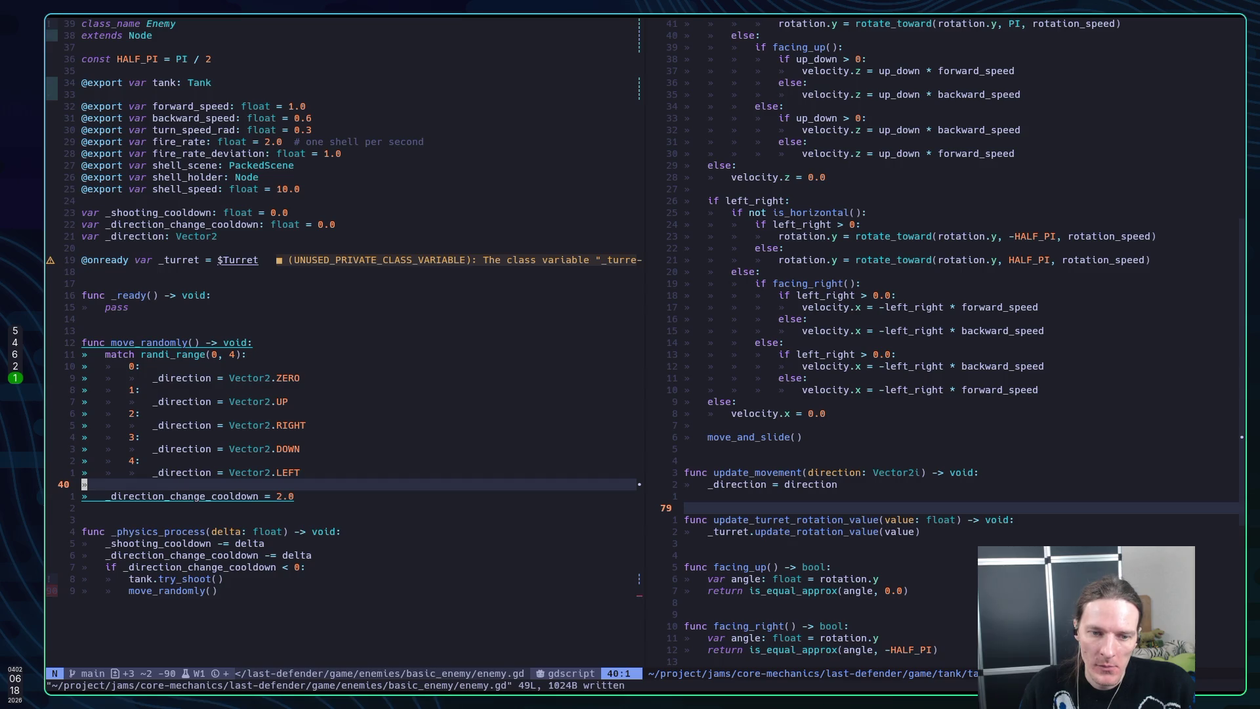
Add a tank.update_movement call after the _direction_change_cooldown = 2.0 reset in move_randomly
{"action": "key", "text": "ctrl+o"}
{"action": "key", "text": "ctrl+o"}
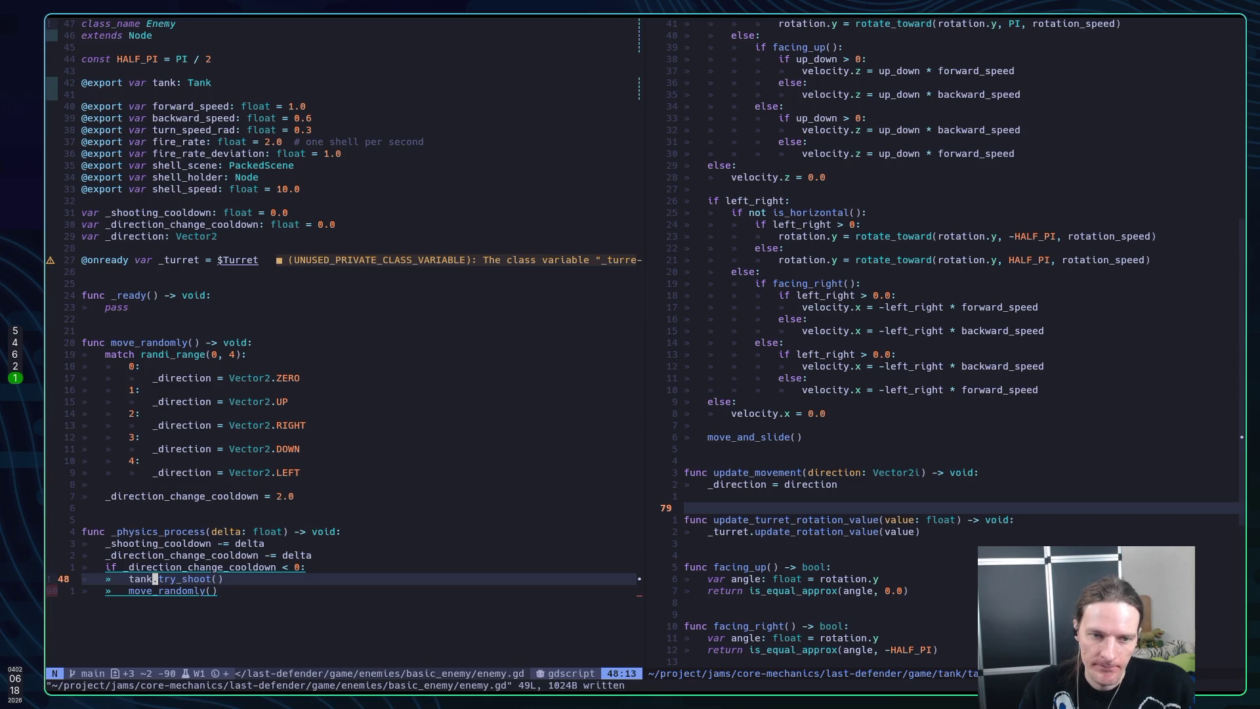
{"action": "key", "text": "k"}
{"action": "key", "text": "k"}
{"action": "key", "text": "k"}
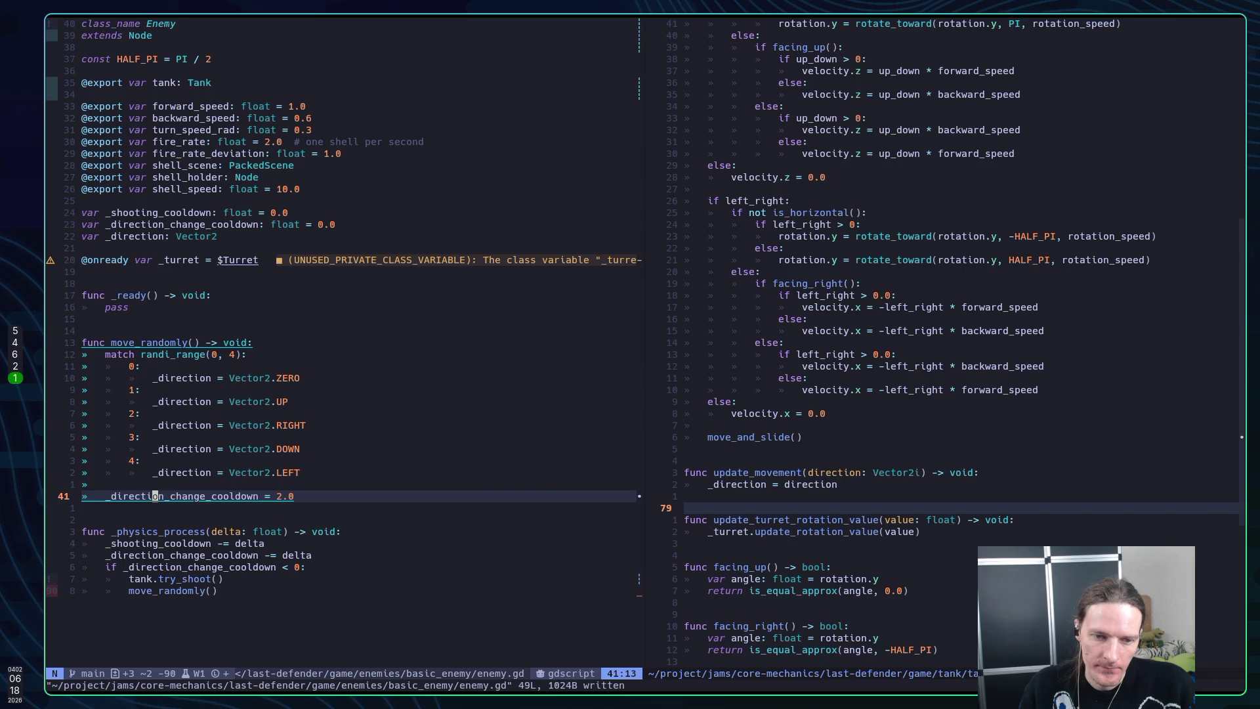
{"action": "type", "text": "otank.upda"}
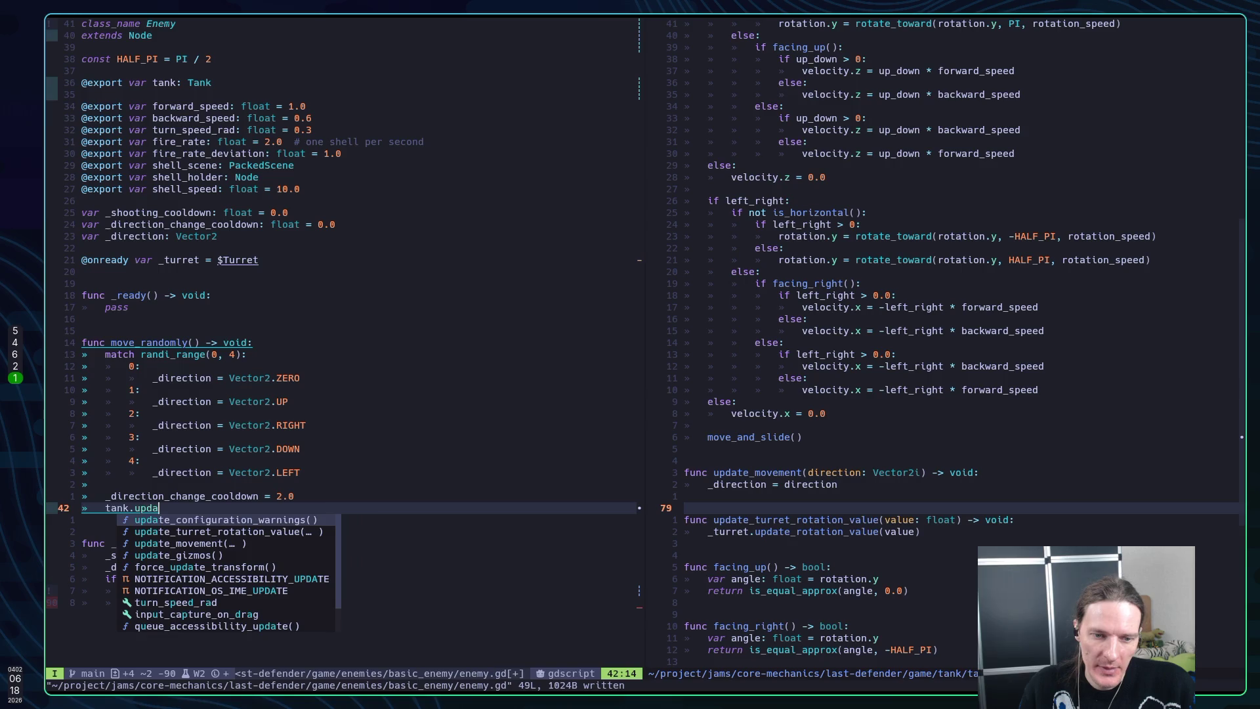
{"action": "type", "text": "te_m"}
{"action": "key", "text": "Return"}
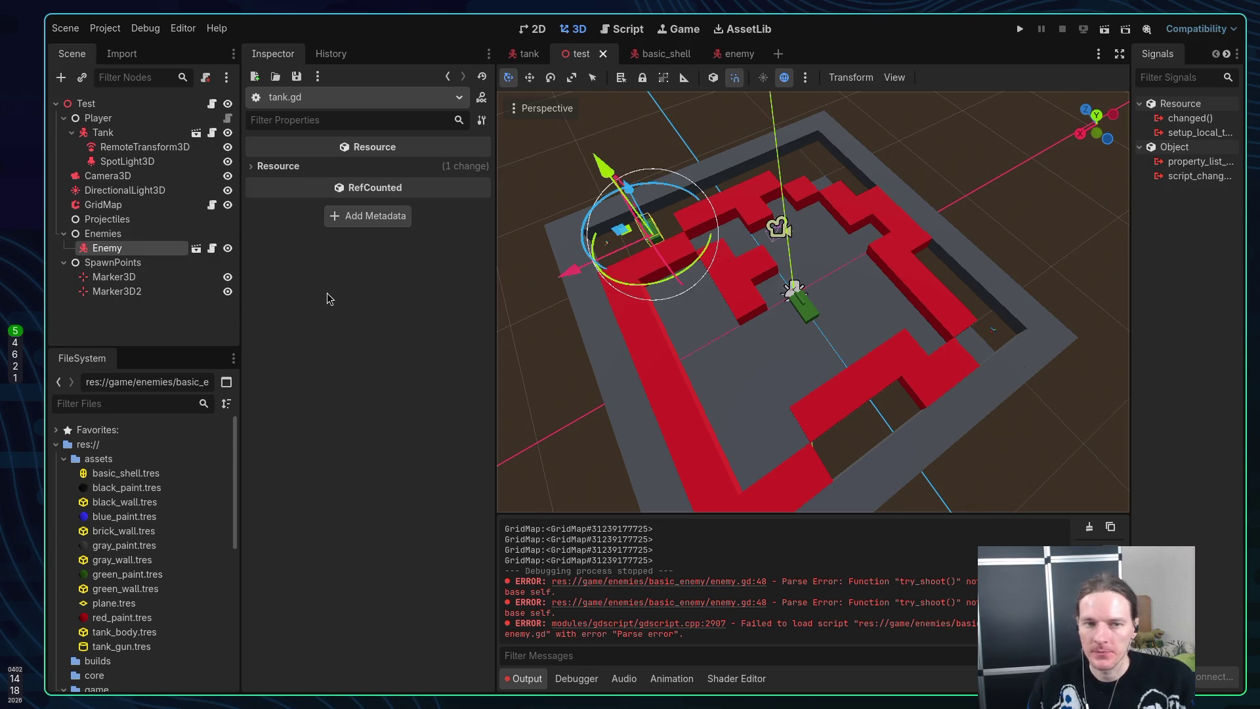
{"action": "left_click", "coordinate": [132, 251]}
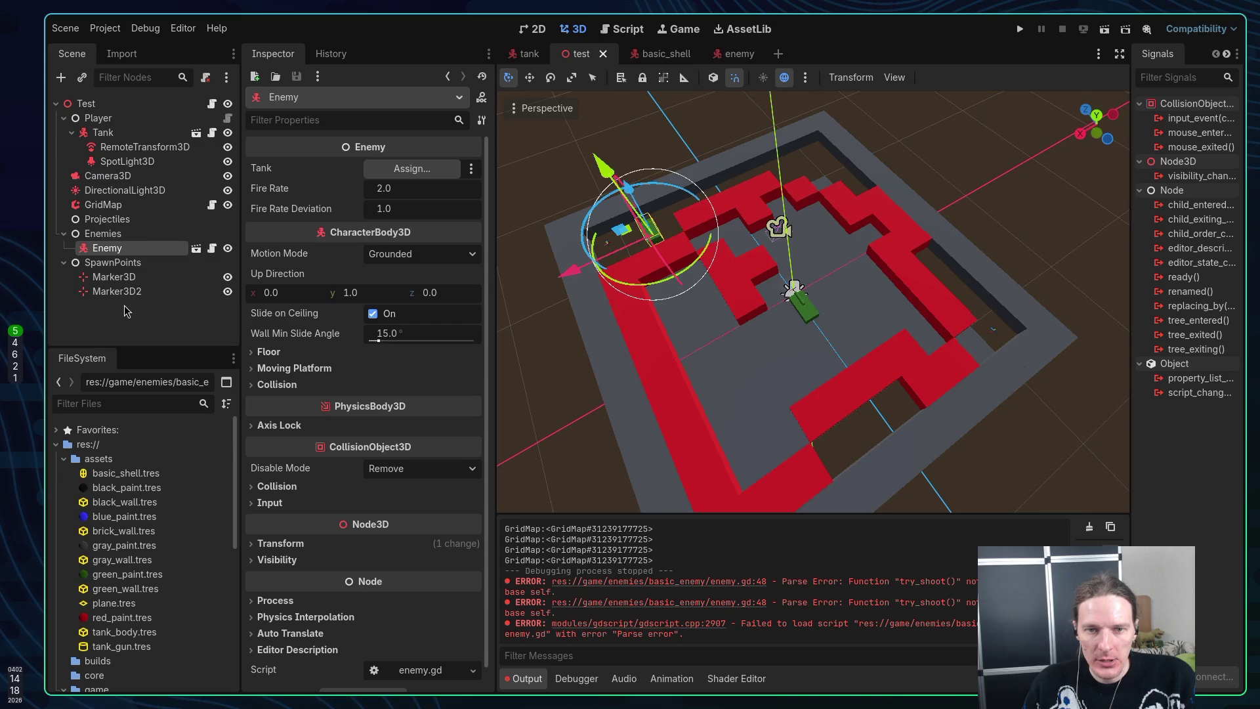
{"action": "key", "text": "super+1"}
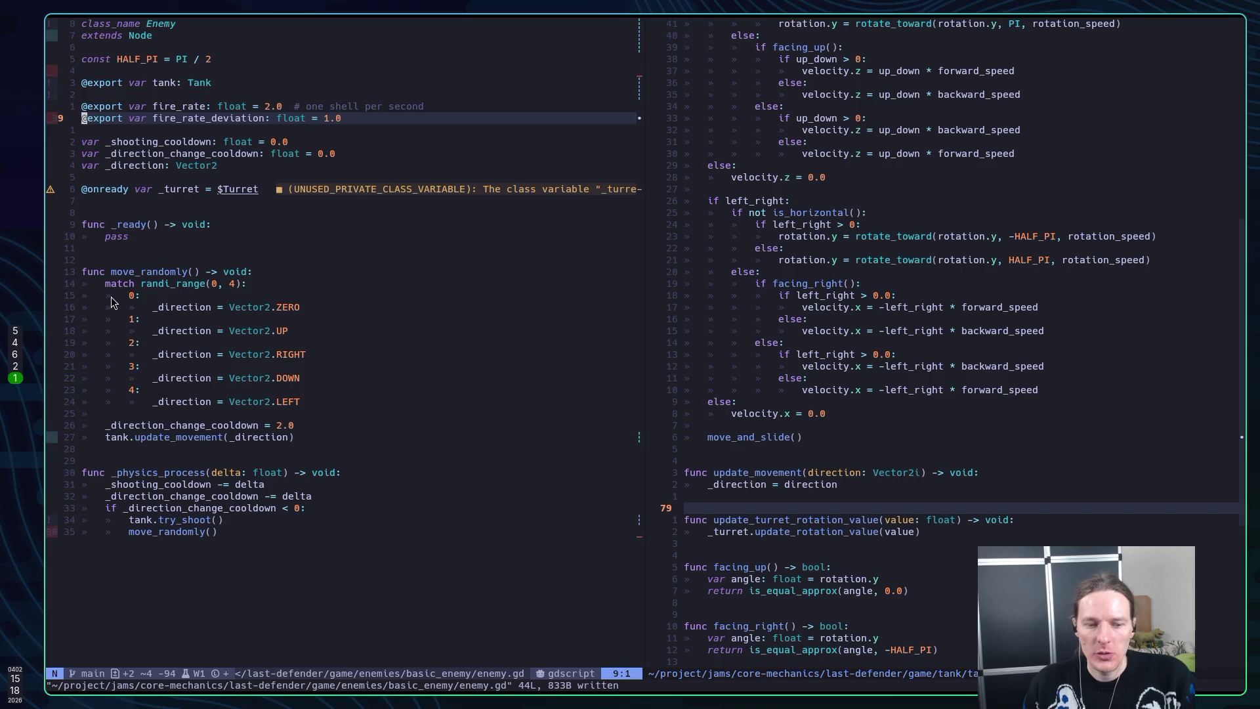
{"action": "key", "text": "super+5"}
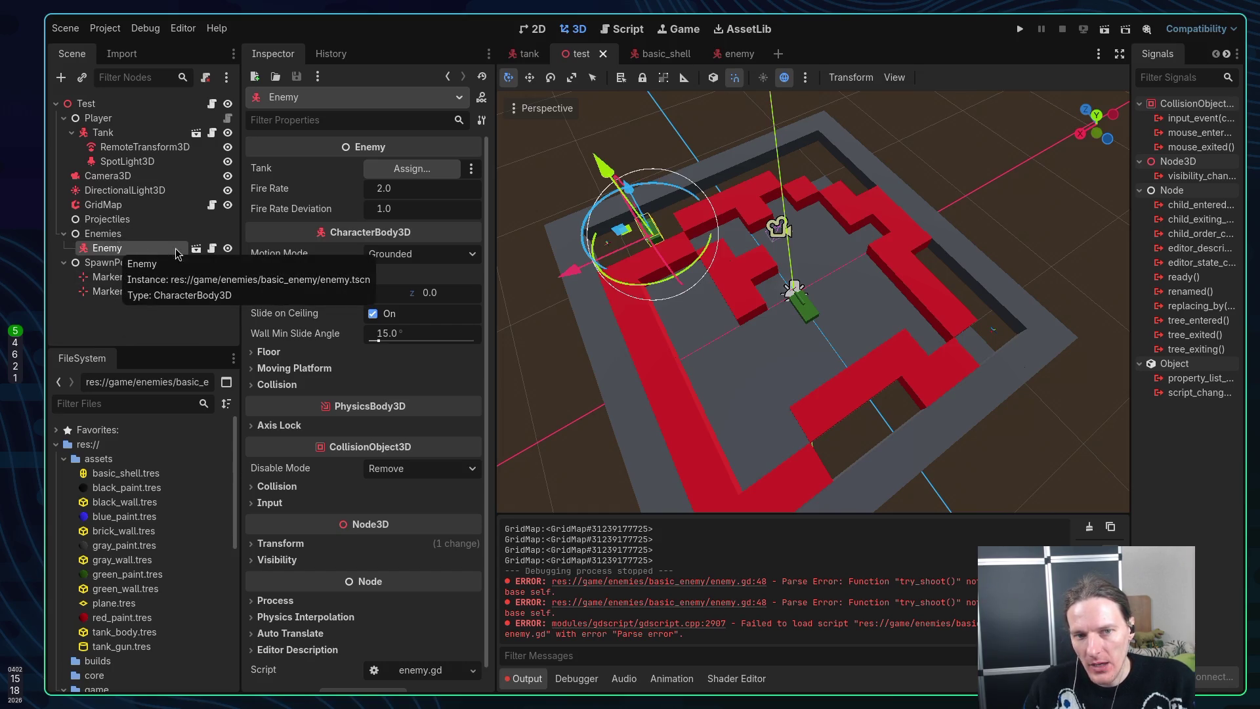
{"action": "left_click", "coordinate": [196, 248]}
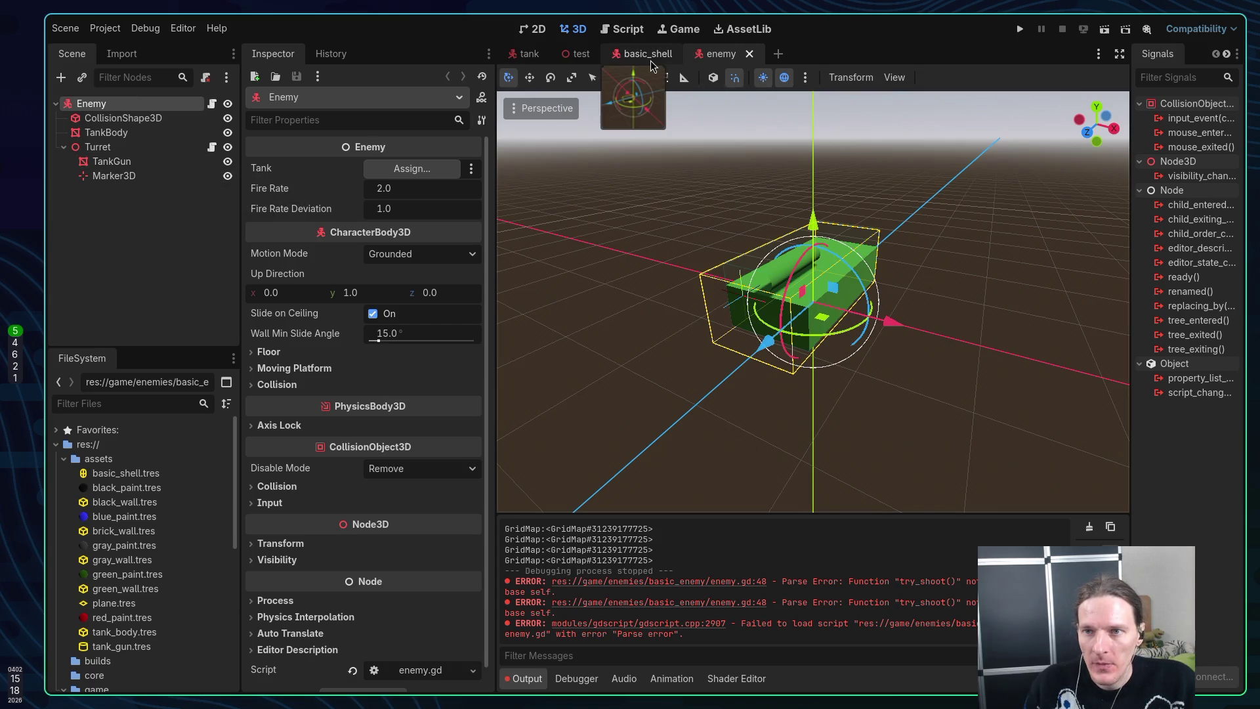
{"action": "left_click", "coordinate": [578, 53]}
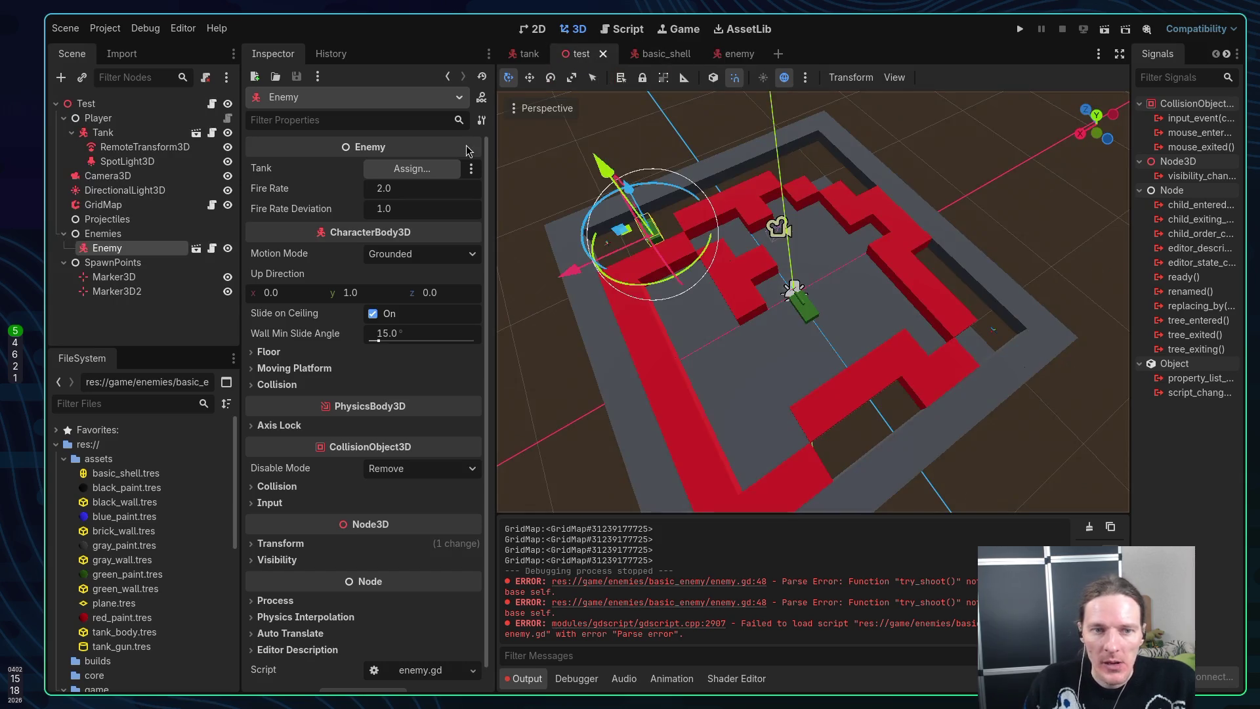
Add an Enemy-type child node, Enemy2, under the Enemies group and start instancing a scene into it
{"action": "right_click", "coordinate": [106, 234]}
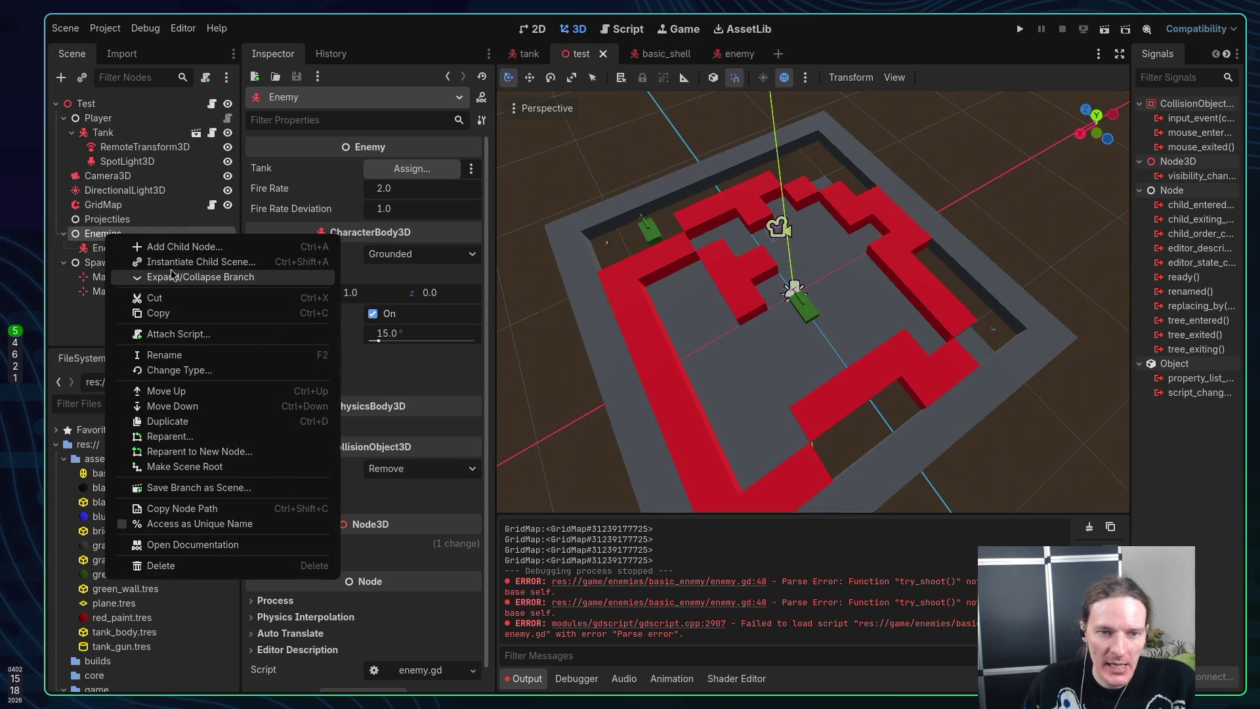
{"action": "left_click", "coordinate": [169, 248]}
{"action": "type", "text": "Ene"}
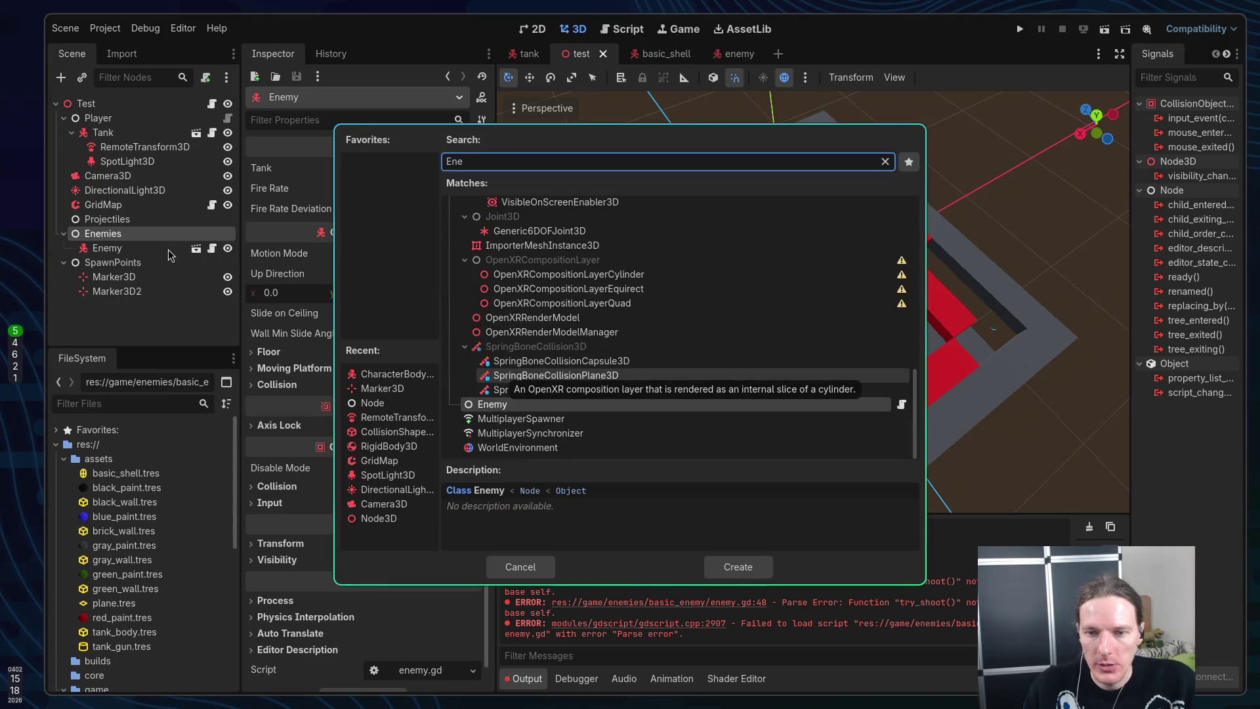
{"action": "key", "text": "Return"}
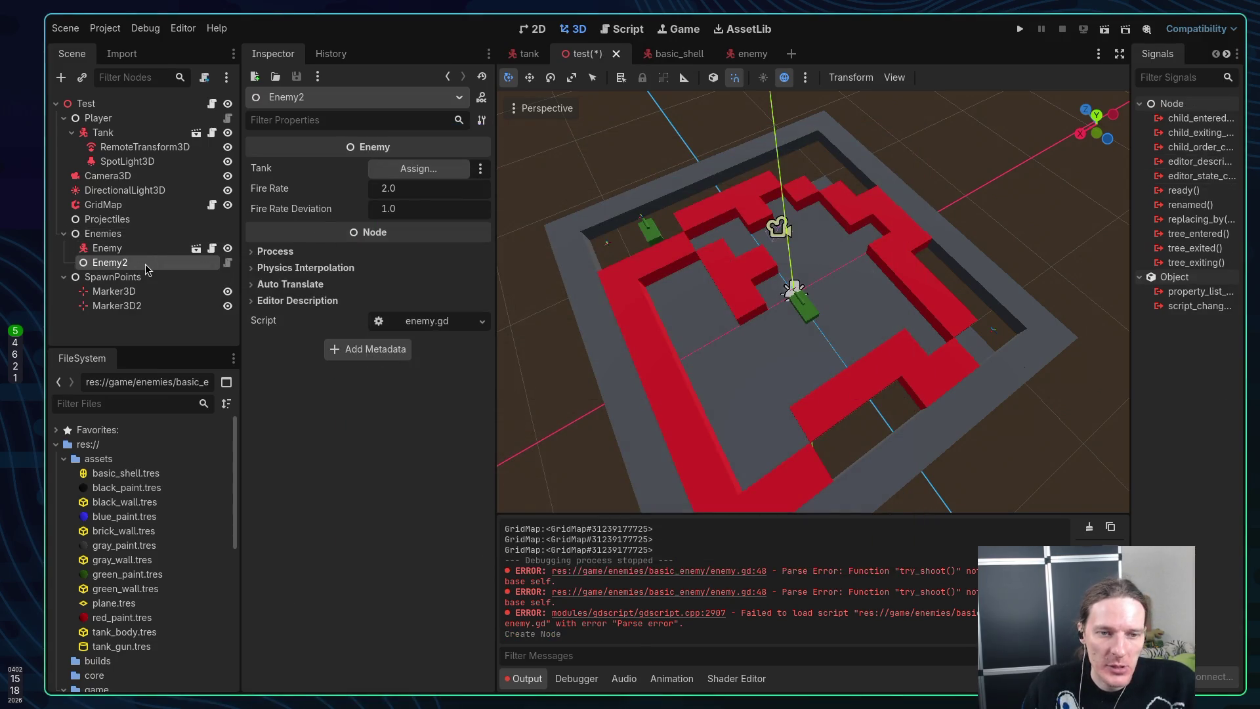
{"action": "right_click", "coordinate": [131, 264]}
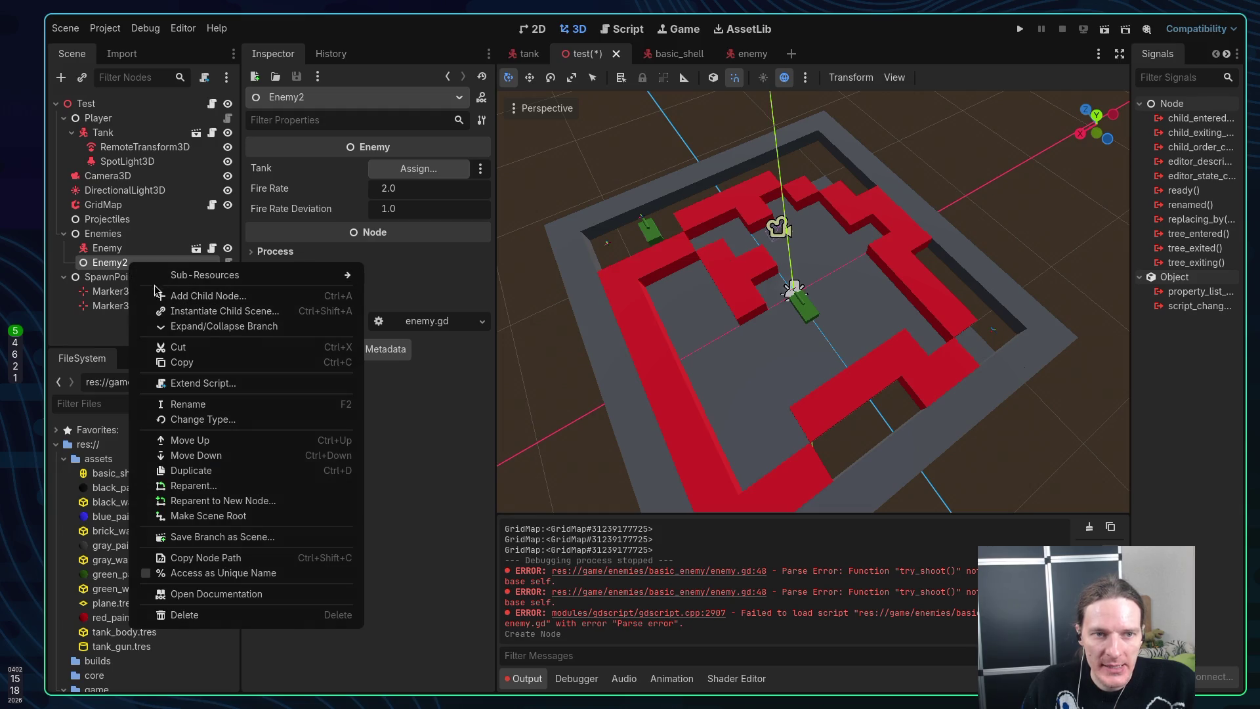
{"action": "left_click", "coordinate": [108, 266]}
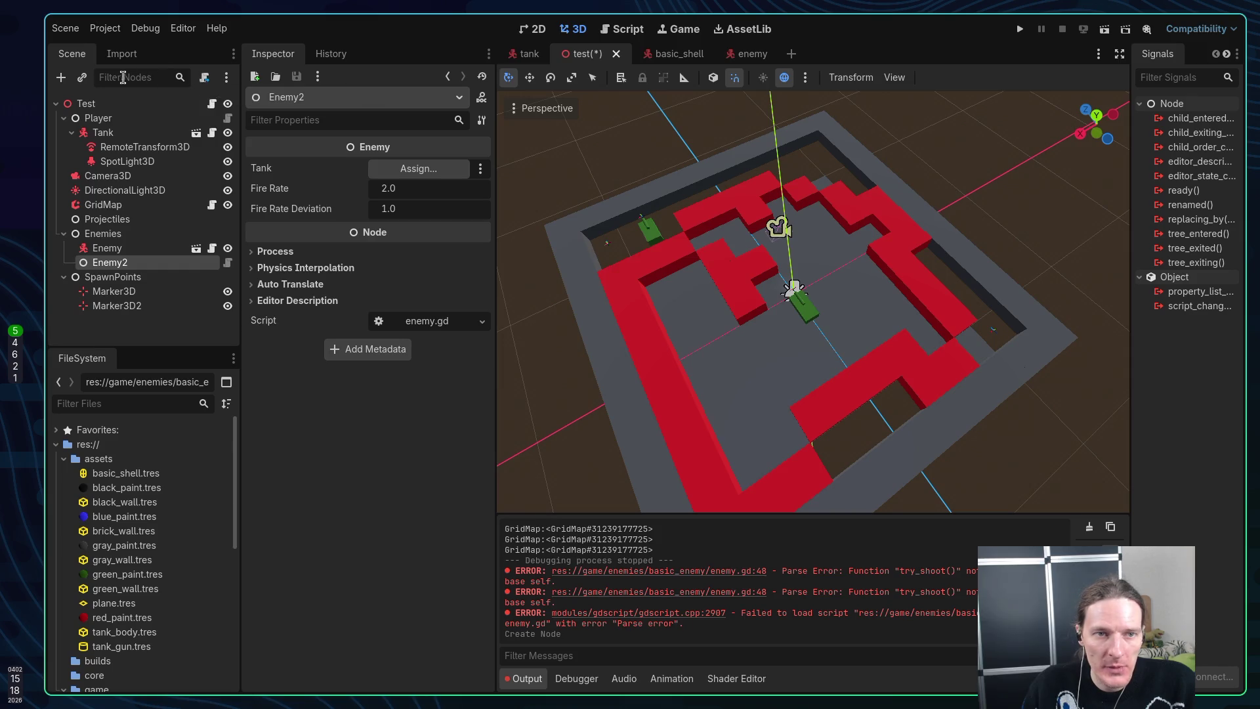
{"action": "left_click", "coordinate": [85, 79]}
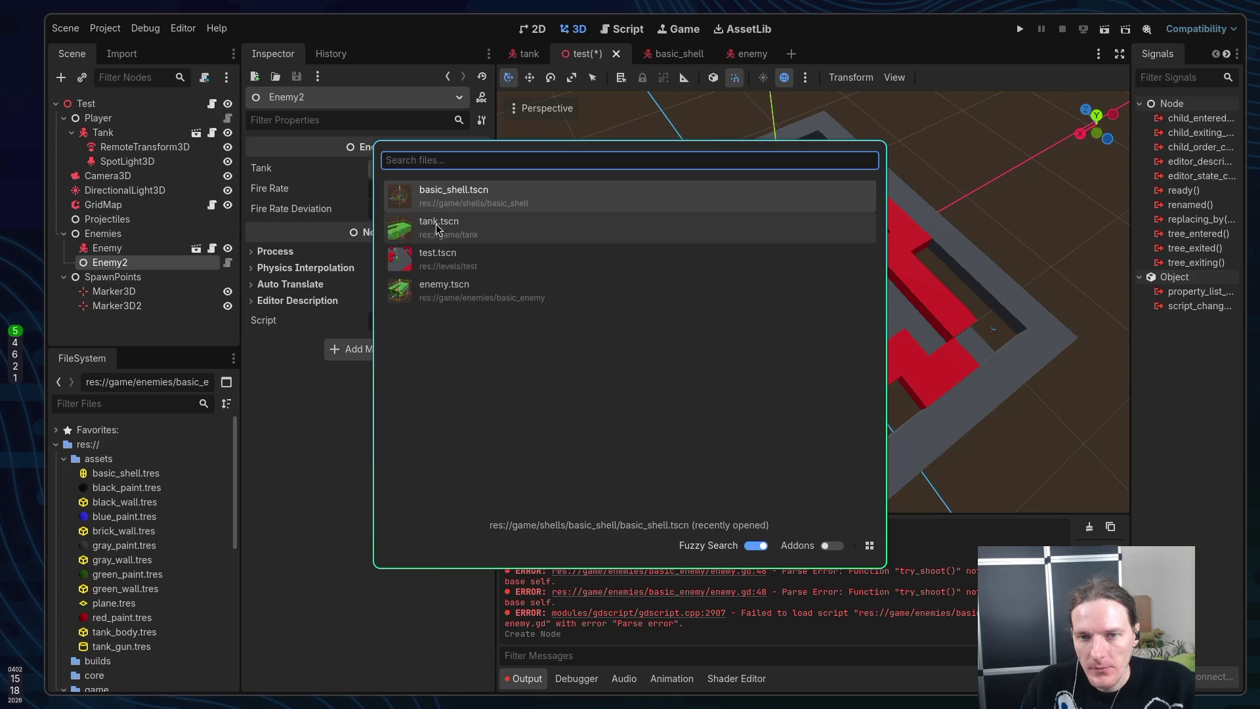
Instance tank.tscn under Enemy2 and assign that Tank as Enemy2's tank
{"action": "double_click", "coordinate": [438, 230]}
{"action": "left_click", "coordinate": [111, 263]}
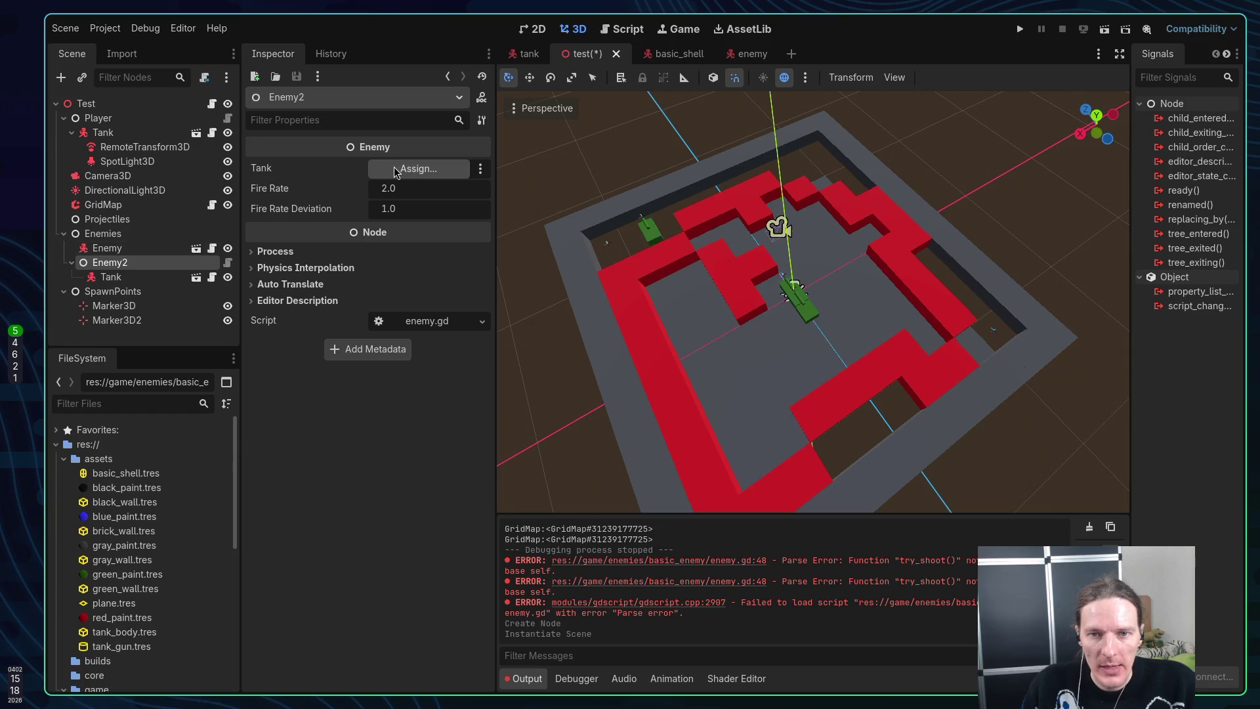
{"action": "left_click", "coordinate": [420, 169]}
{"action": "left_click", "coordinate": [578, 262]}
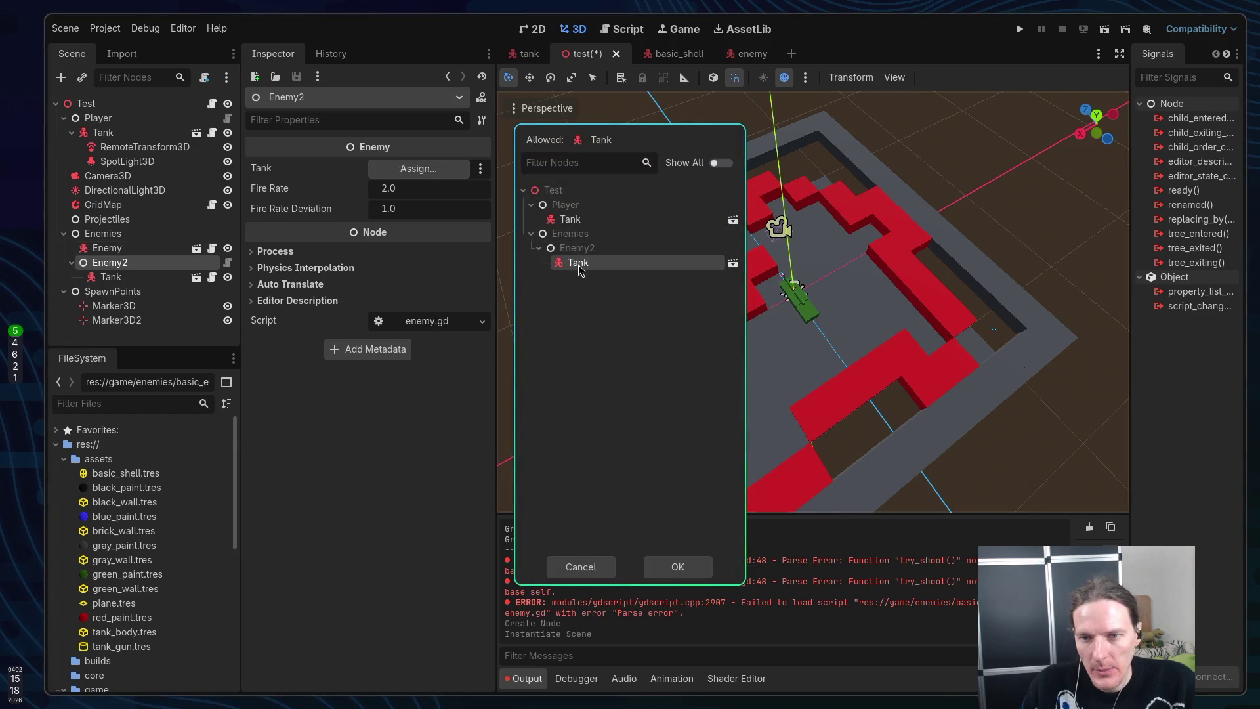
{"action": "left_click", "coordinate": [678, 567]}
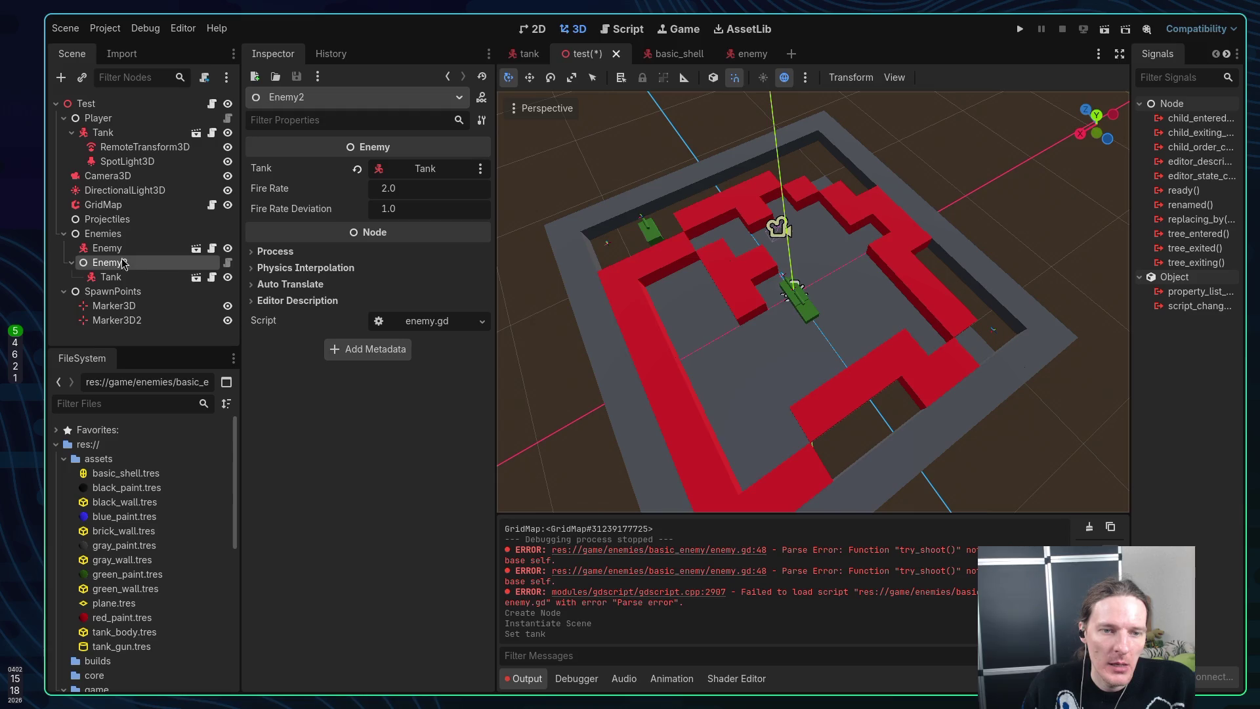
Delete the old Enemy node from the test scene
{"action": "right_click", "coordinate": [112, 253]}
{"action": "left_click", "coordinate": [167, 678]}
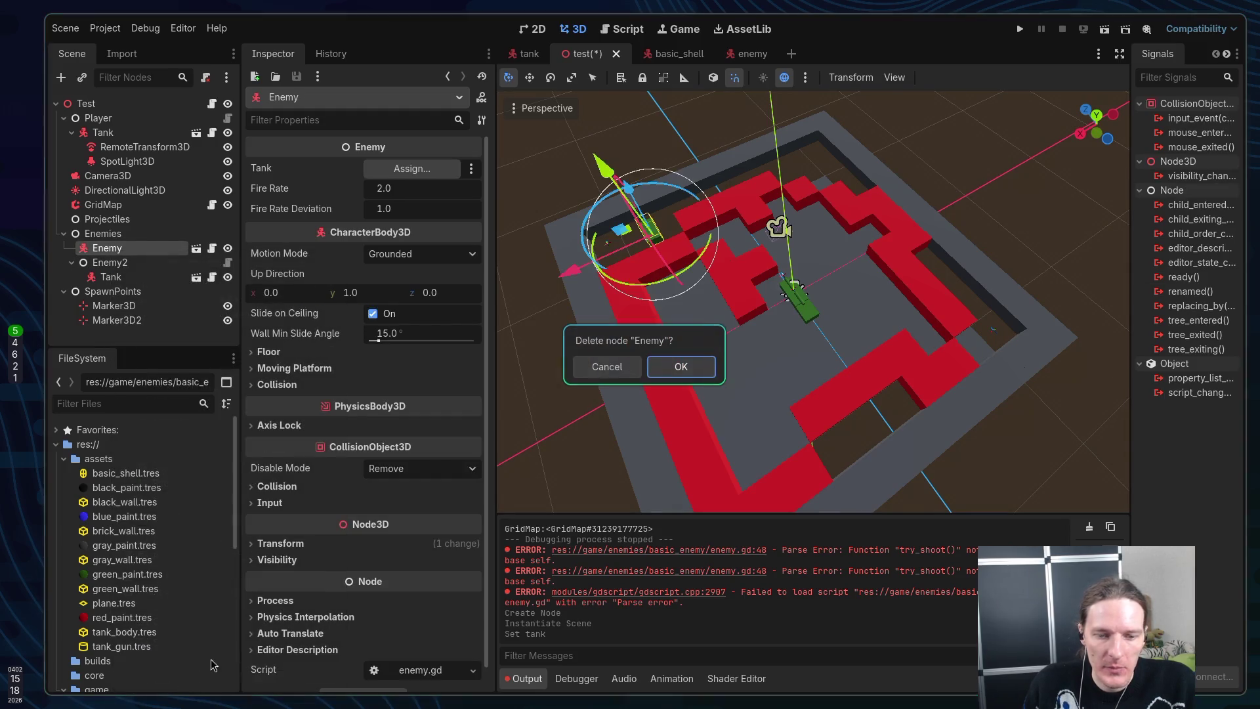
{"action": "left_click", "coordinate": [675, 366]}
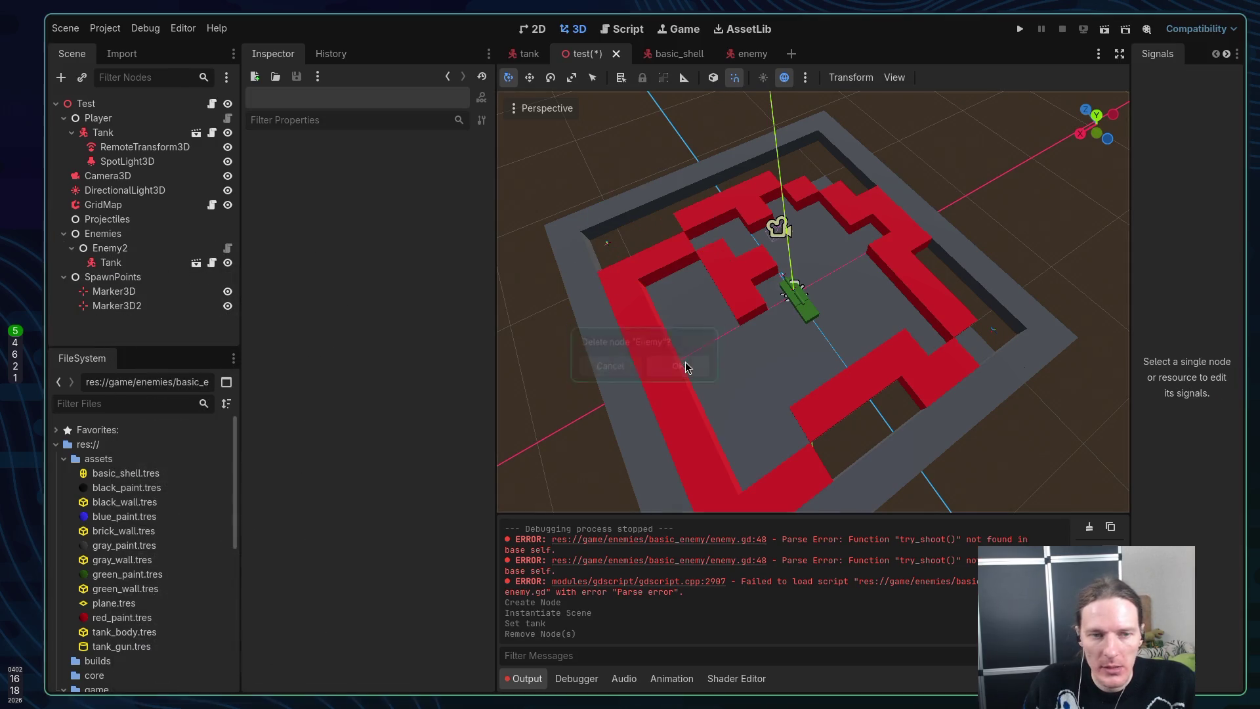
Rename Enemy2 to Enemy and save the test scene
{"action": "left_click", "coordinate": [136, 249]}
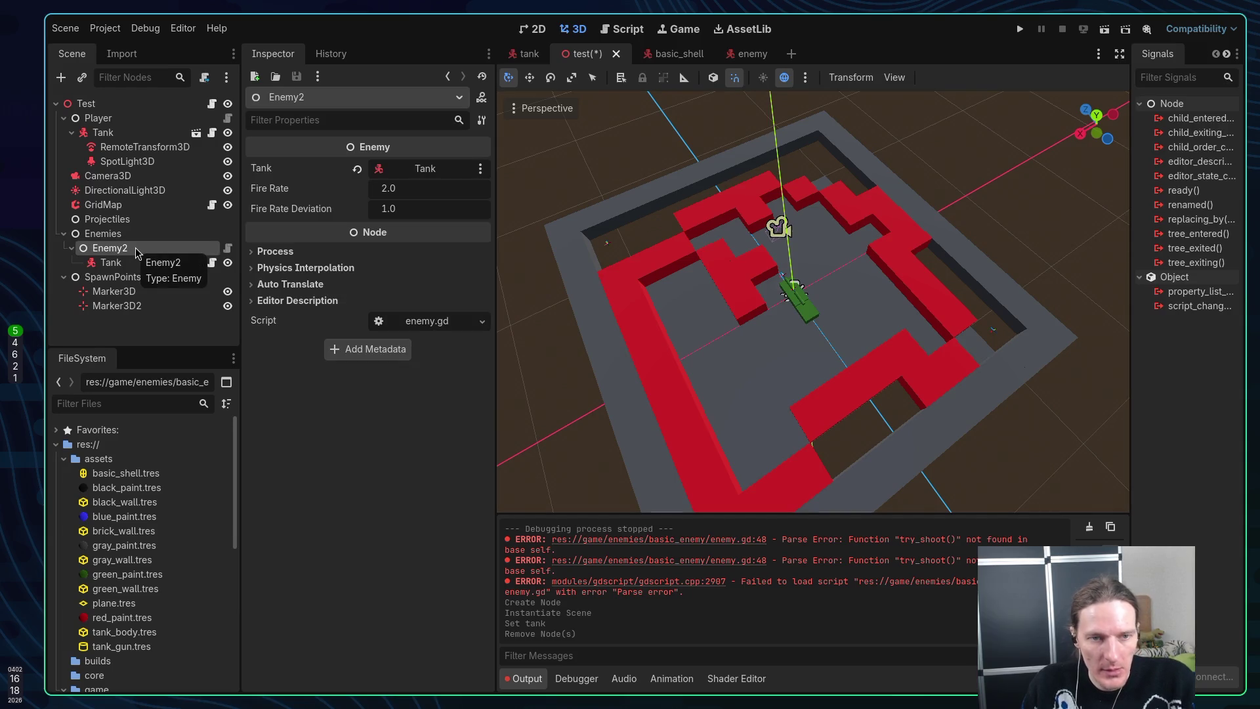
{"action": "left_click", "coordinate": [139, 252]}
{"action": "key", "text": "End"}
{"action": "key", "text": "BackSpace"}
{"action": "key", "text": "Return"}
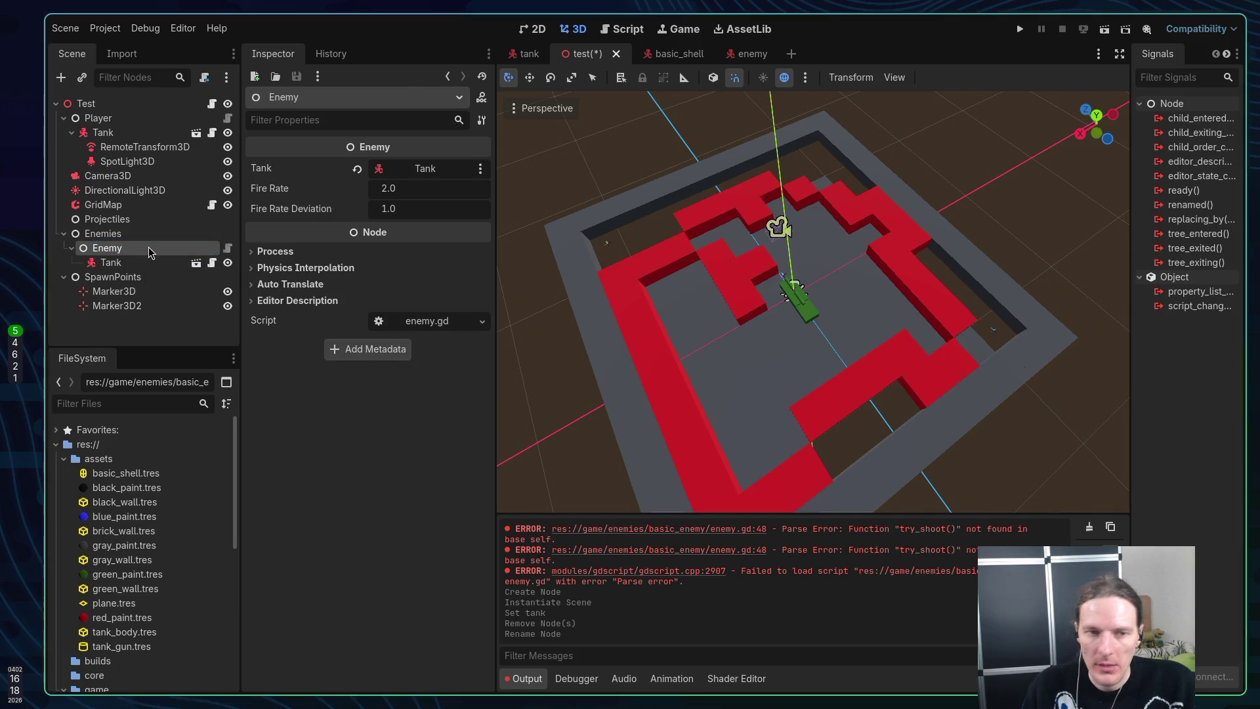
{"action": "key", "text": "ctrl+s"}
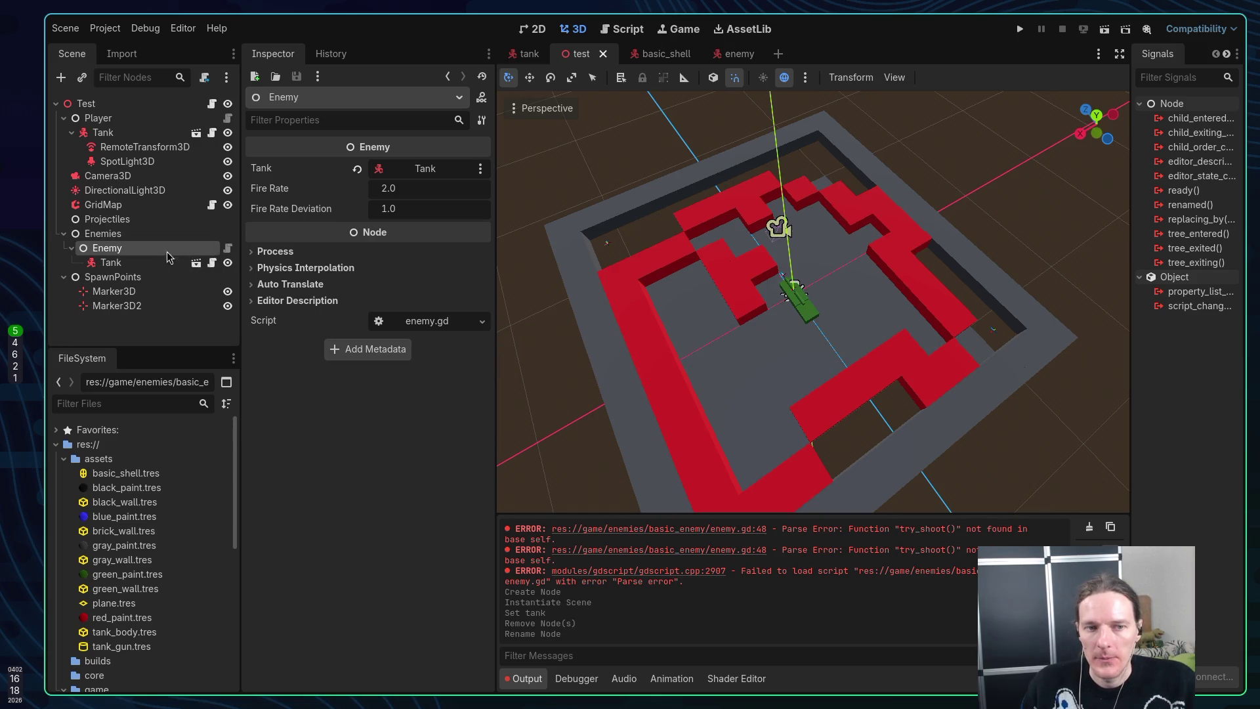
Reposition the enemy's Tank back along the level and along the X axis
{"action": "left_click", "coordinate": [111, 262]}
{"action": "left_click_drag", "start_coordinate": [760, 245], "coordinate": [693, 167]}
{"action": "left_click_drag", "start_coordinate": [630, 231], "coordinate": [550, 268]}
Nudge the enemy tank along Z, save, run the game until the add_child null error, then stop
{"action": "left_click_drag", "start_coordinate": [620, 199], "coordinate": [624, 210]}
{"action": "key", "text": "ctrl+s"}
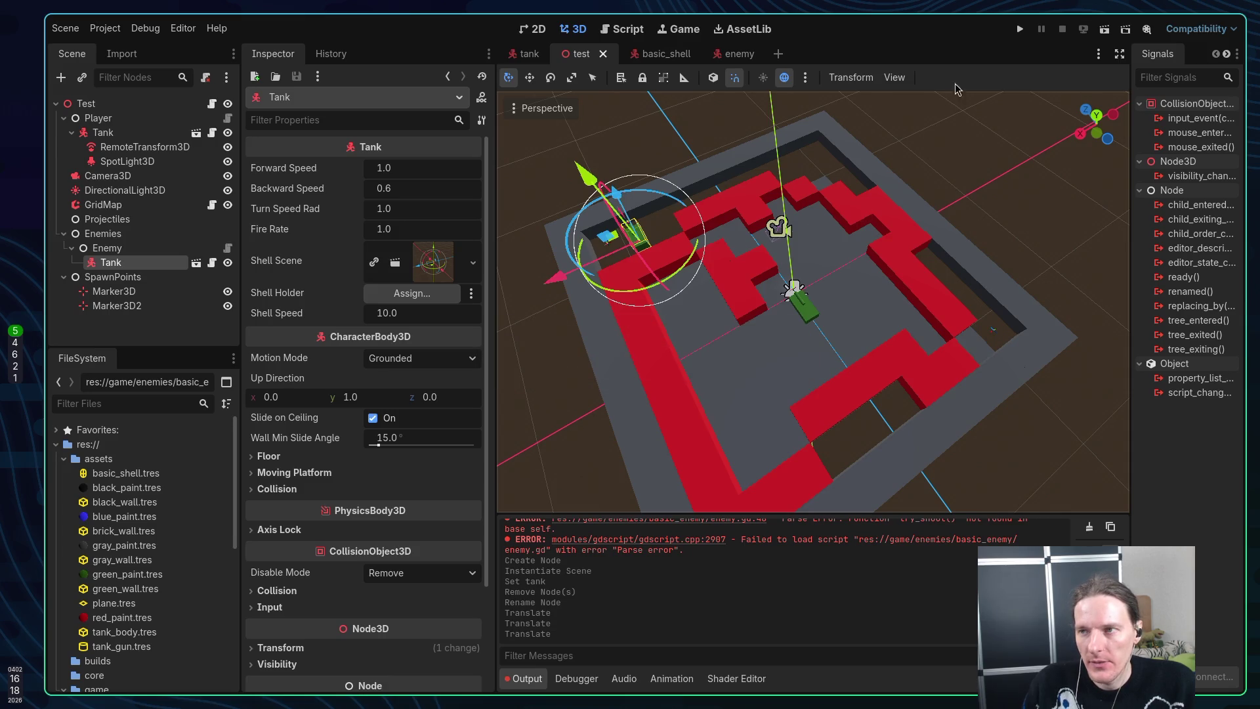
{"action": "left_click", "coordinate": [1019, 29]}
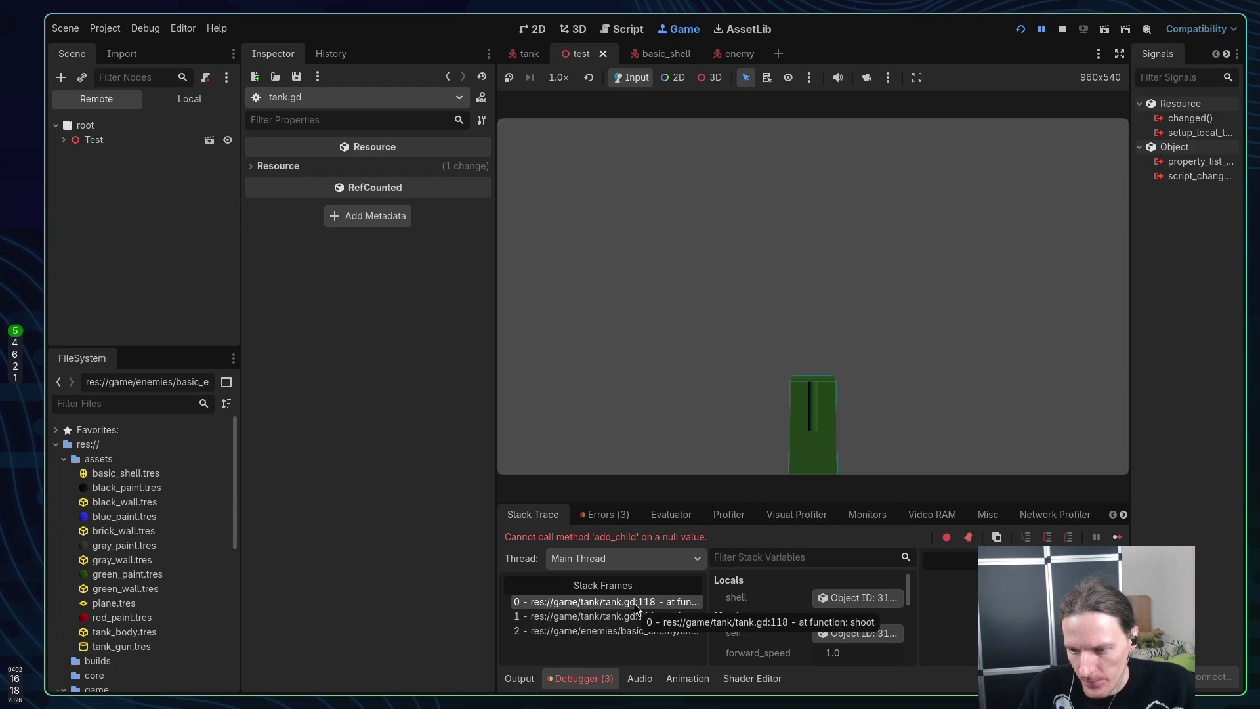
{"action": "left_click", "coordinate": [1067, 30]}
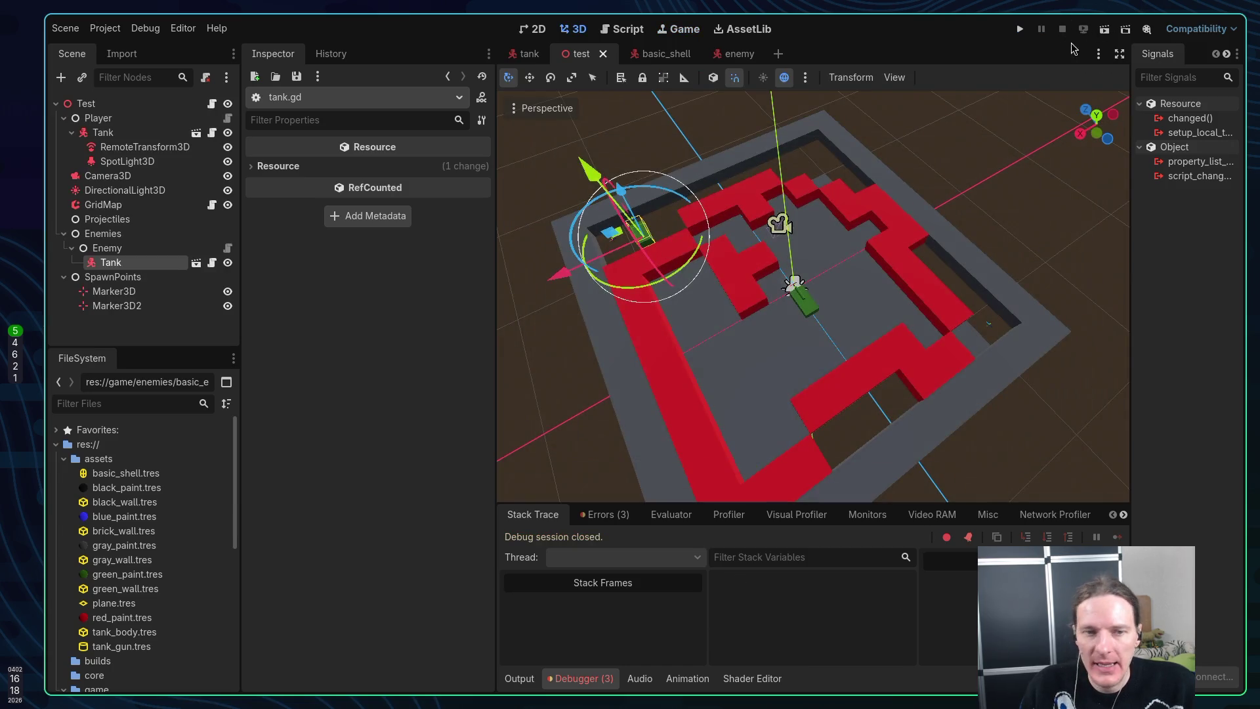
Set the enemy Tank's Shell Holder to Projectiles, save the test scene, and run the game
{"action": "left_click", "coordinate": [118, 262]}
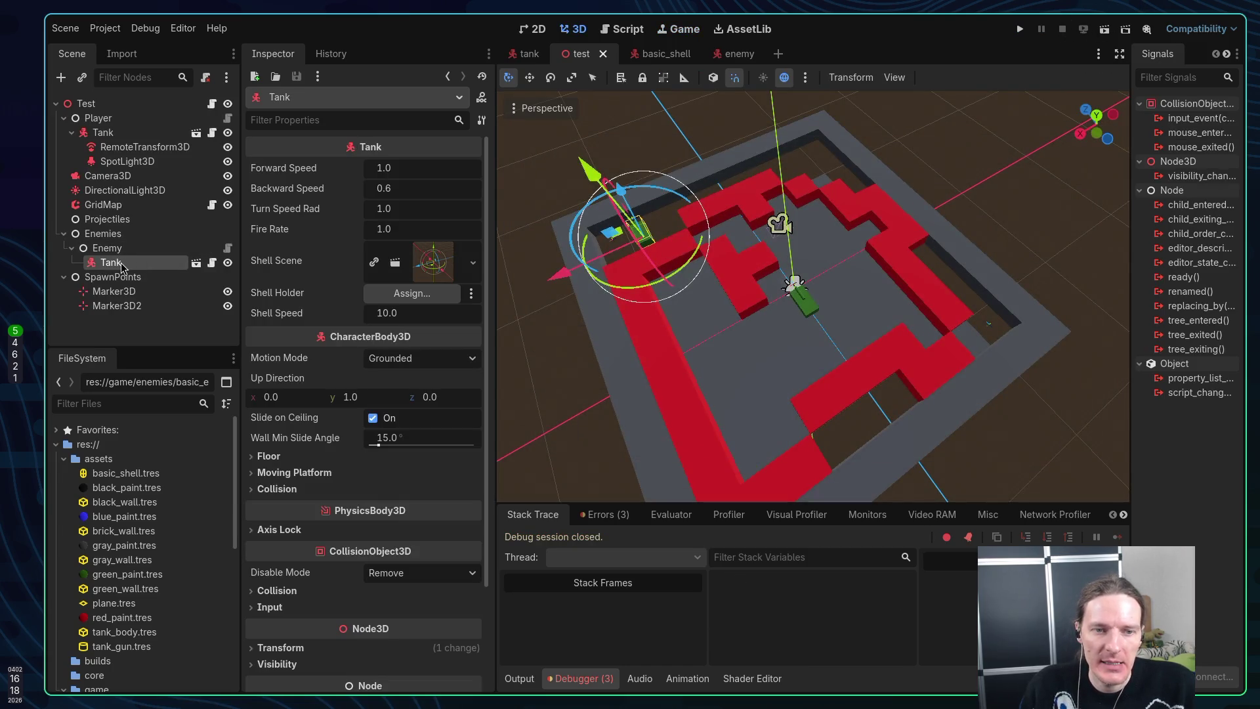
{"action": "left_click", "coordinate": [401, 291]}
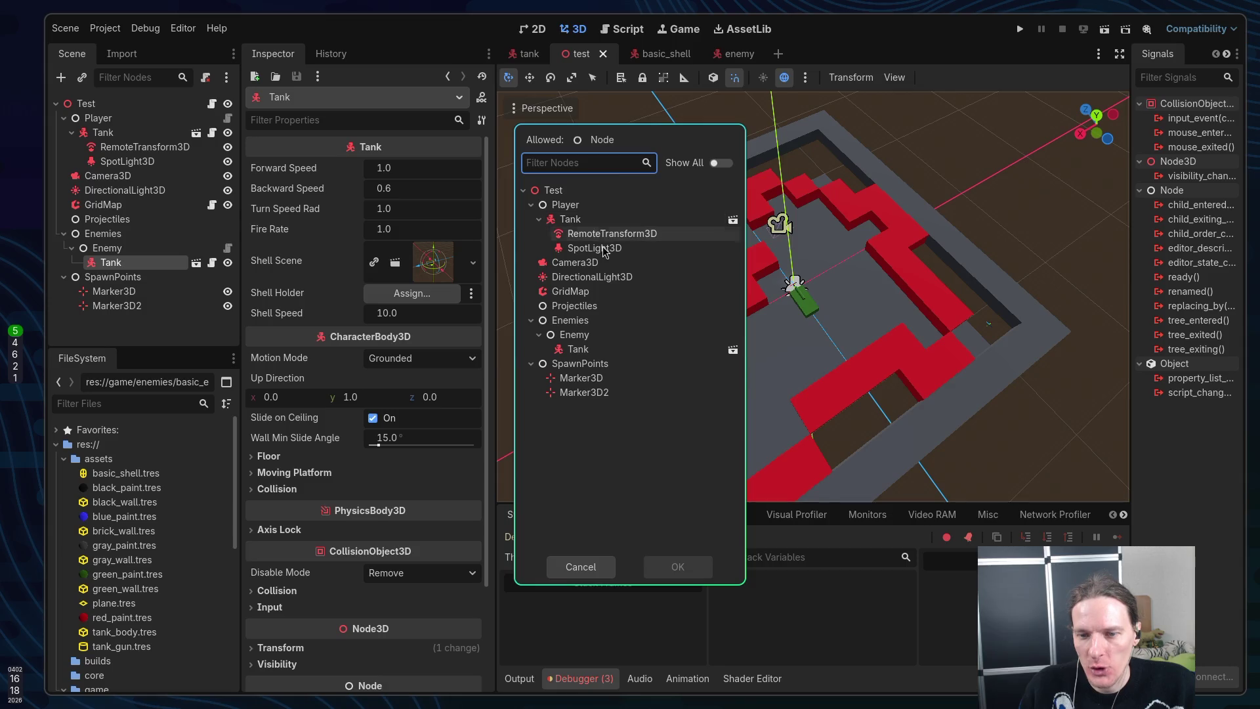
{"action": "key", "text": "Escape"}
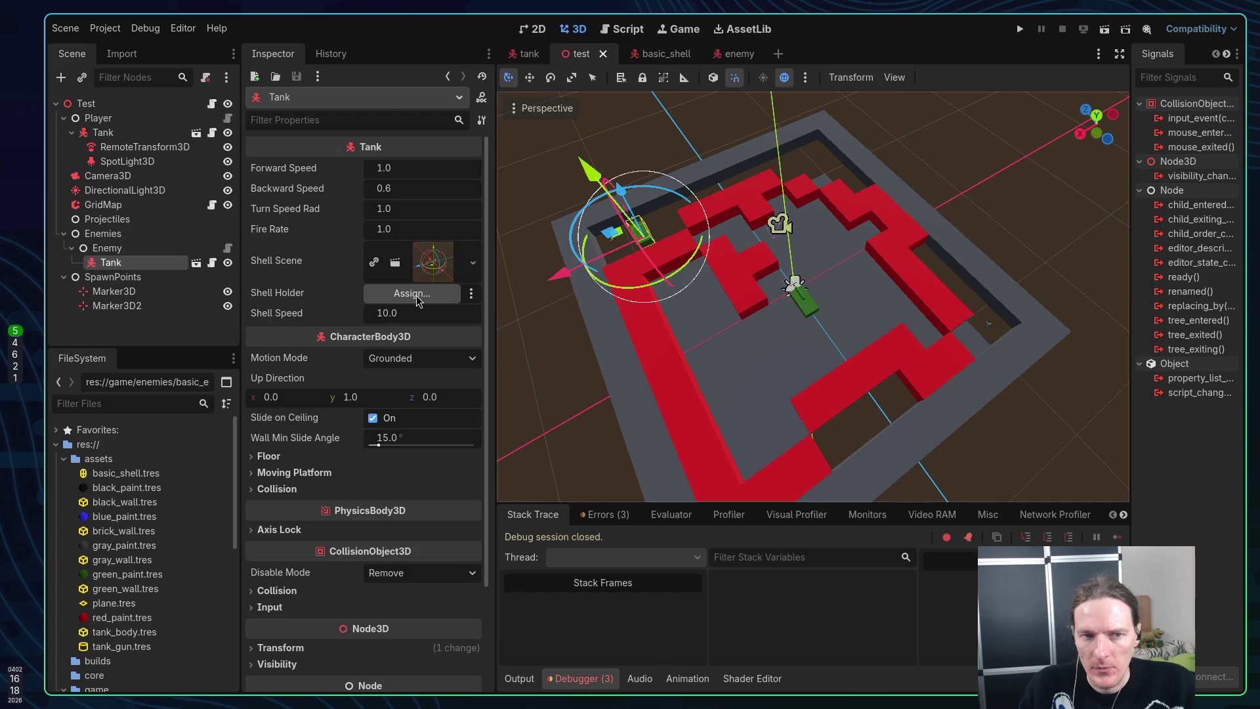
{"action": "left_click", "coordinate": [412, 294]}
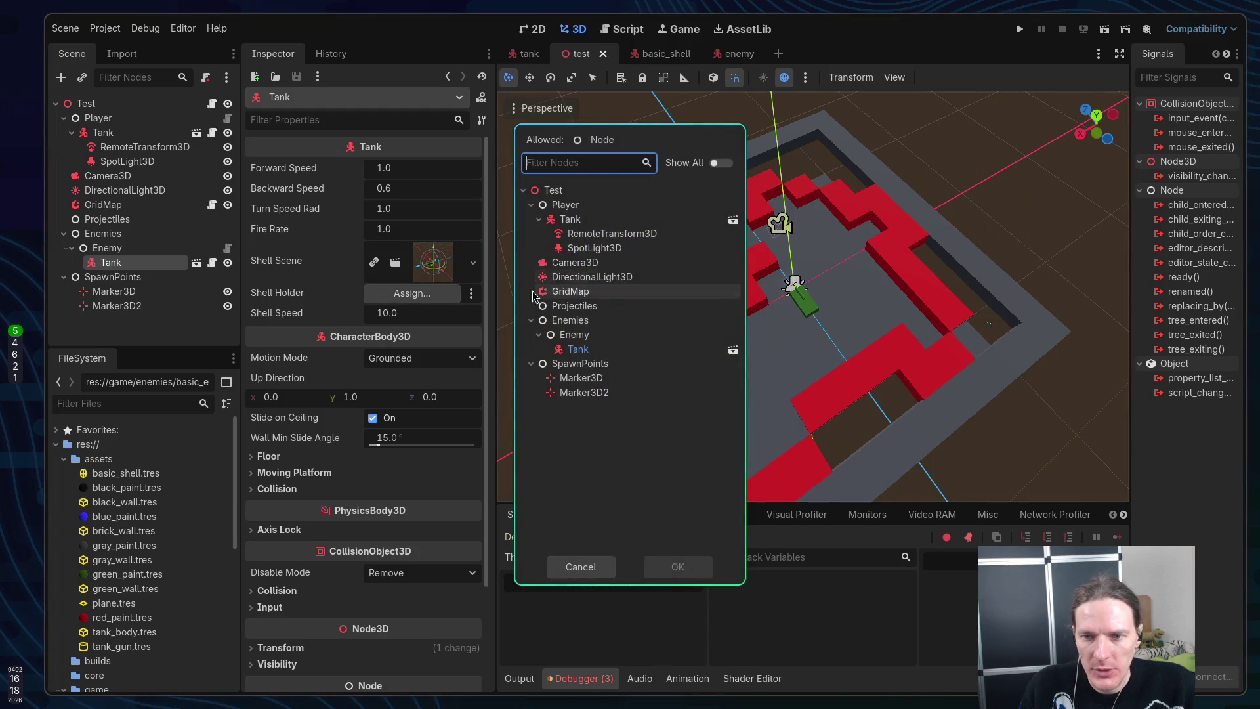
{"action": "double_click", "coordinate": [566, 306]}
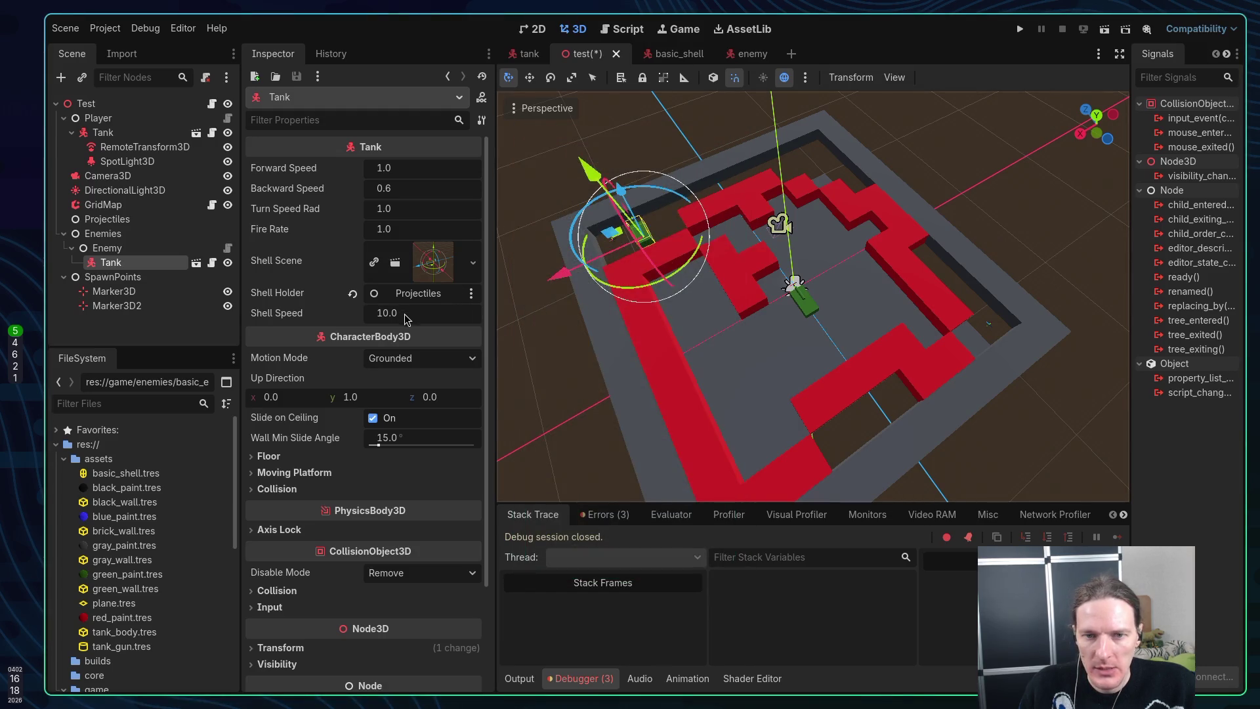
{"action": "key", "text": "ctrl+s"}
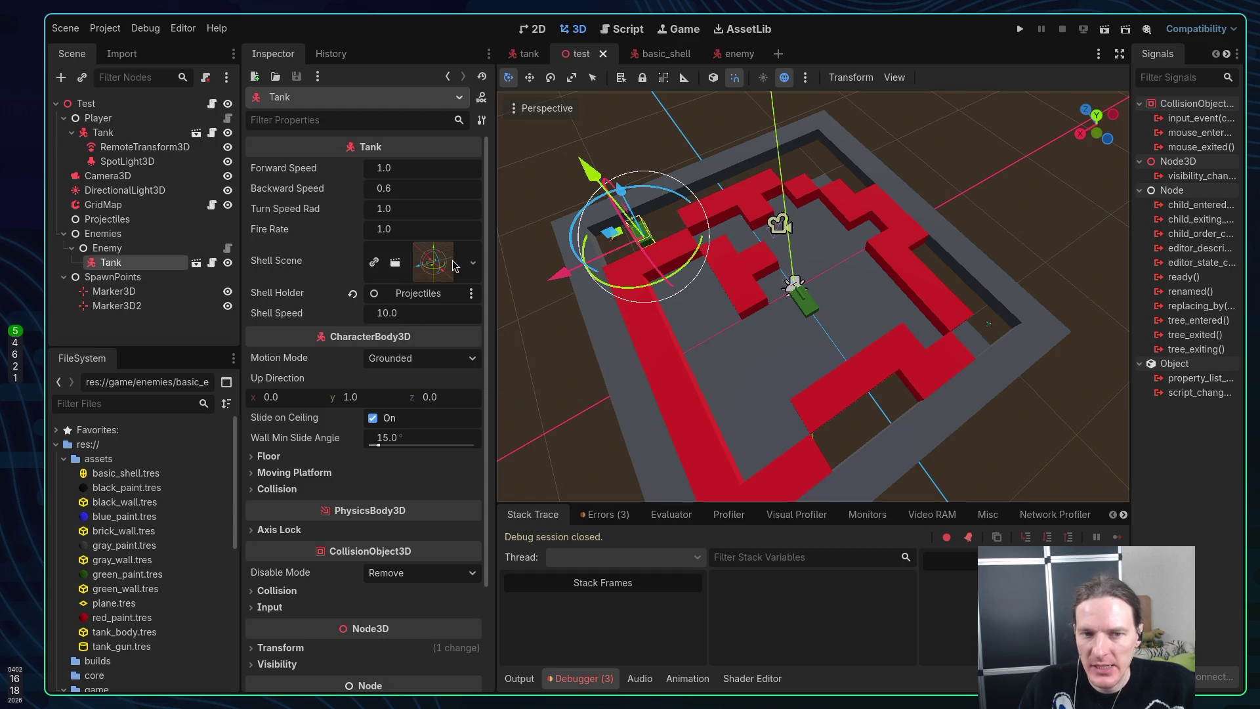
{"action": "left_click", "coordinate": [125, 248]}
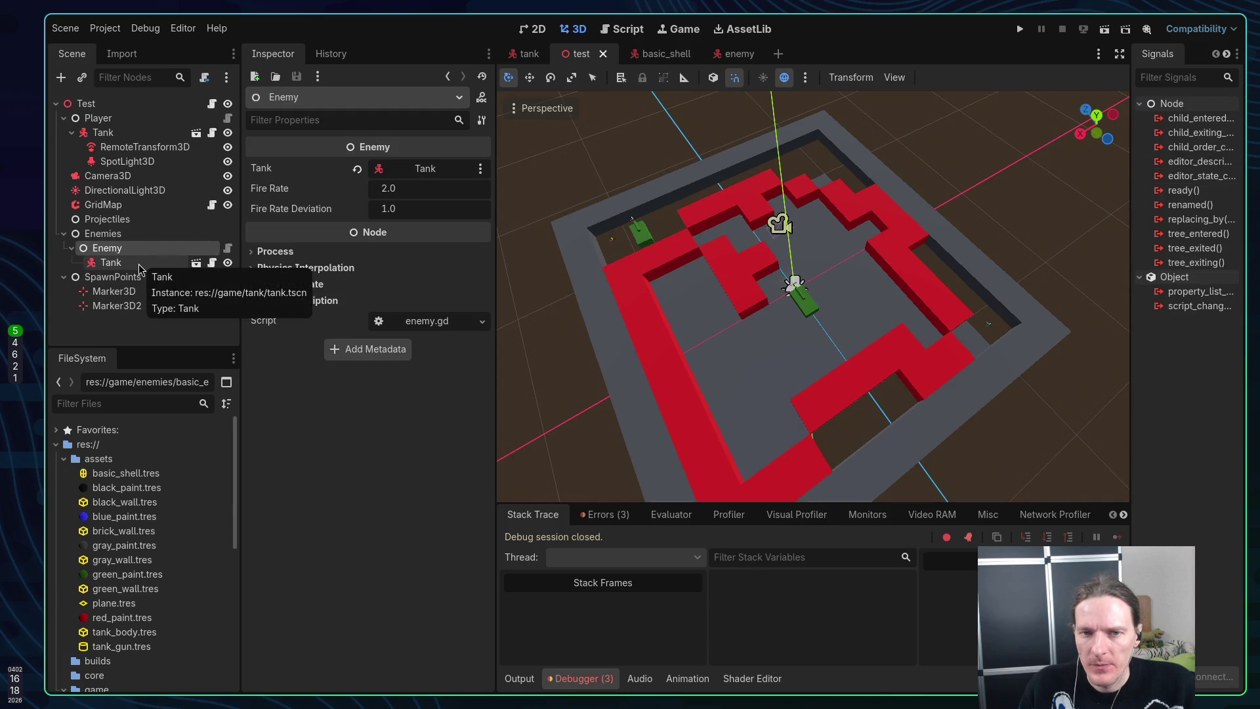
{"action": "left_click", "coordinate": [140, 266]}
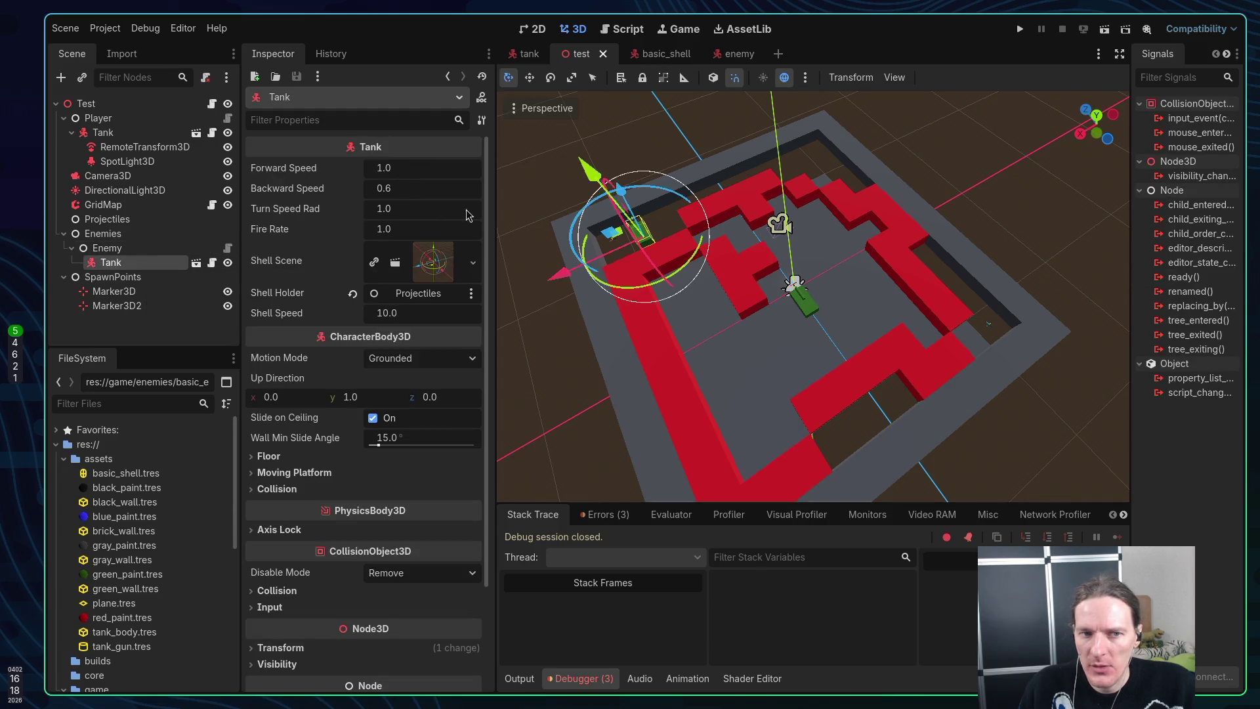
{"action": "left_click", "coordinate": [1018, 30]}
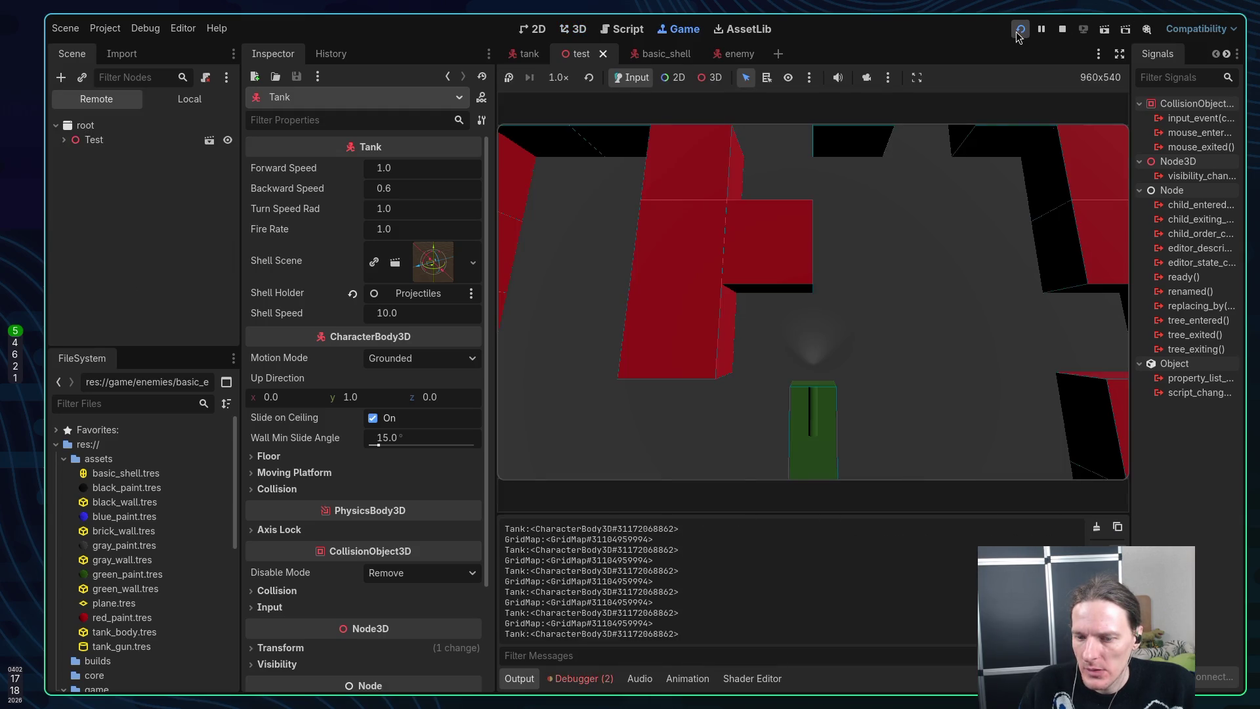
Review the runtime errors in the debugger's Errors list, then return to Stack Trace
{"action": "left_click", "coordinate": [599, 679]}
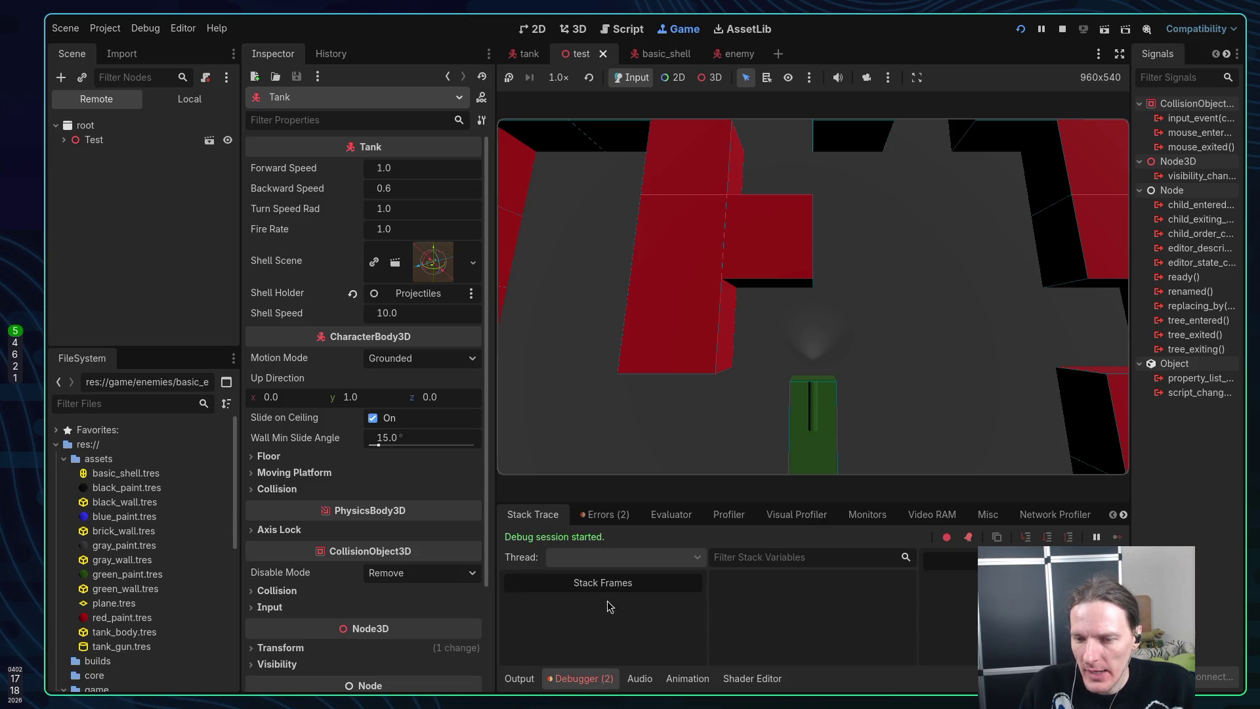
{"action": "left_click", "coordinate": [606, 519]}
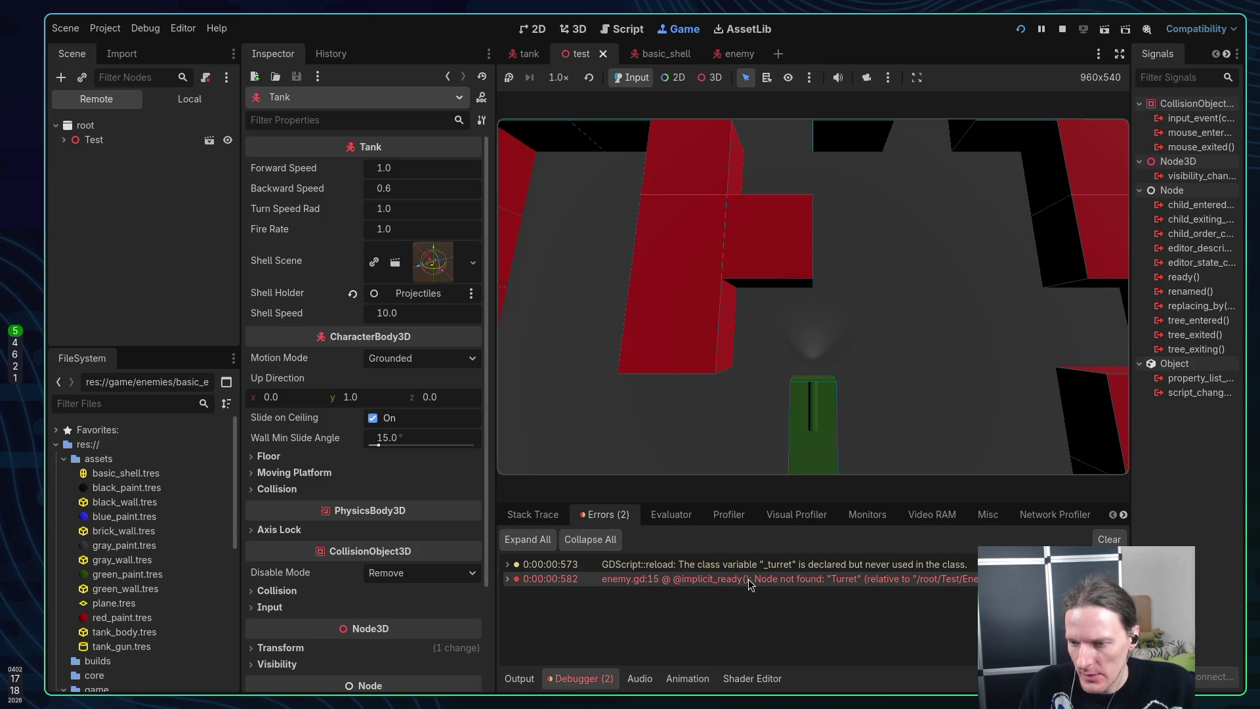
{"action": "mouse_move", "coordinate": [750, 582]}
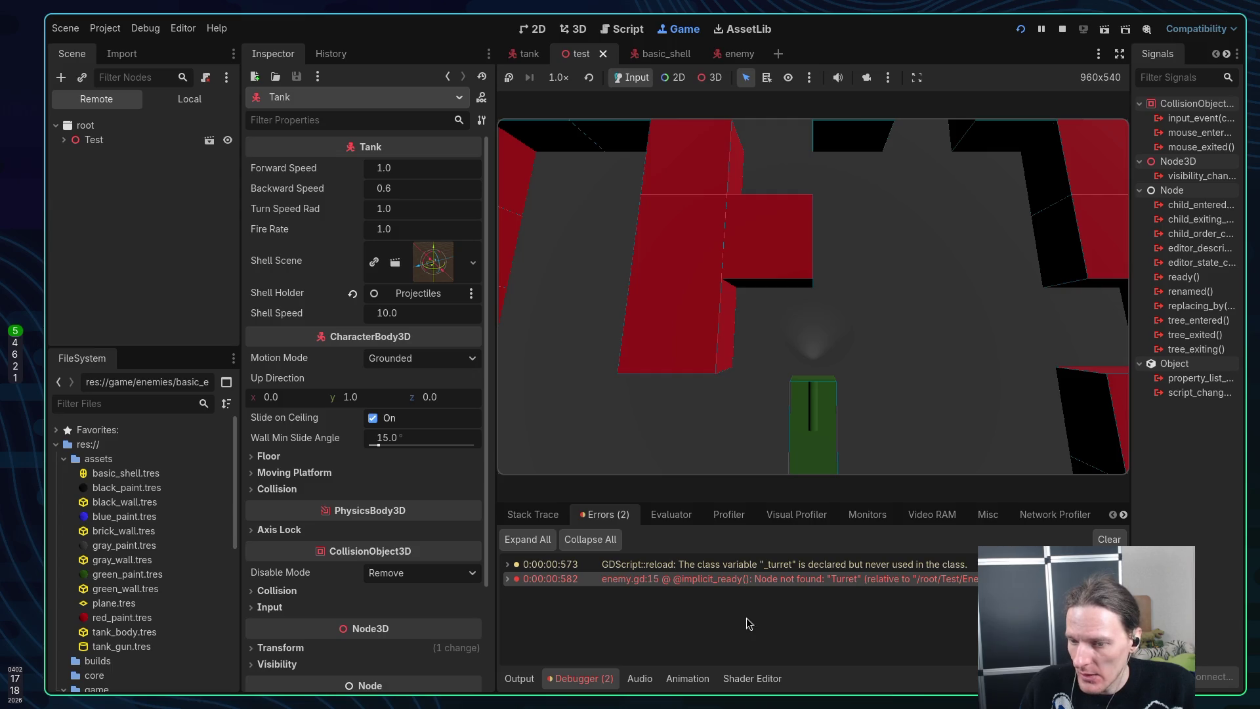
{"action": "left_click", "coordinate": [528, 515]}
Drive the player tank around the level with WASD, then stop the game with F8
{"action": "left_click", "coordinate": [860, 278]}
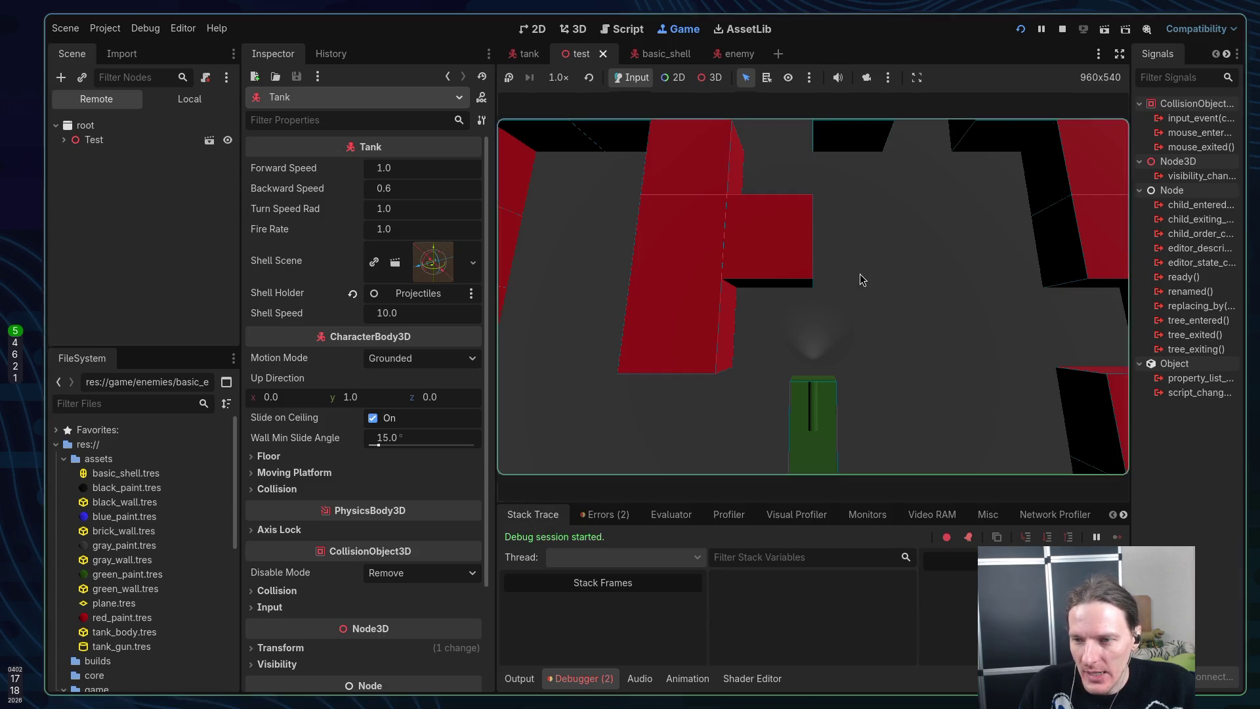
{"action": "key", "text": "a"}
{"action": "key", "text": "d"}
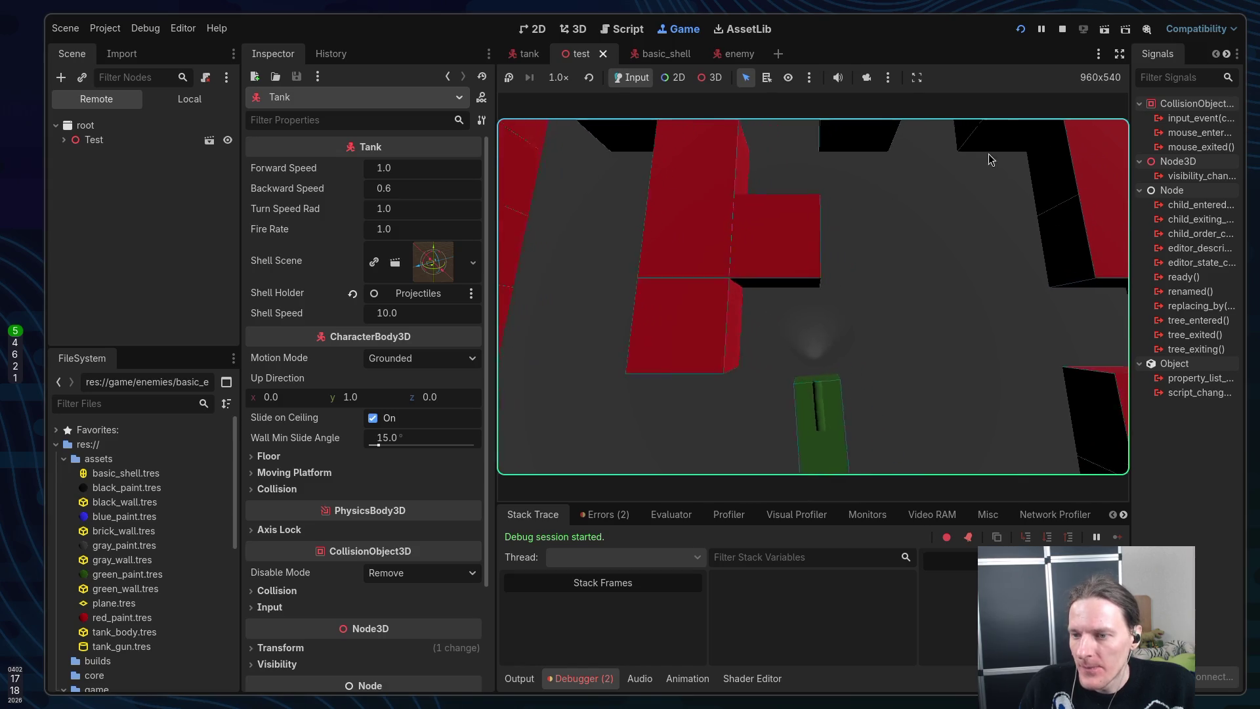
{"action": "key", "text": "w"}
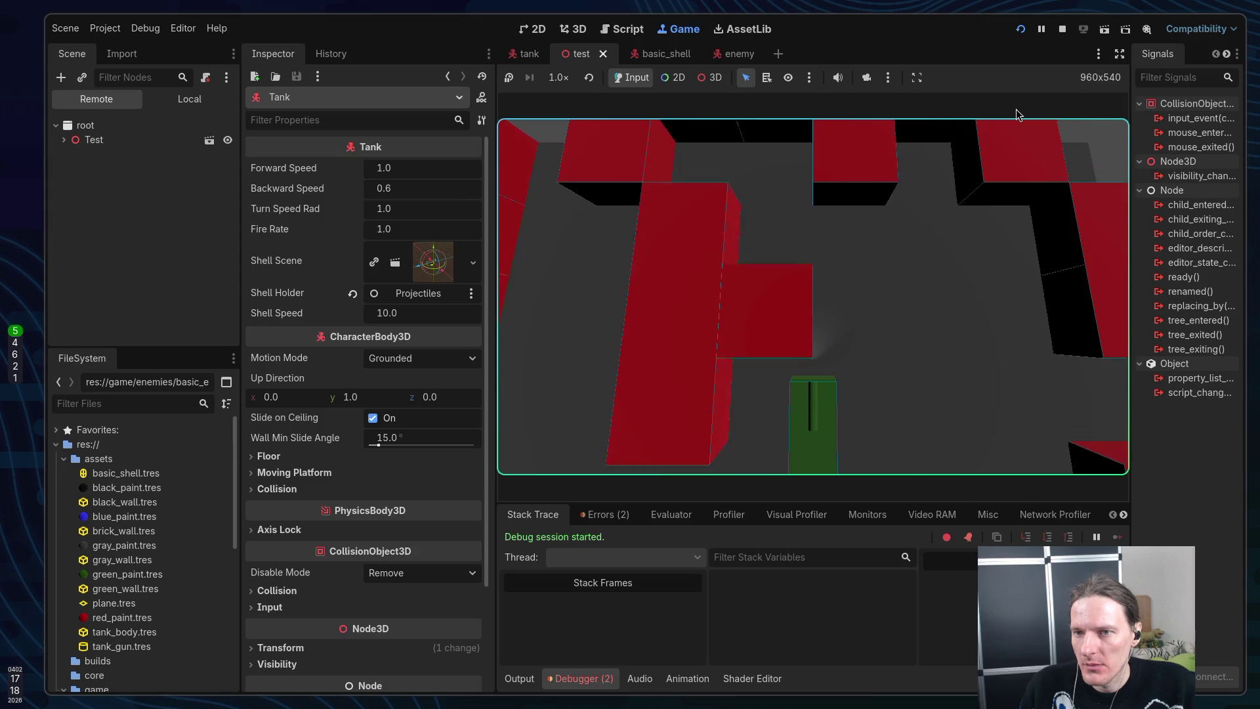
{"action": "key", "text": "d"}
{"action": "key", "text": "a"}
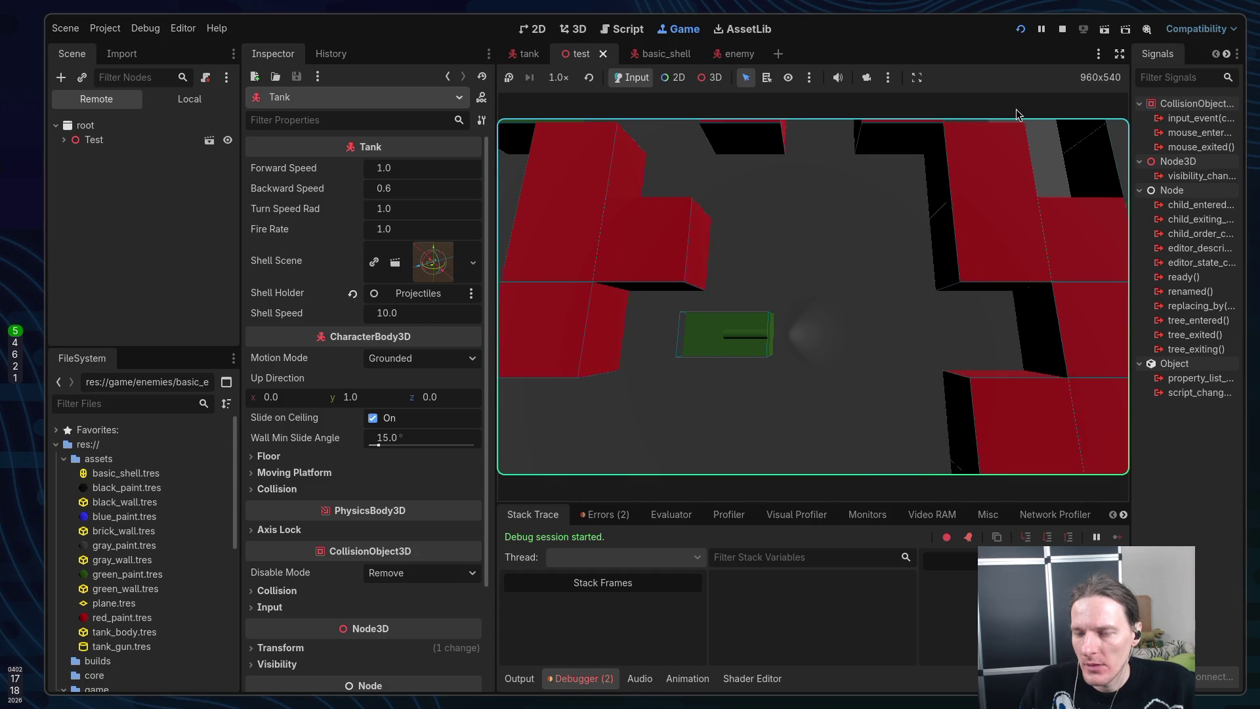
{"action": "key", "text": "d"}
{"action": "key", "text": "d"}
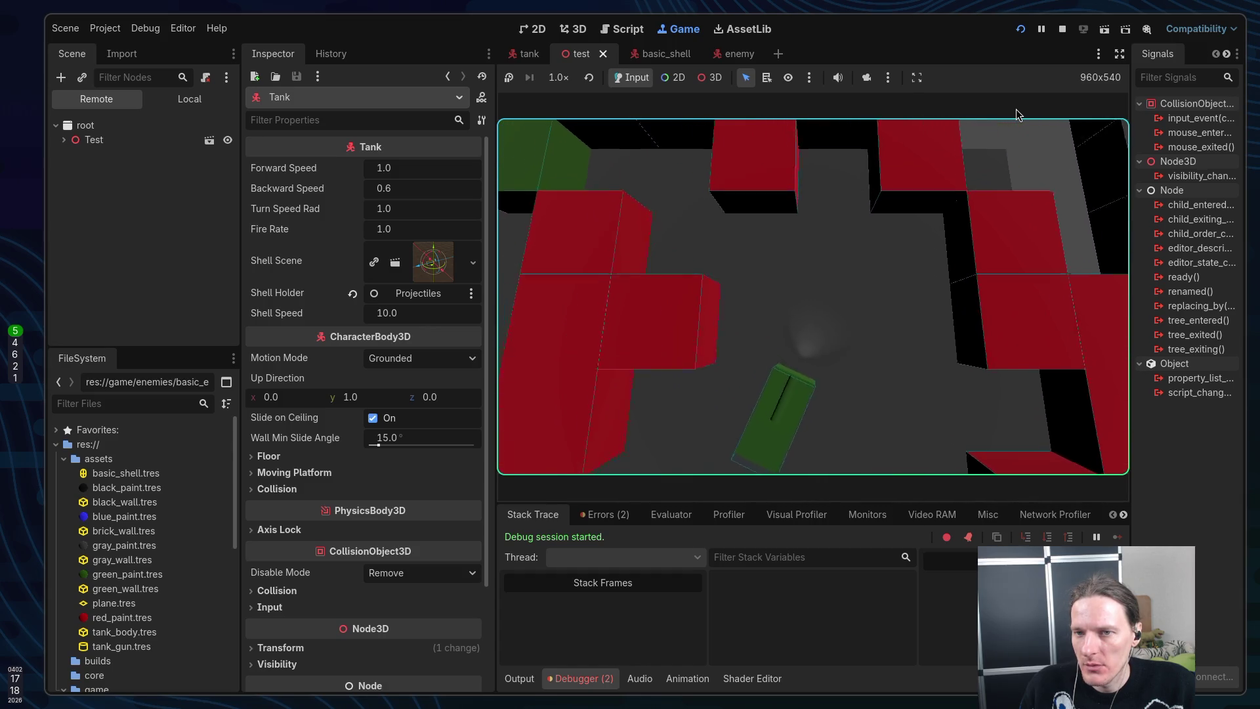
{"action": "key", "text": "w"}
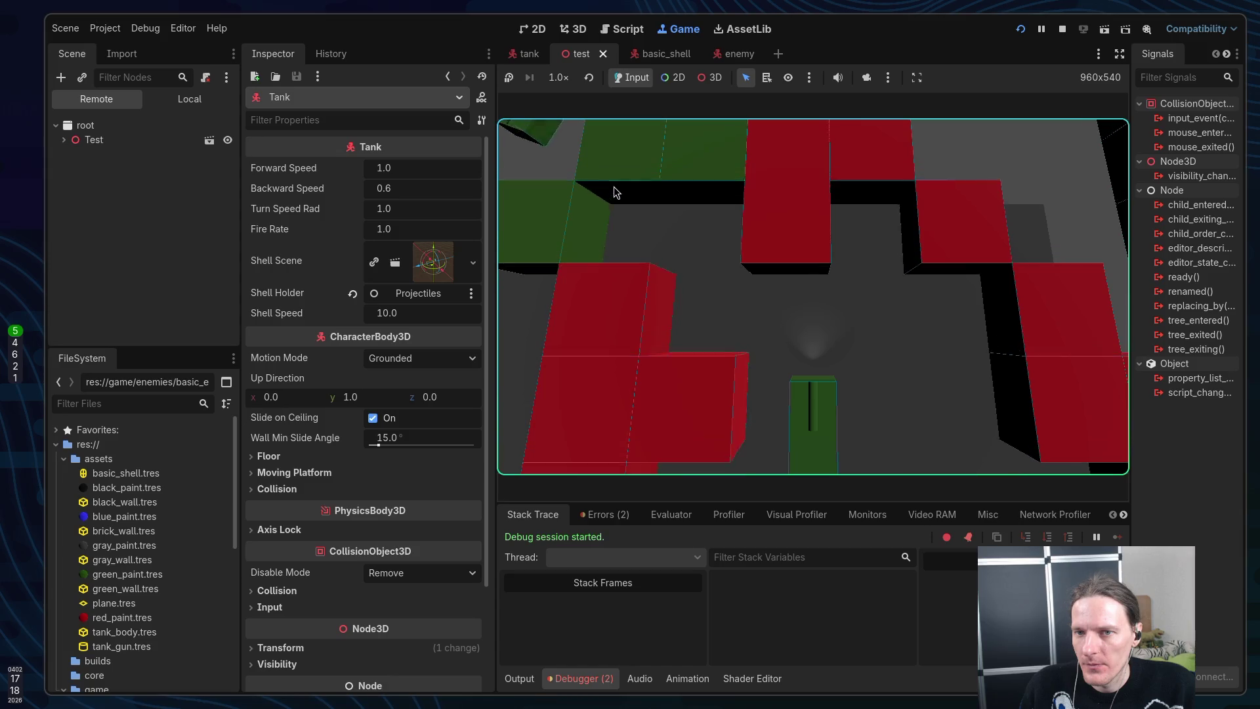
{"action": "key", "text": "w"}
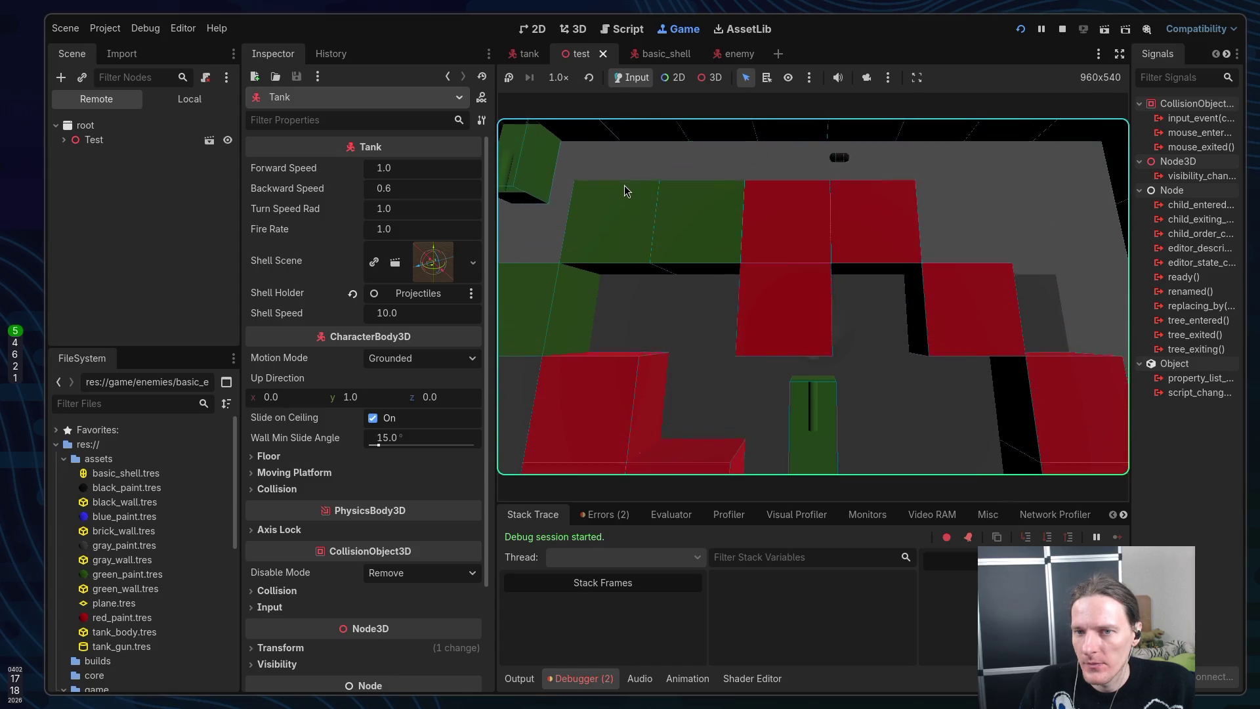
{"action": "key", "text": "a"}
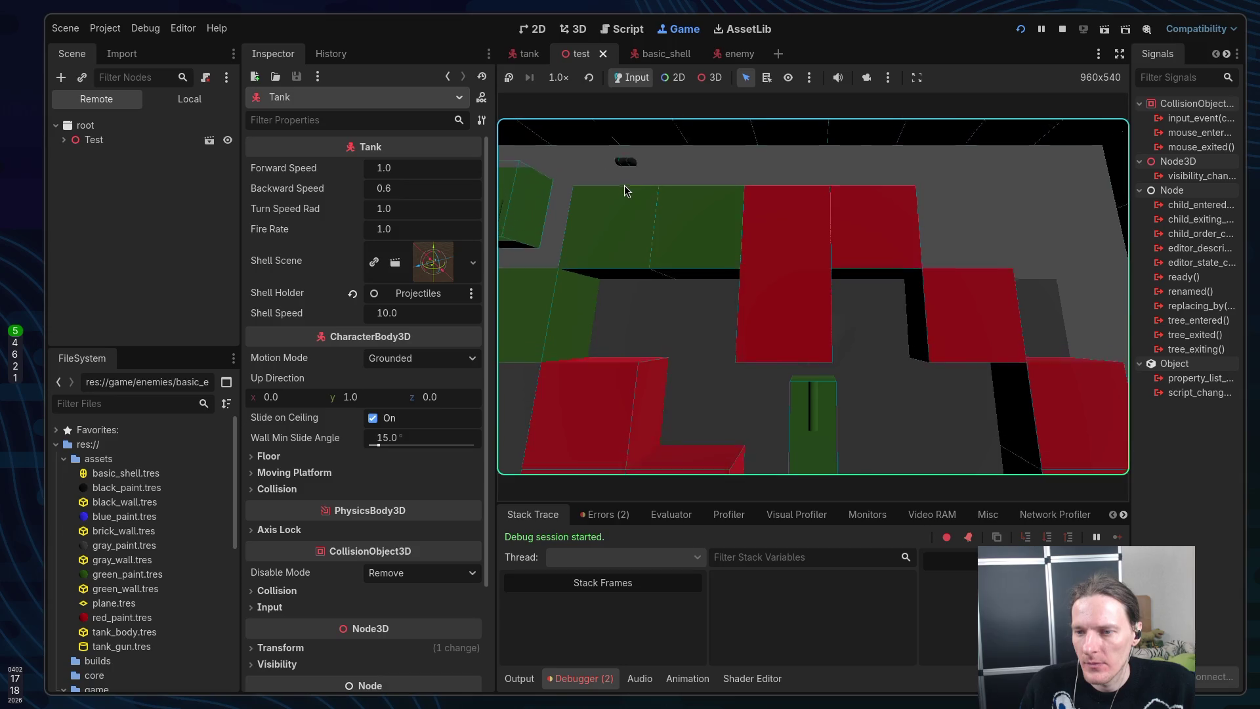
{"action": "key", "text": "w"}
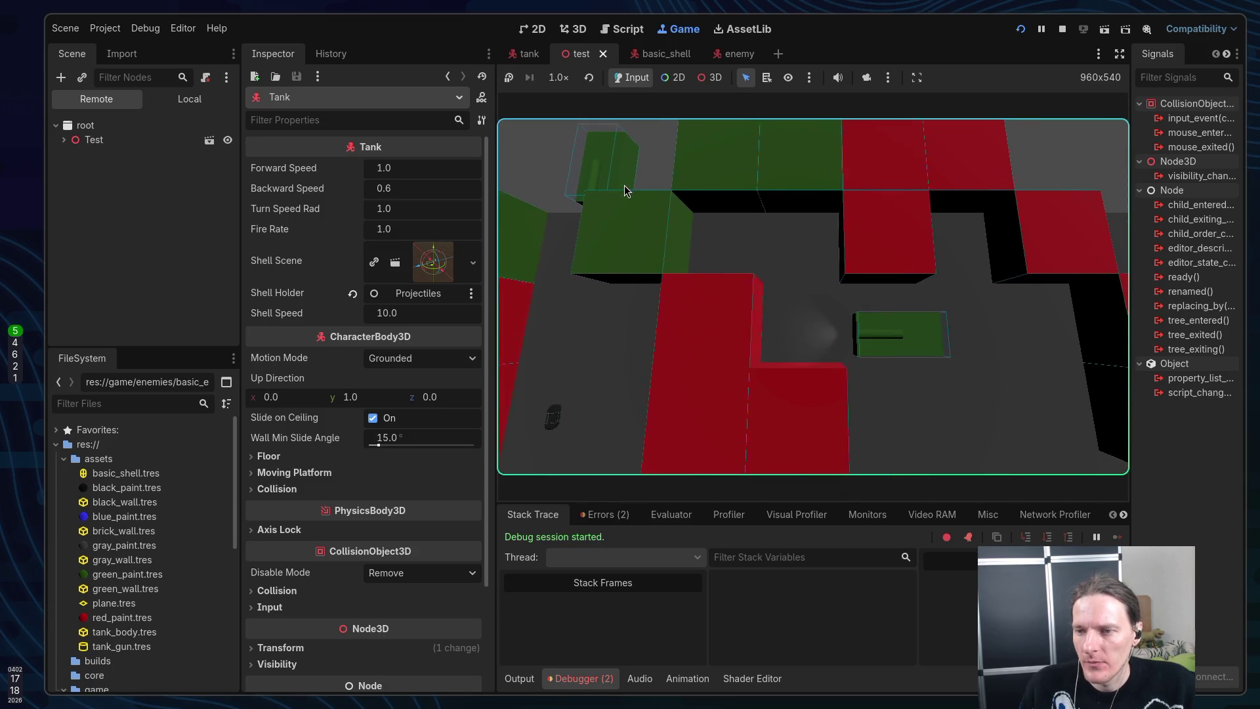
{"action": "key", "text": "w"}
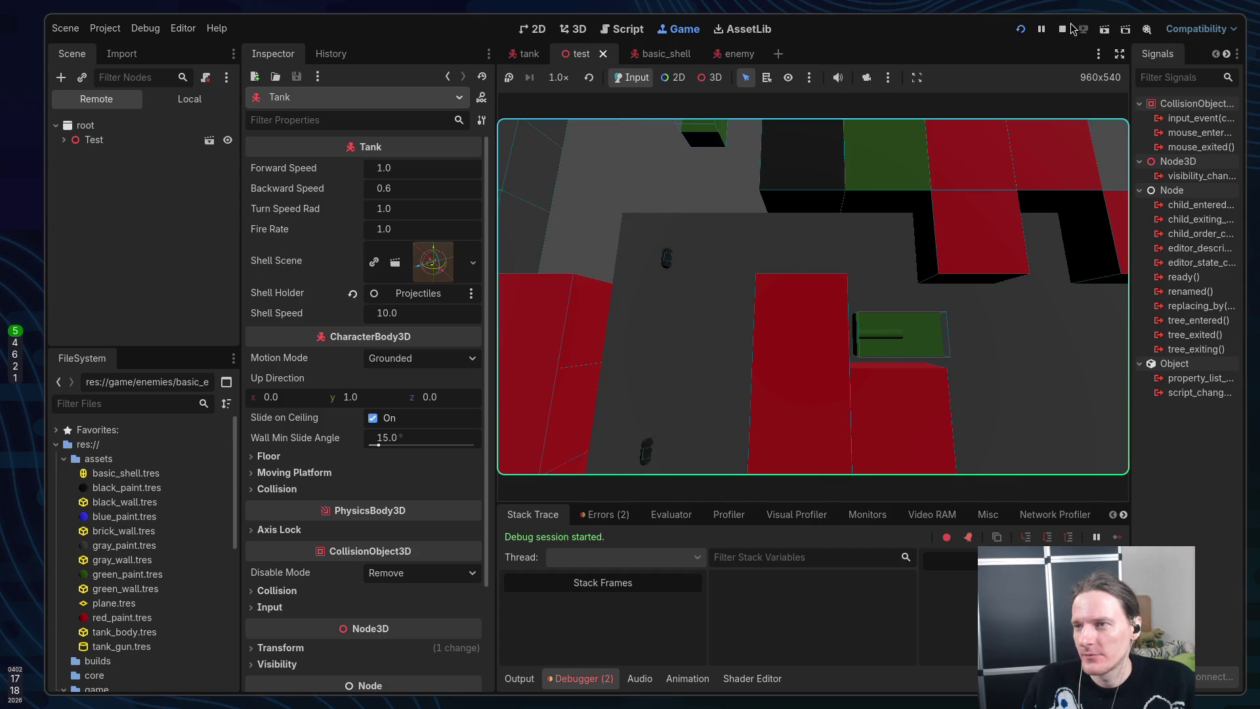
{"action": "key", "text": "F8"}
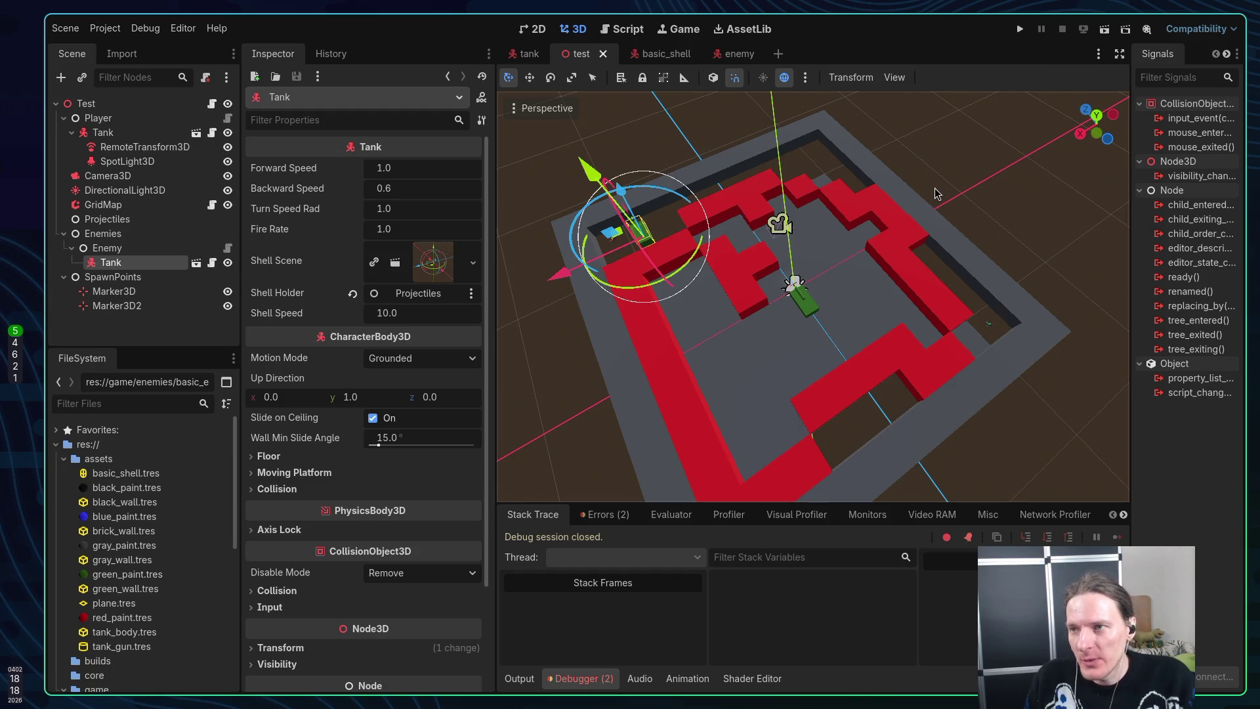
Save enemy.gd in Neovim with :w, writing 44 lines, and return to Godot
{"action": "key", "text": "super+1"}
{"action": "type", "text": "k:w"}
{"action": "key", "text": "Return"}
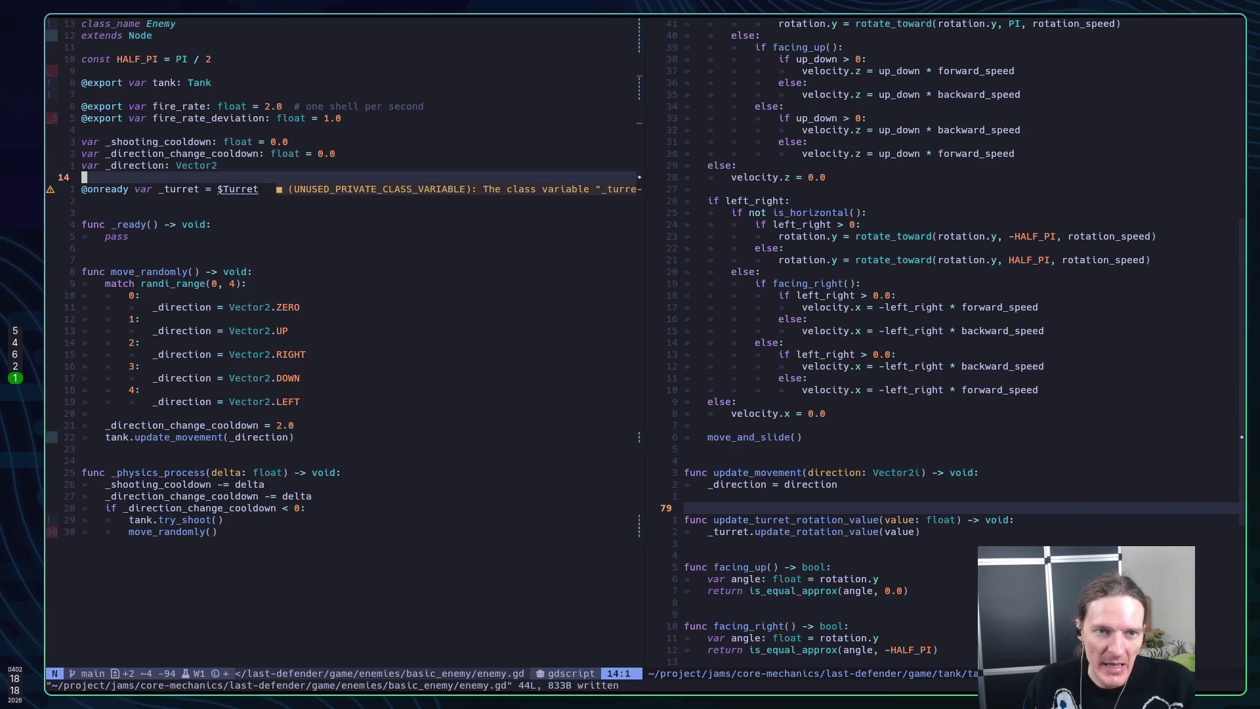
{"action": "key", "text": "super+5"}
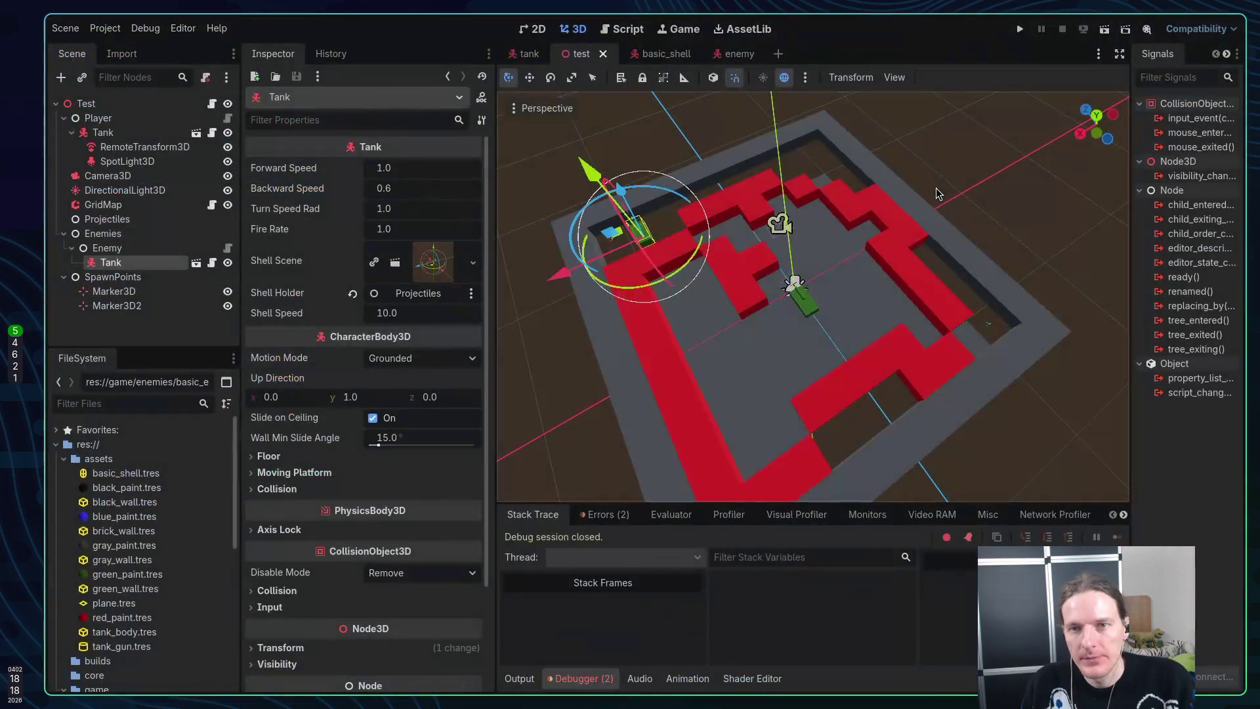
Close the old enemy scene tab and delete enemy.tscn from the basic_enemy folder
{"action": "left_click", "coordinate": [734, 56]}
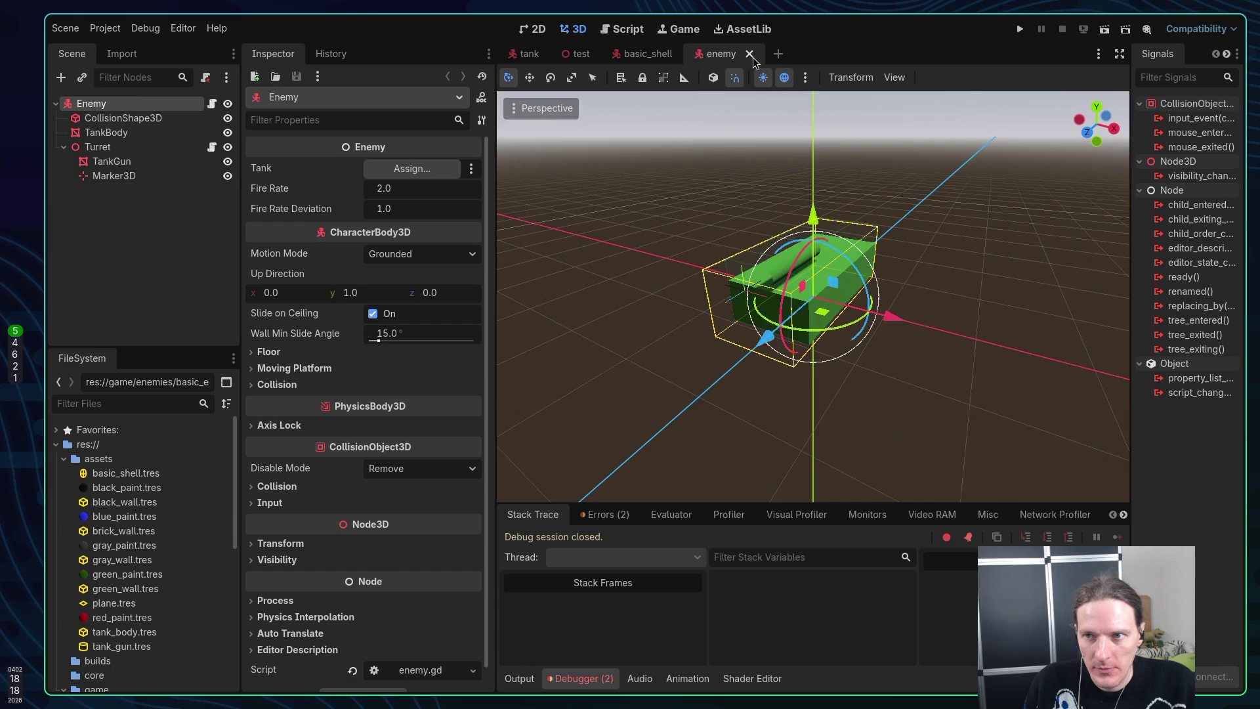
{"action": "left_click", "coordinate": [750, 54]}
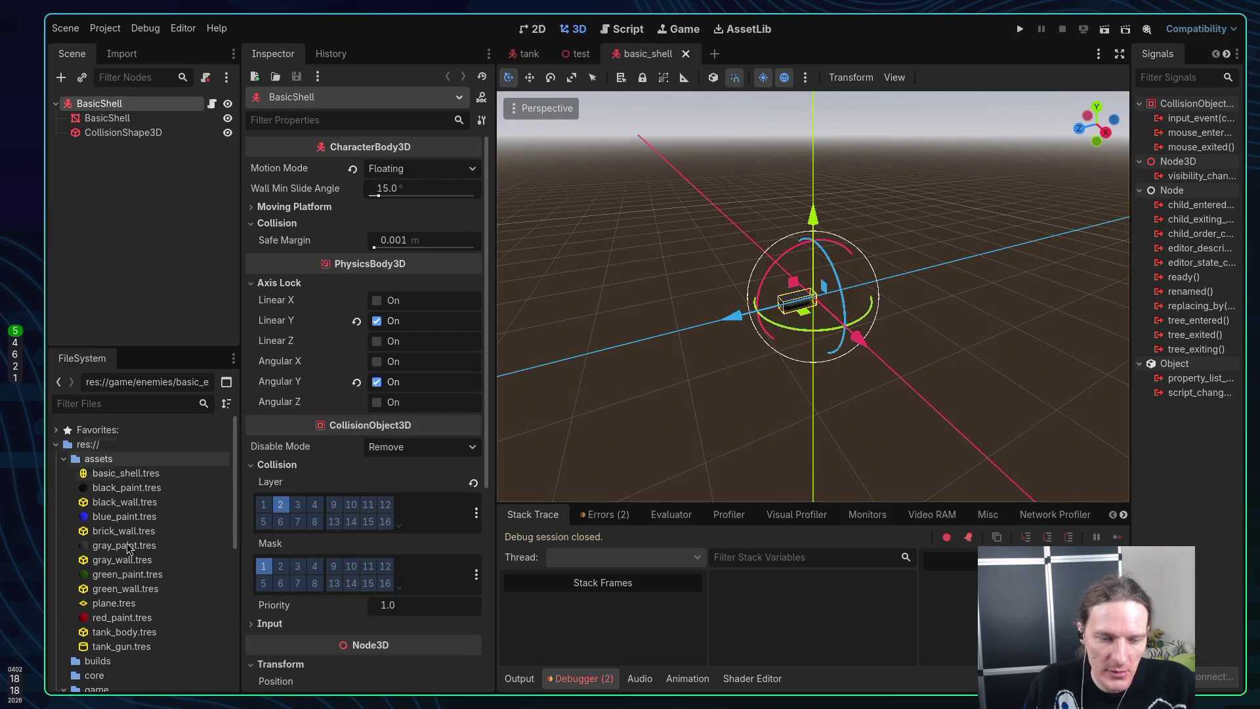
{"action": "scroll", "coordinate": [143, 591], "scroll_direction": "down", "scroll_amount": 5}
{"action": "scroll", "coordinate": [141, 616], "scroll_direction": "down", "scroll_amount": 2}
{"action": "scroll", "coordinate": [140, 578], "scroll_direction": "up", "scroll_amount": 1}
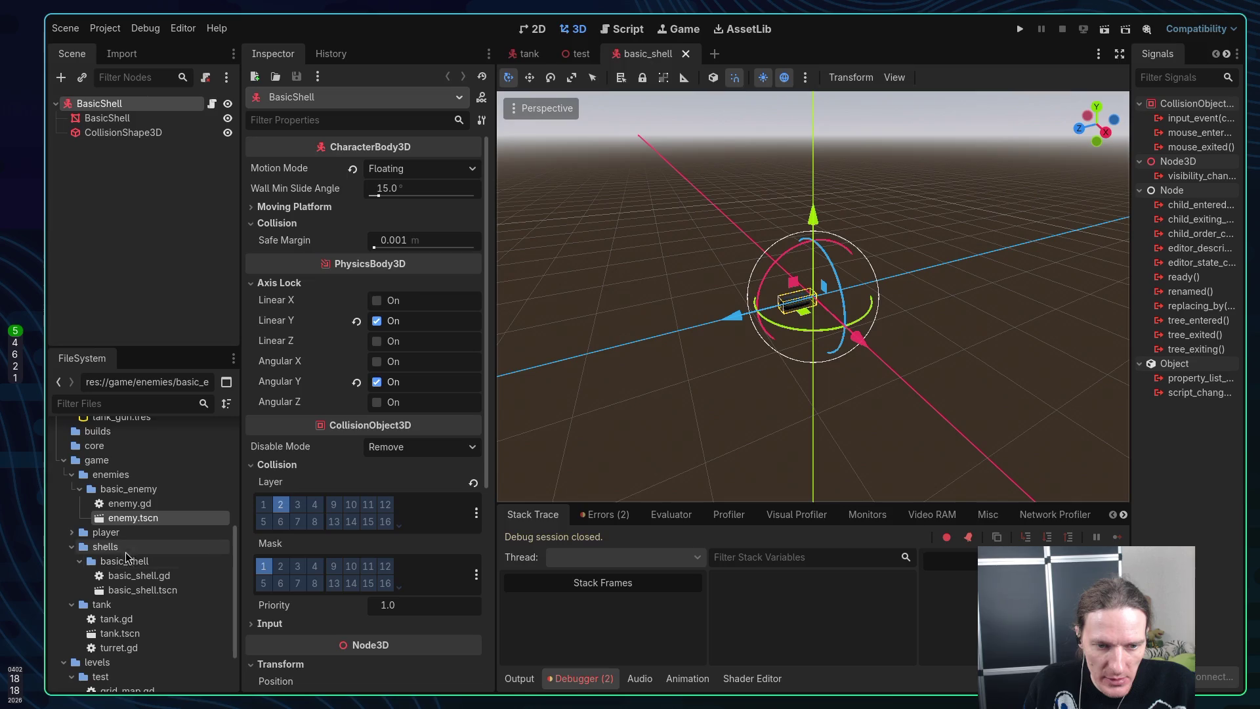
{"action": "left_click", "coordinate": [128, 503]}
{"action": "right_click", "coordinate": [126, 519]}
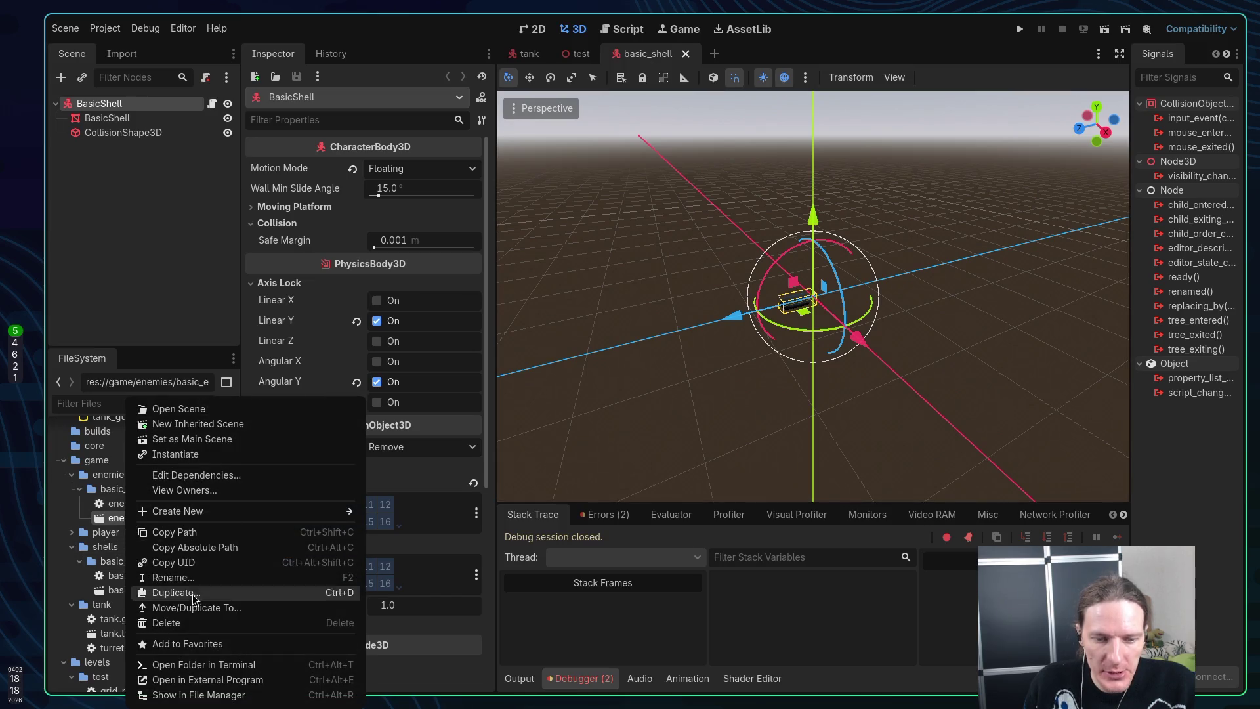
{"action": "left_click", "coordinate": [182, 624]}
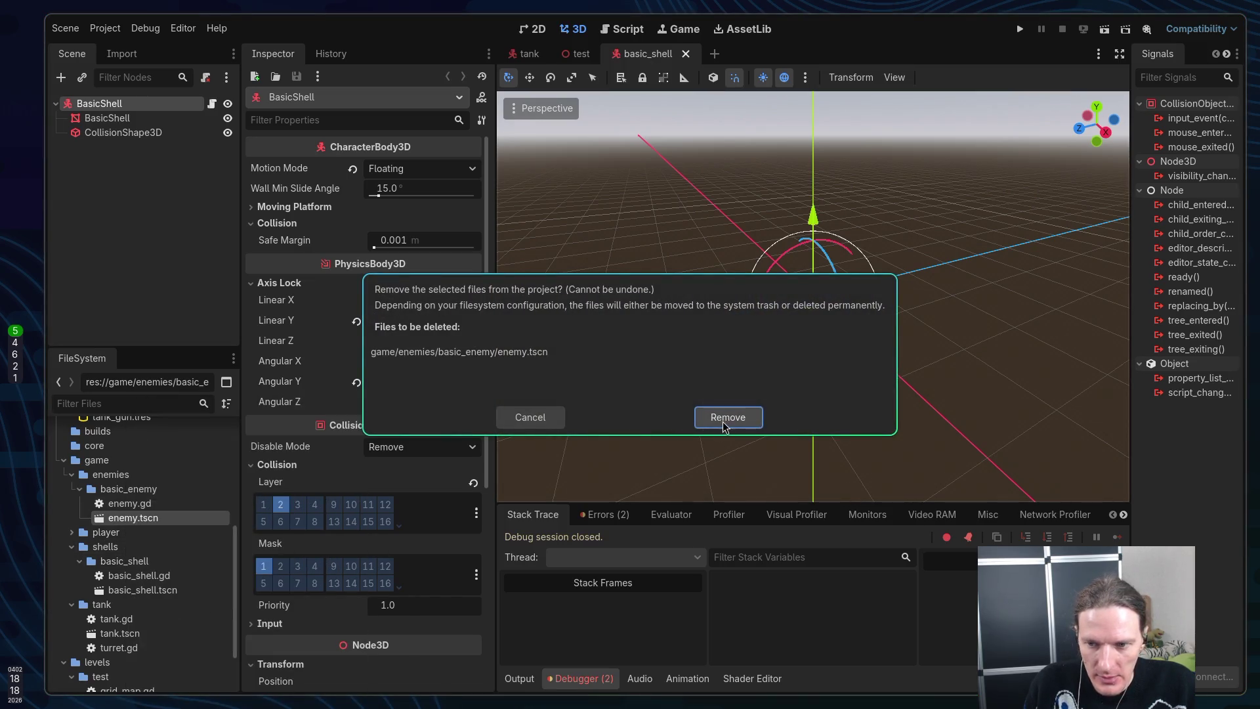
{"action": "left_click", "coordinate": [723, 415]}
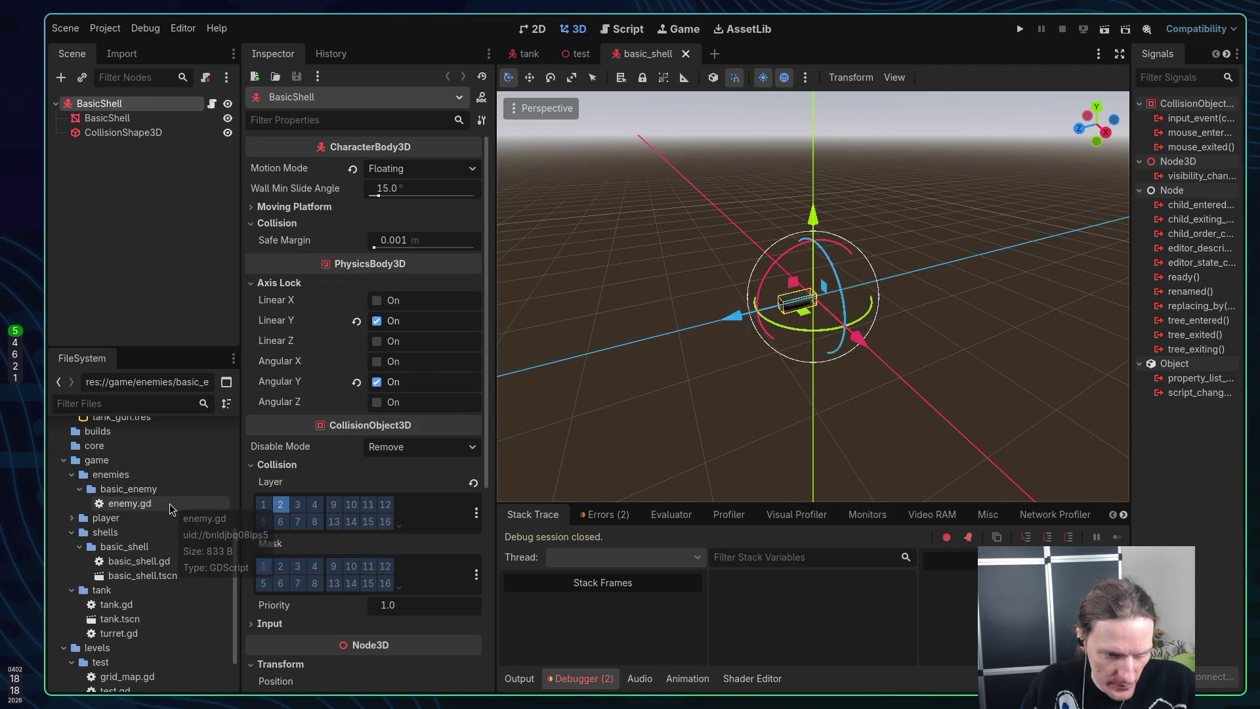
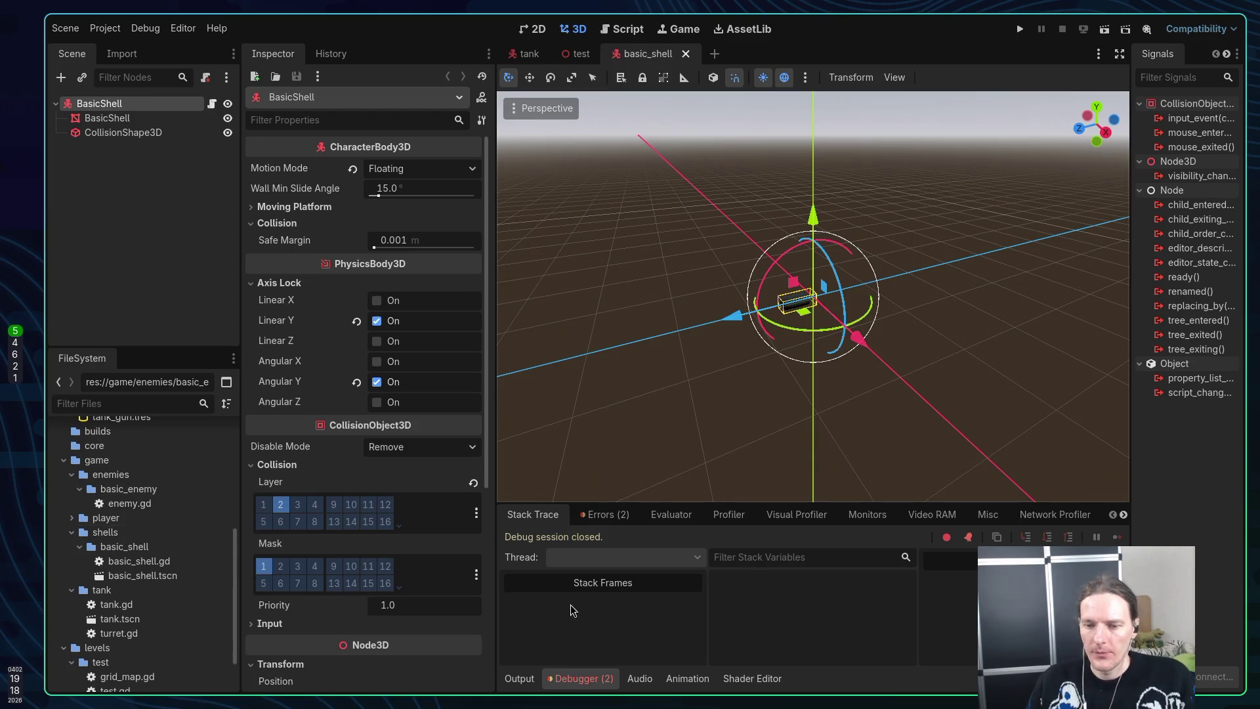
Check the debugger's 'Node not found: Turret' error at enemy.gd:15, then switch to Neovim
{"action": "left_click", "coordinate": [601, 514]}
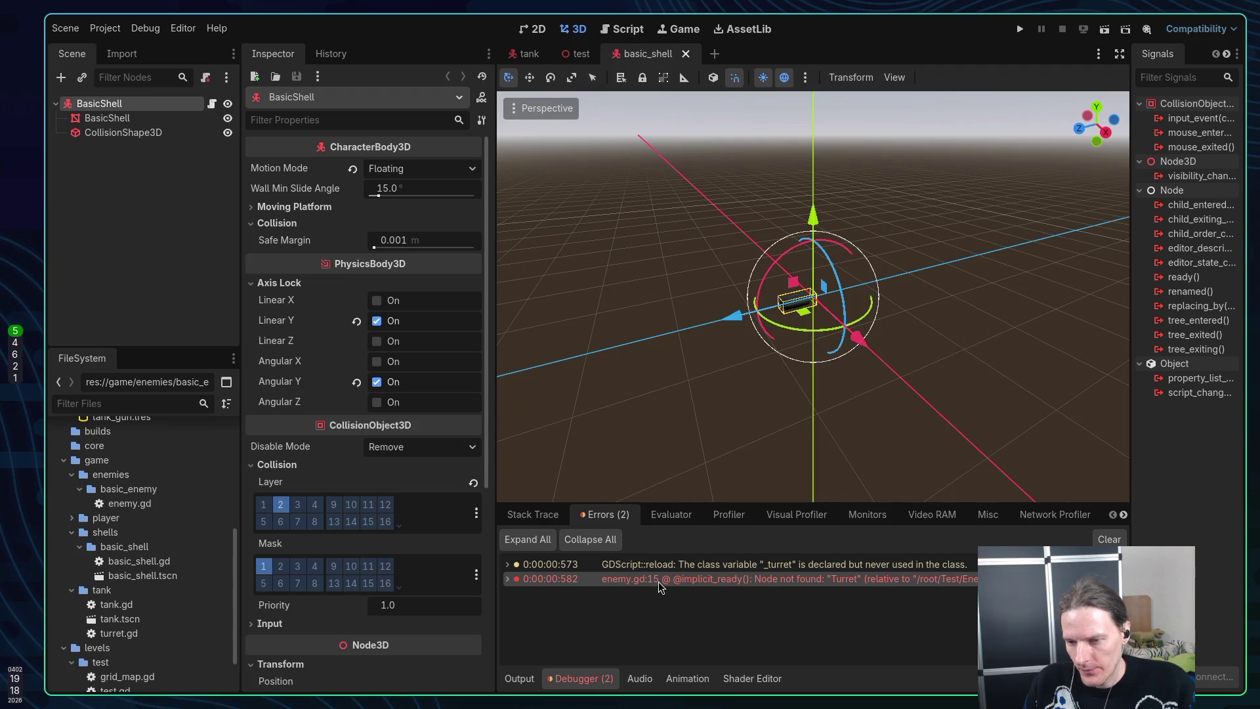
{"action": "mouse_move", "coordinate": [659, 581]}
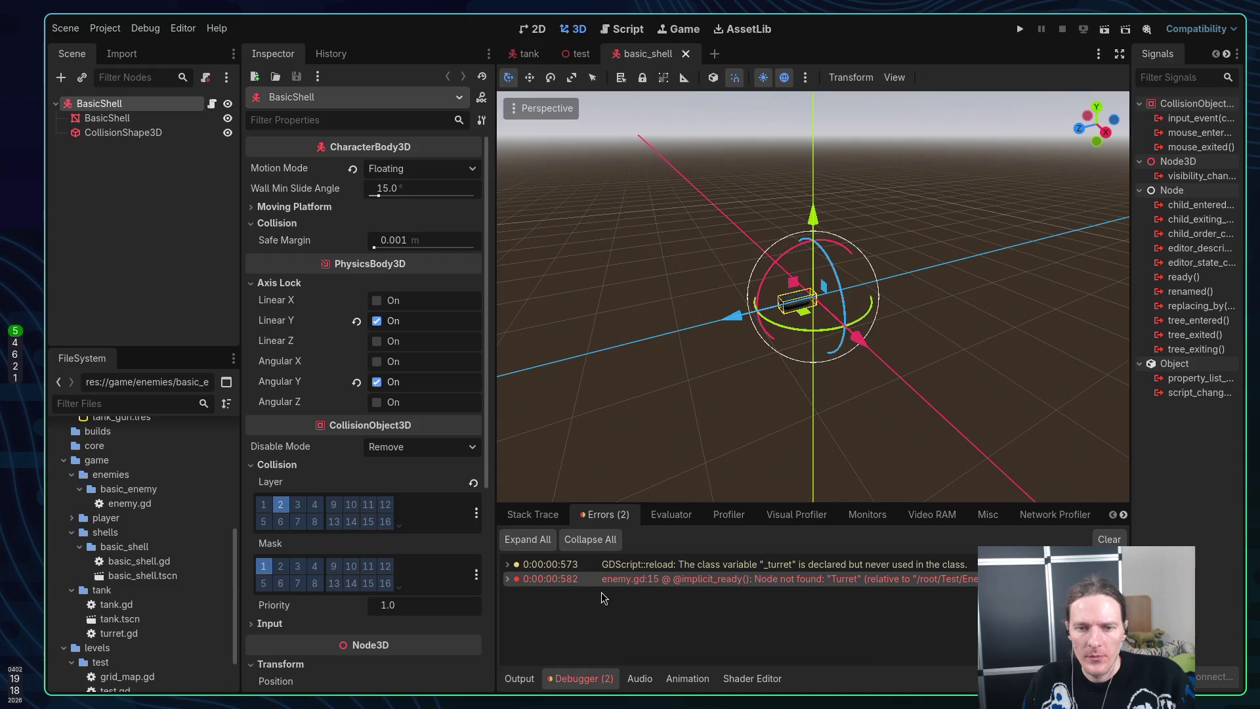
{"action": "key", "text": "super+1"}
{"action": "key", "text": "j"}
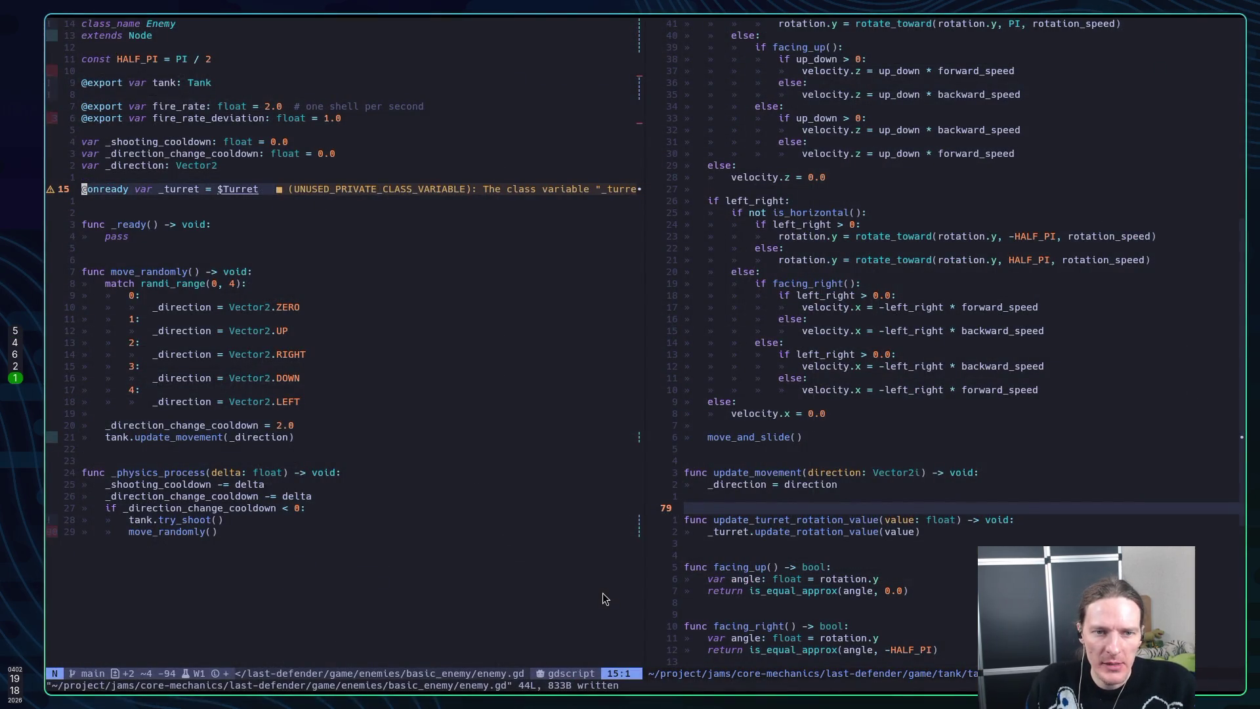
{"action": "key", "text": "d"}
{"action": "key", "text": "d"}
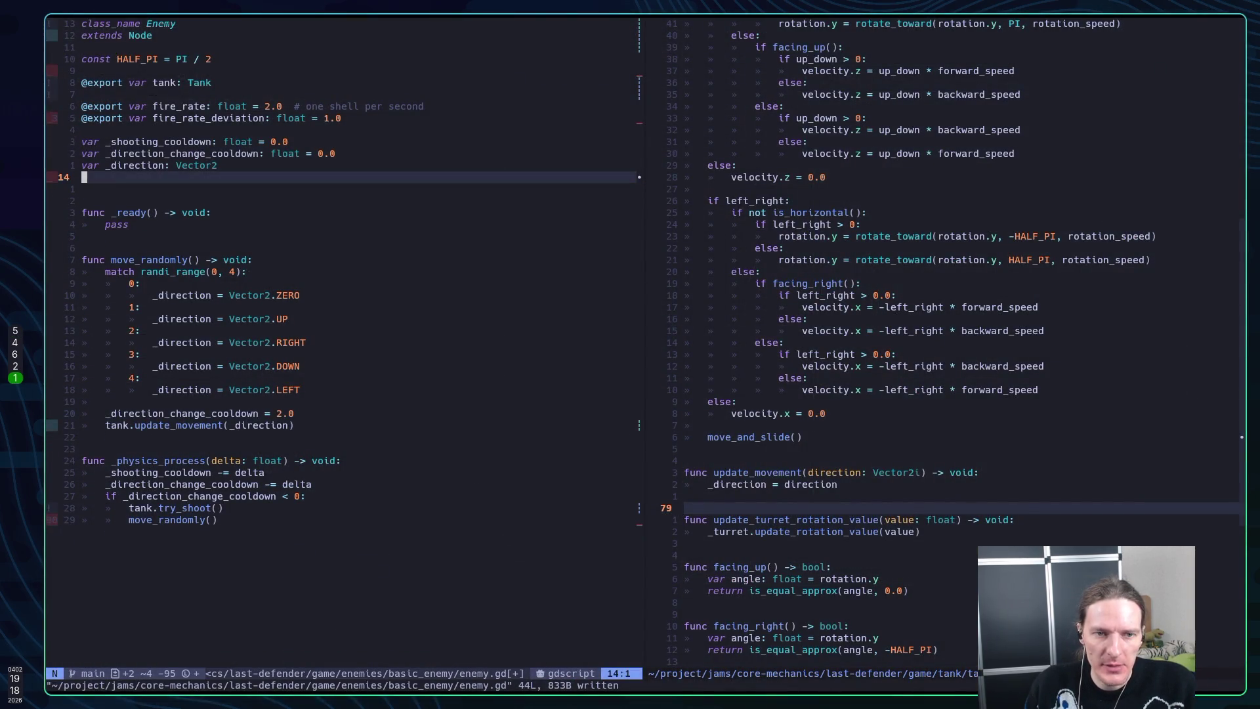
{"action": "key", "text": "d"}
{"action": "key", "text": "d"}
{"action": "type", "text": ":w"}
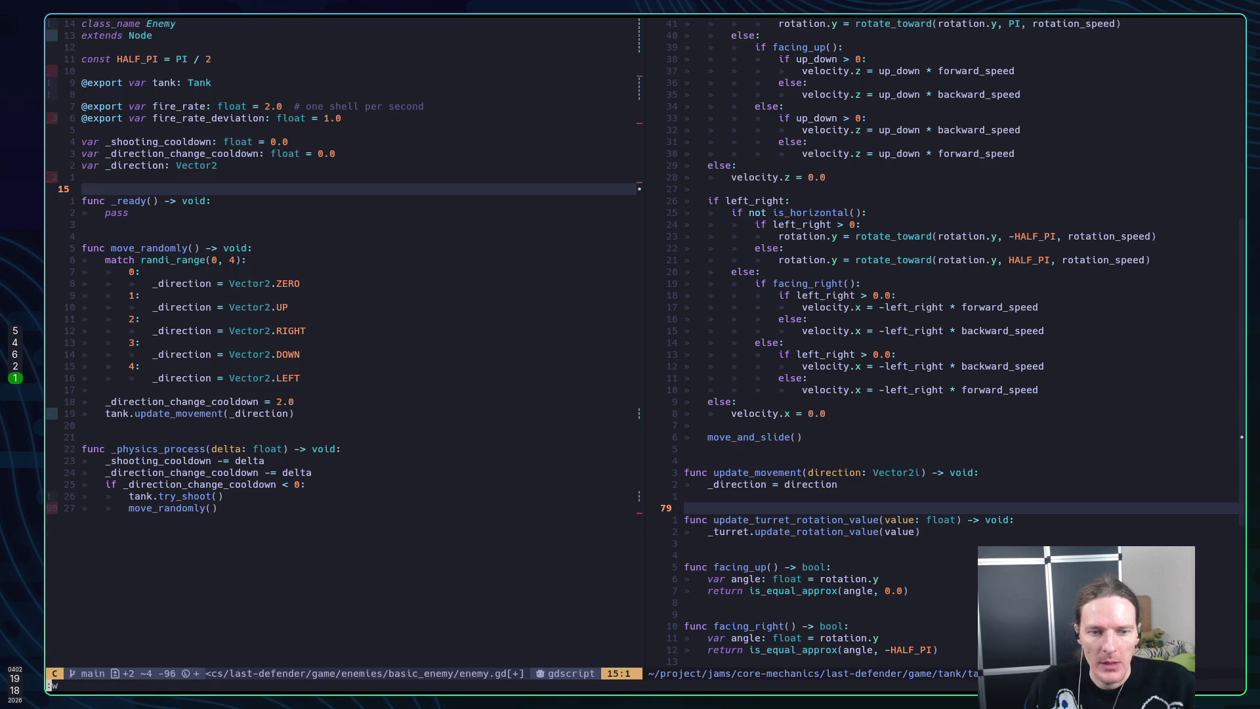
{"action": "key", "text": "Return"}
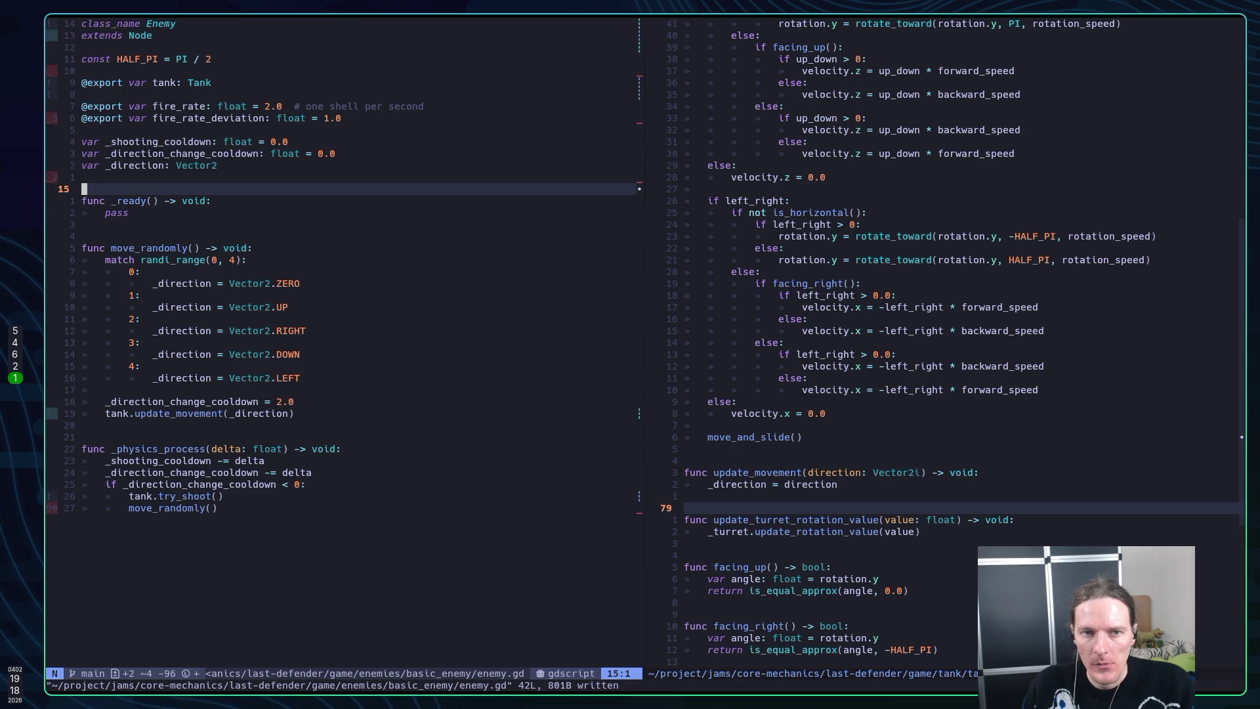
Add exported 'player: Player' and 'player_base: Base' variables to enemy.gd and save
{"action": "key", "text": "k"}
{"action": "key", "text": "k"}
{"action": "key", "text": "k"}
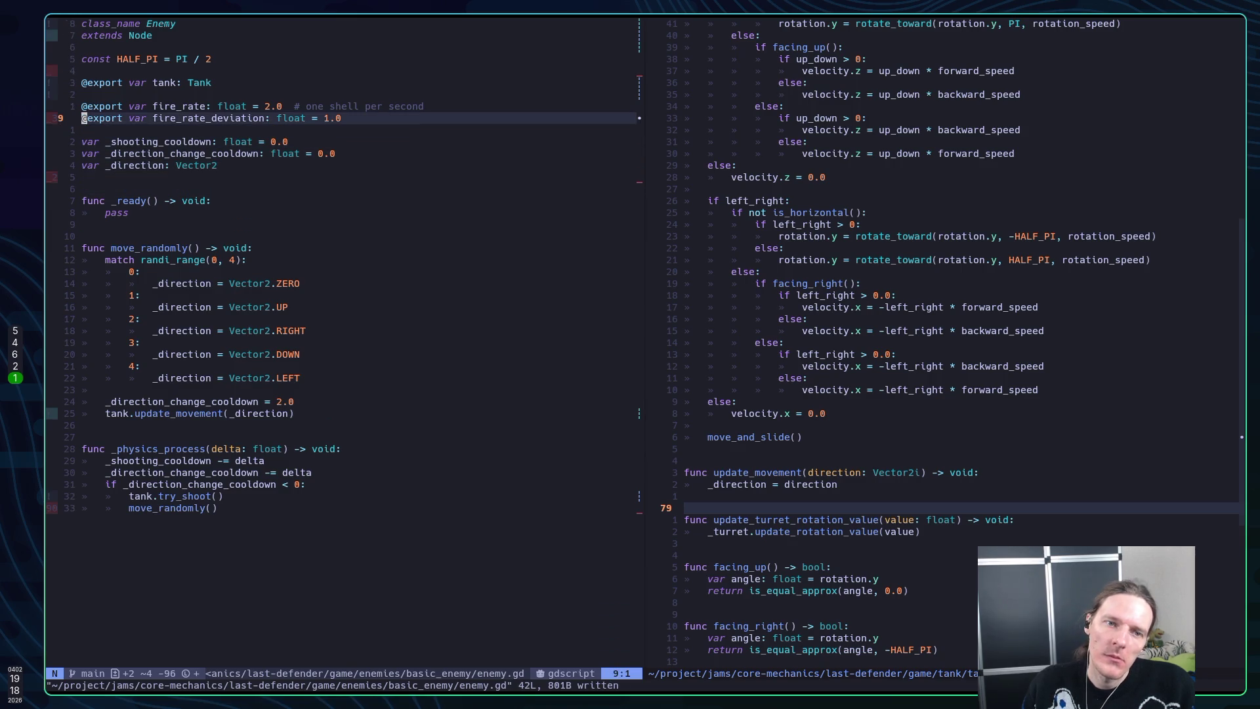
{"action": "type", "text": "o@e"}
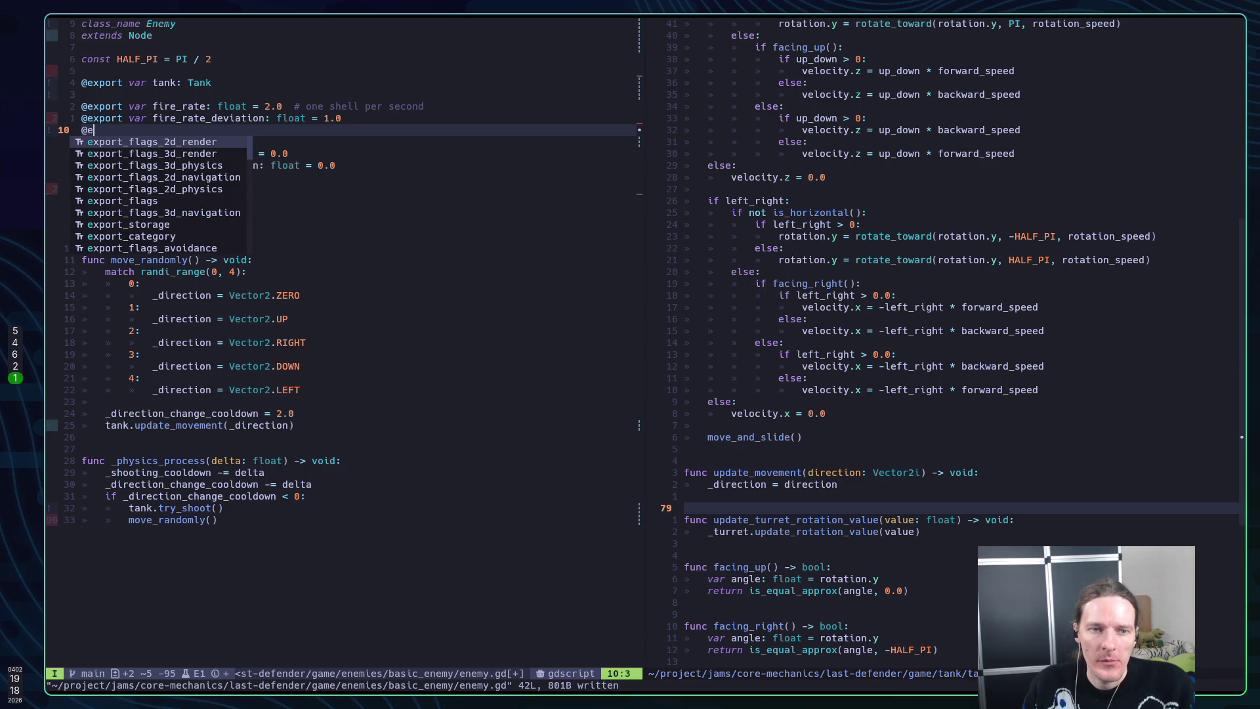
{"action": "type", "text": "xport var"}
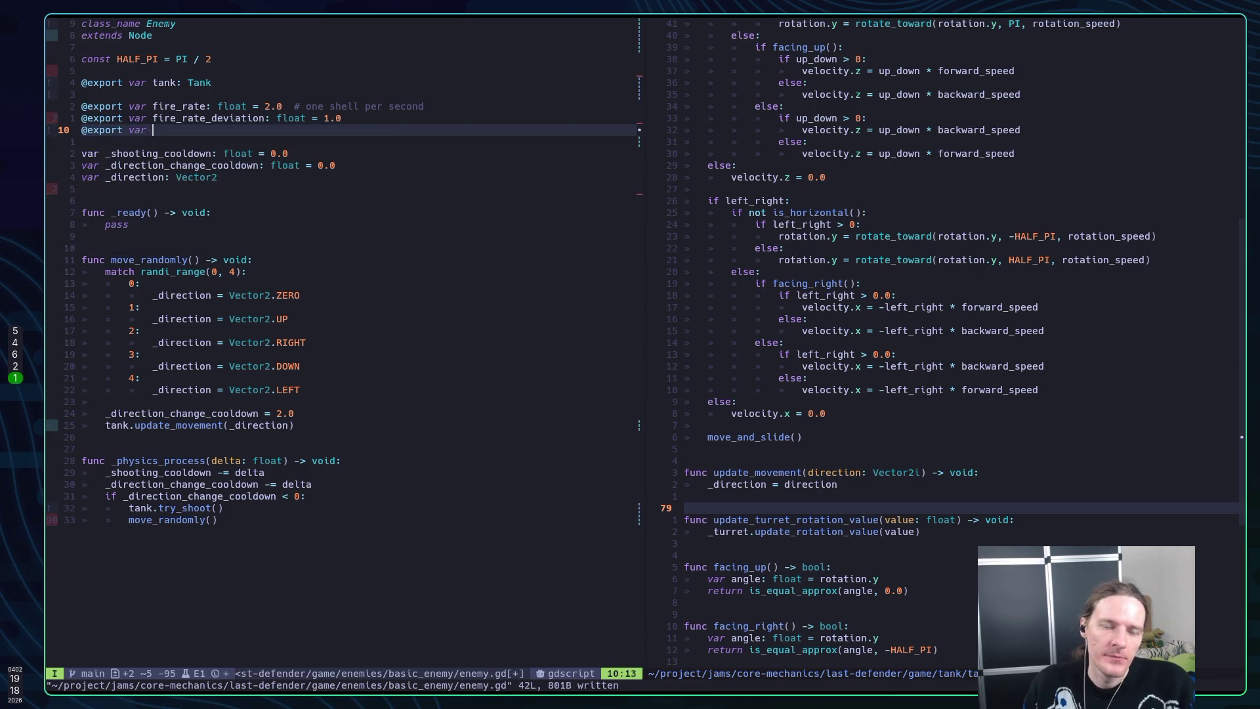
{"action": "type", "text": "player"}
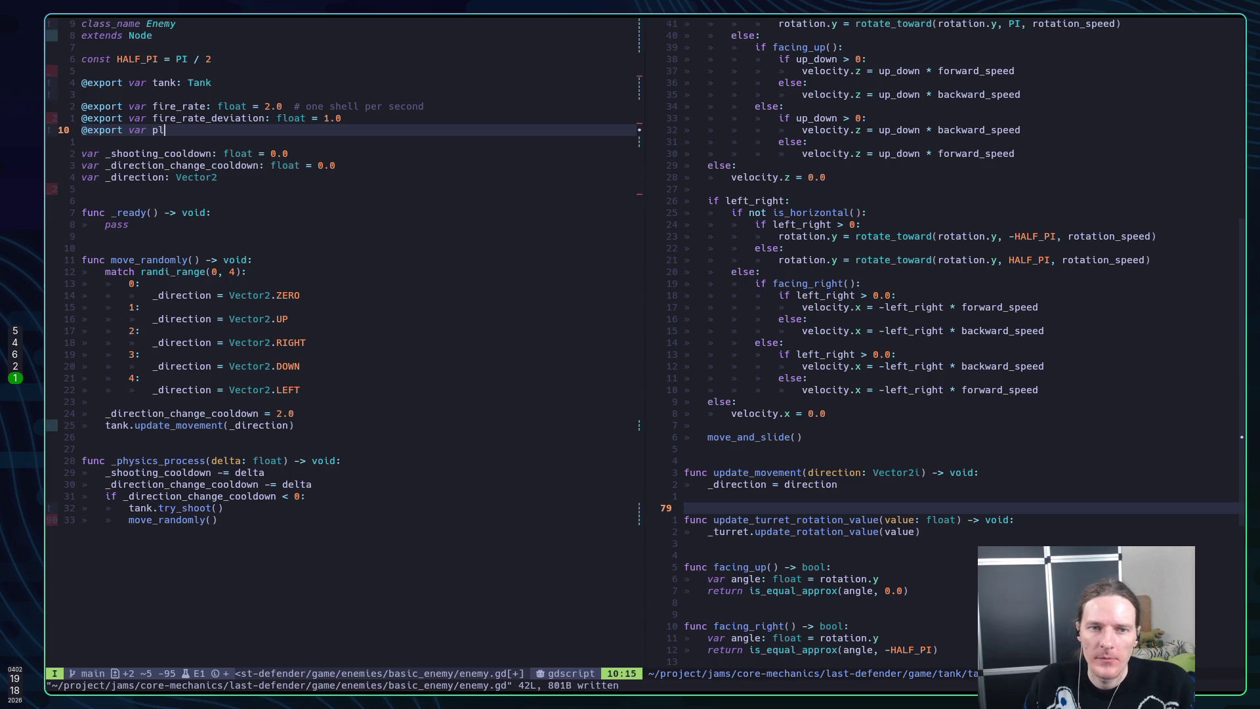
{"action": "type", "text": ": Player"}
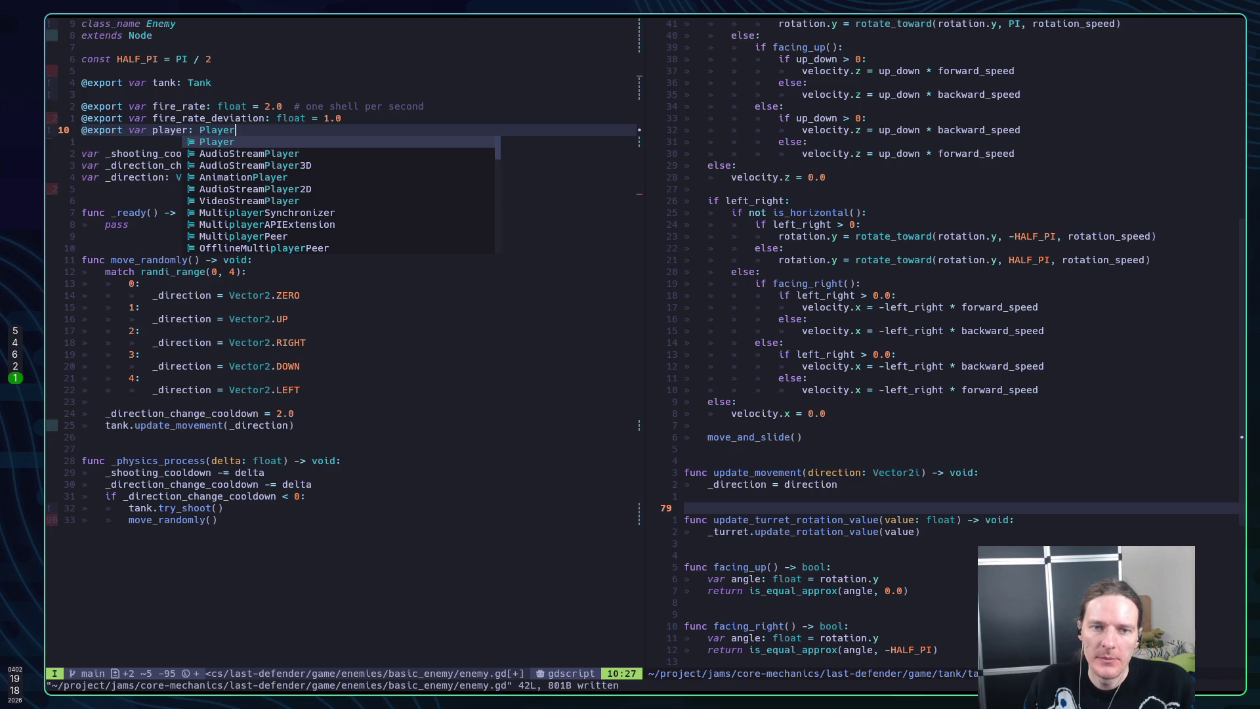
{"action": "key", "text": "Escape"}
{"action": "type", "text": "o"}
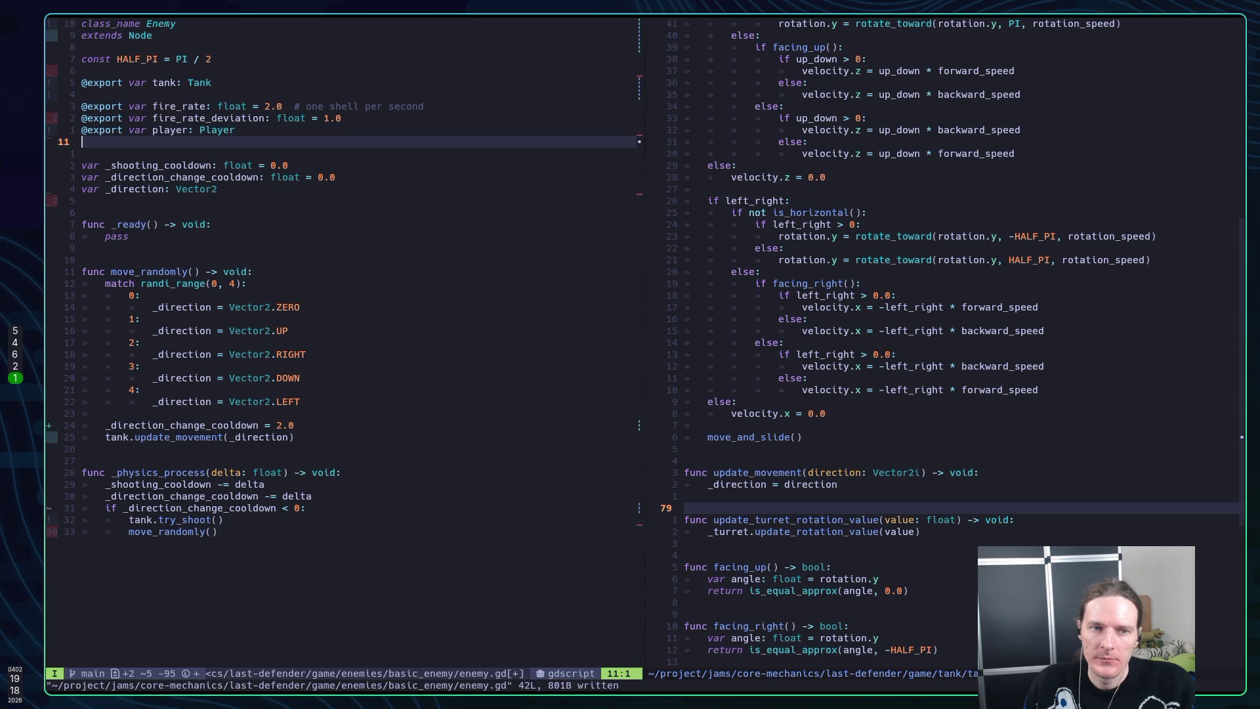
{"action": "type", "text": "@export var base"}
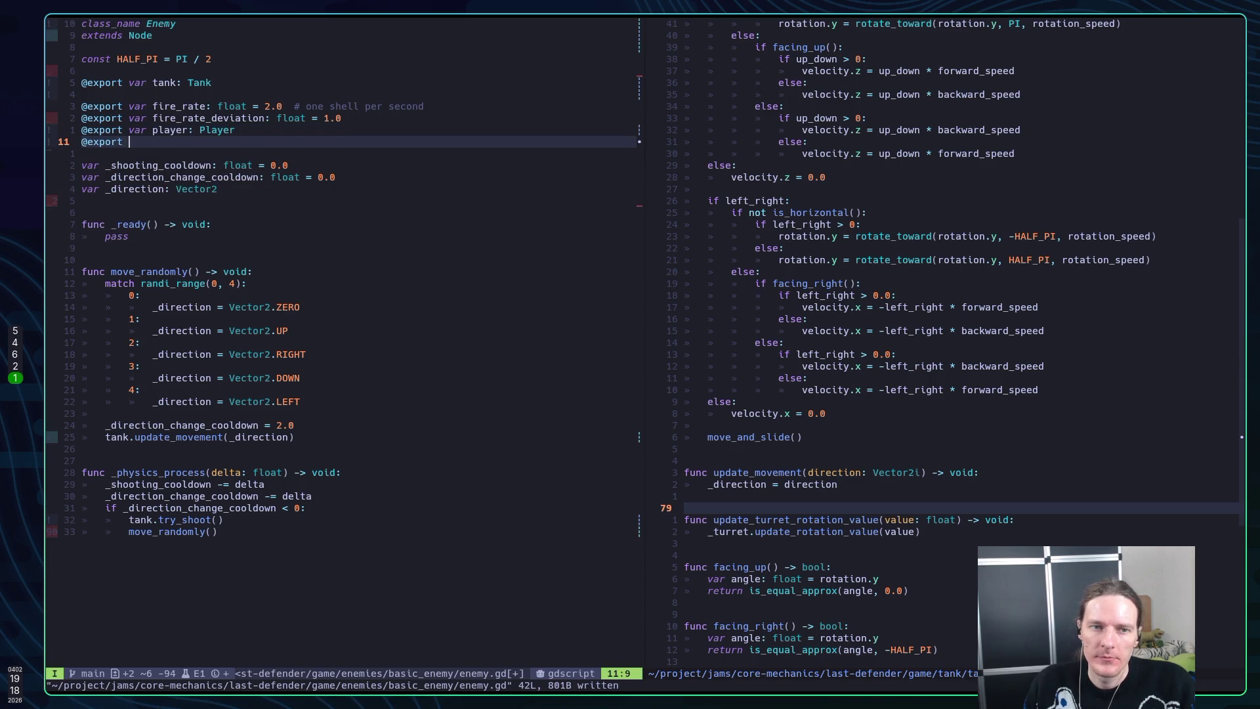
{"action": "key", "text": "BackSpace"}
{"action": "key", "text": "BackSpace"}
{"action": "key", "text": "BackSpace"}
{"action": "type", "text": "player:"}
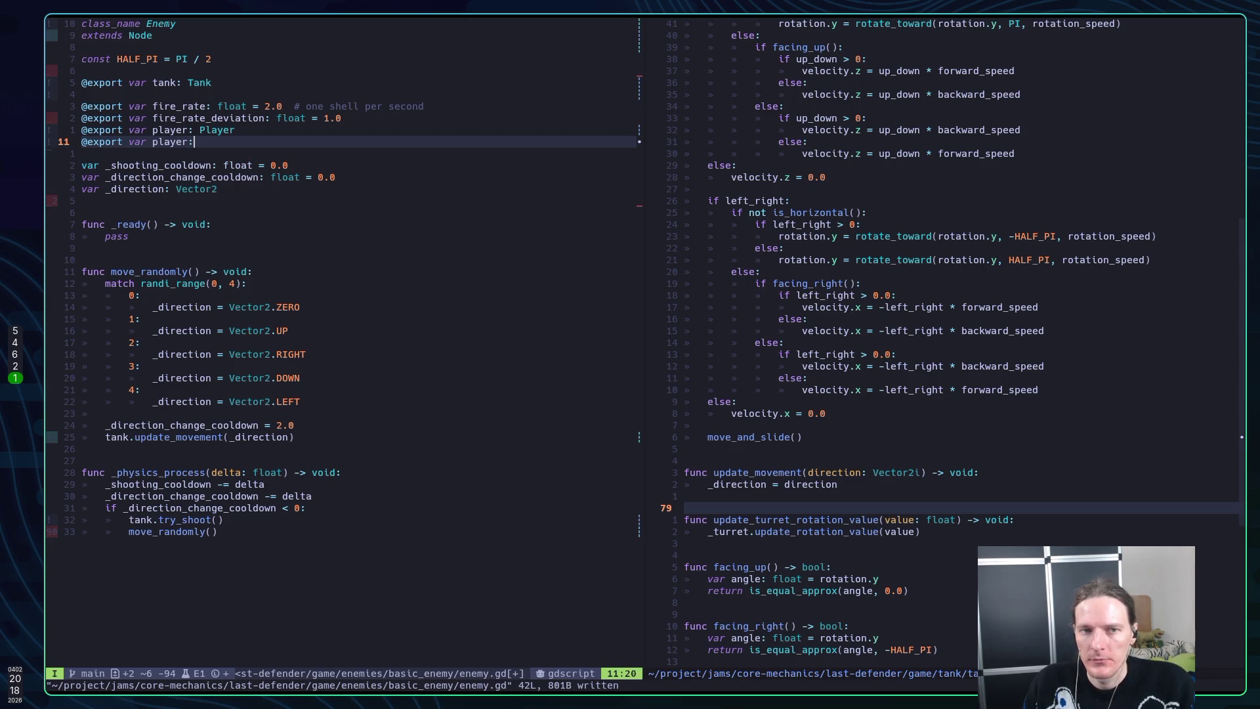
{"action": "key", "text": "BackSpace"}
{"action": "type", "text": "_base: "}
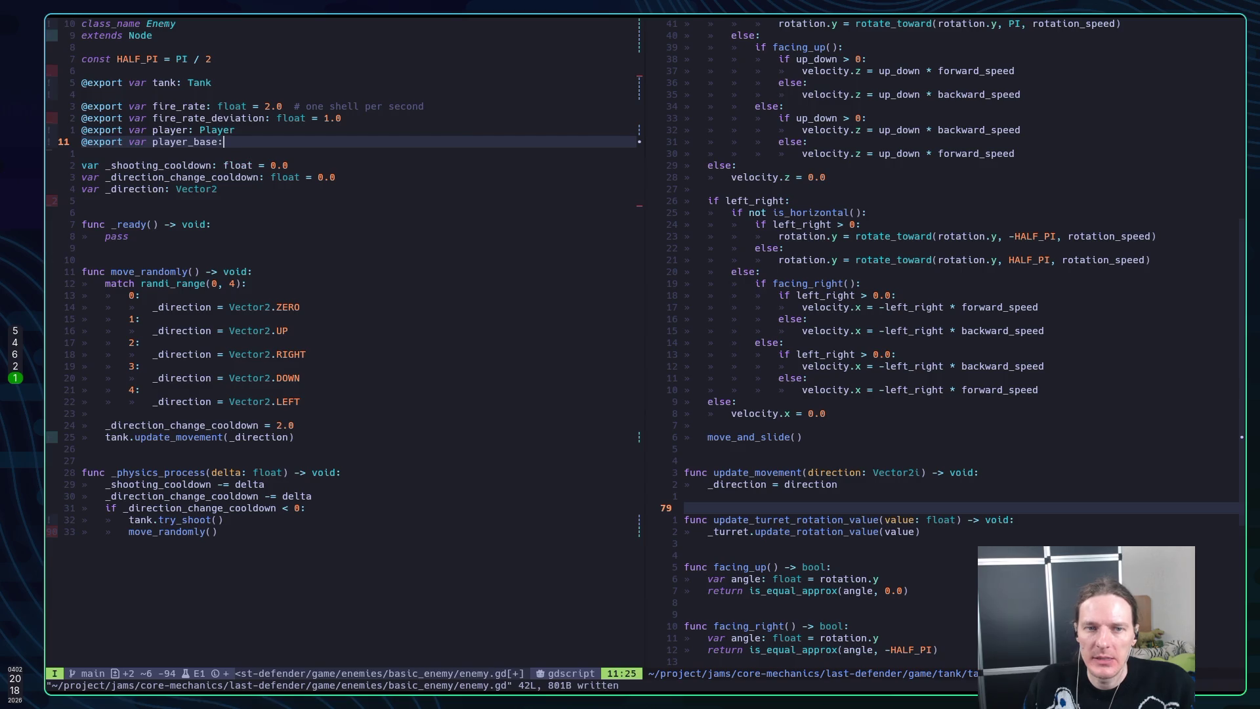
{"action": "type", "text": "Base"}
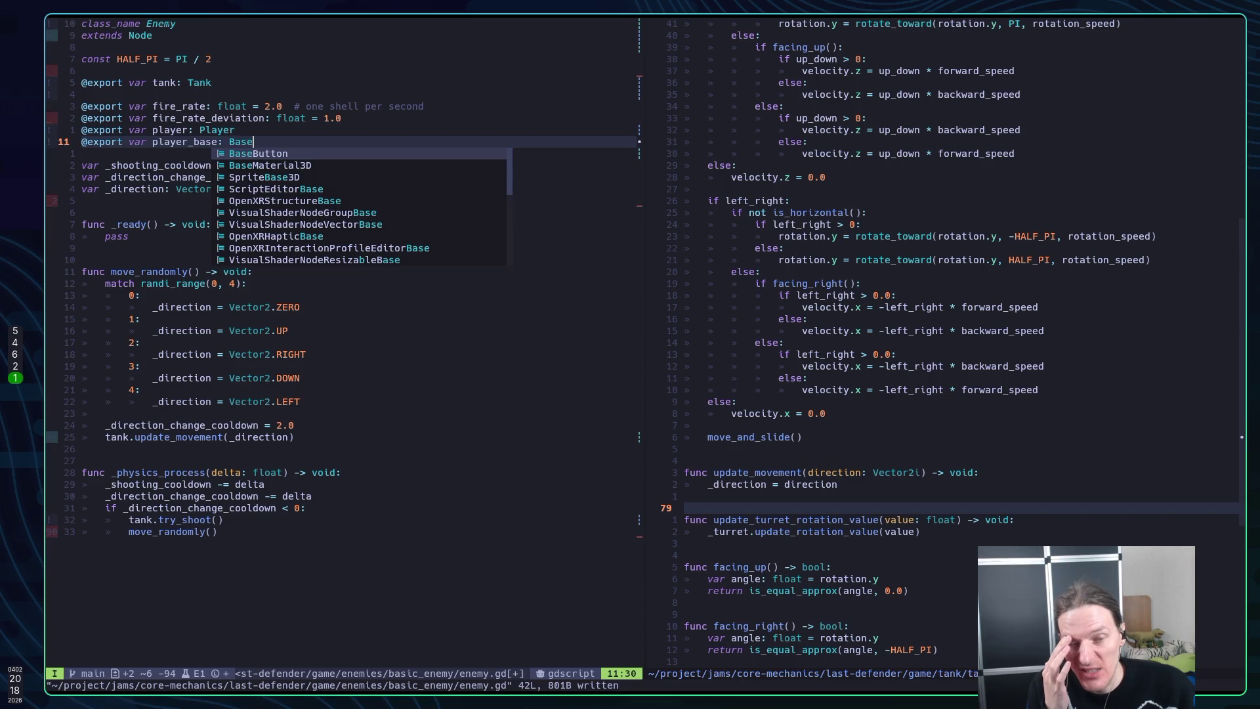
{"action": "key", "text": "Escape"}
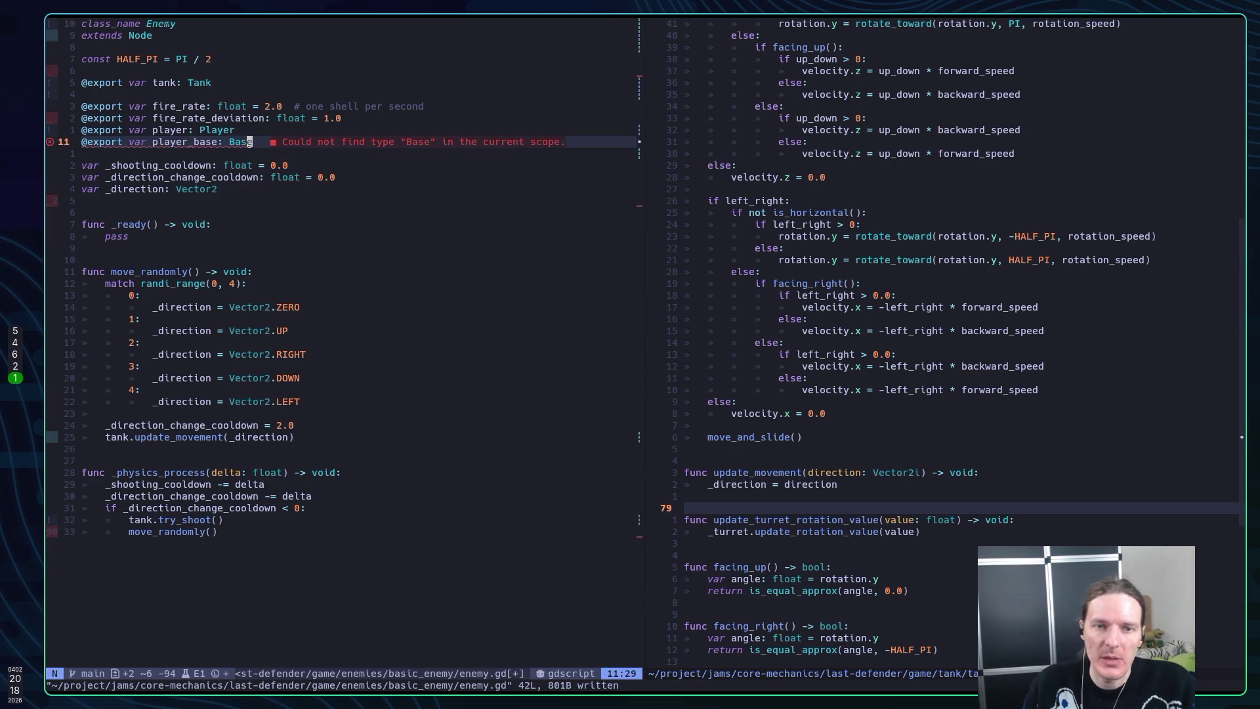
{"action": "key", "text": "ctrl+s"}
{"action": "key", "text": "space"}
Create a base/ folder under game with a new base.gd file in neo-tree
{"action": "key", "text": "e"}
{"action": "key", "text": "j"}
{"action": "key", "text": "j"}
{"action": "key", "text": "j"}
{"action": "key", "text": "j"}
{"action": "key", "text": "j"}
{"action": "key", "text": "k"}
{"action": "key", "text": "k"}
{"action": "key", "text": "k"}
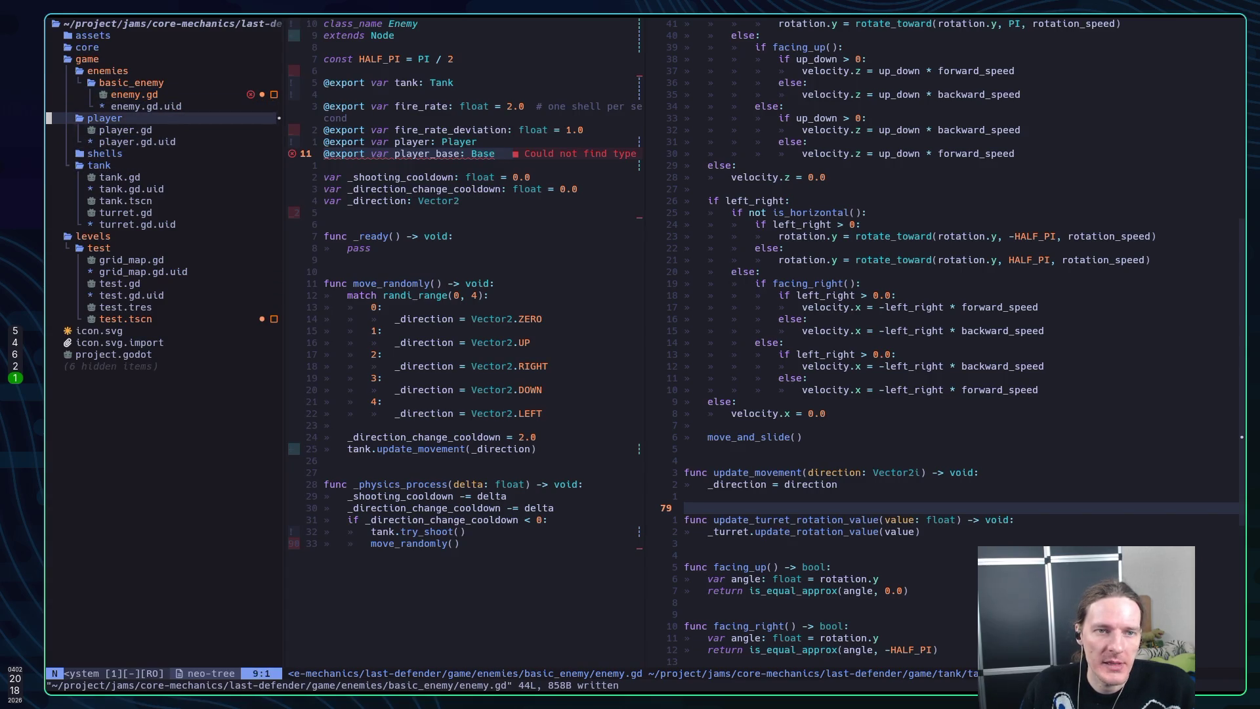
{"action": "key", "text": "k"}
{"action": "key", "text": "k"}
{"action": "type", "text": "abse"}
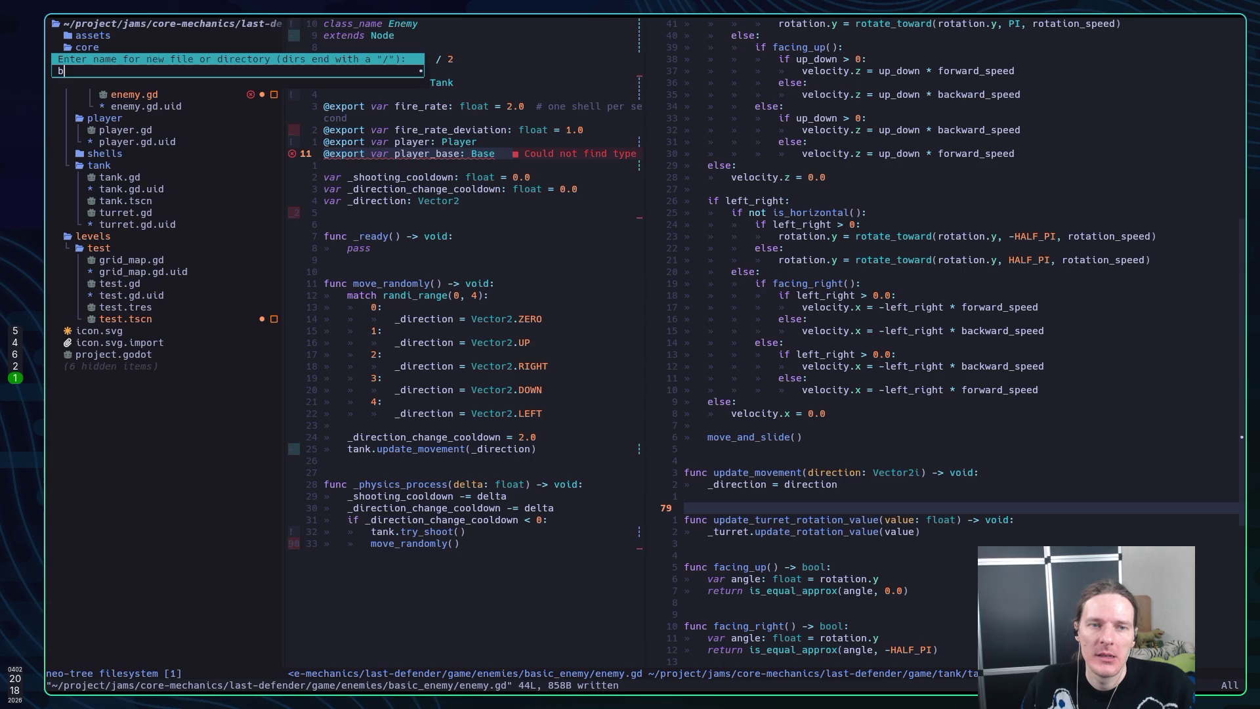
{"action": "key", "text": "BackSpace"}
{"action": "key", "text": "BackSpace"}
{"action": "type", "text": "ase/"}
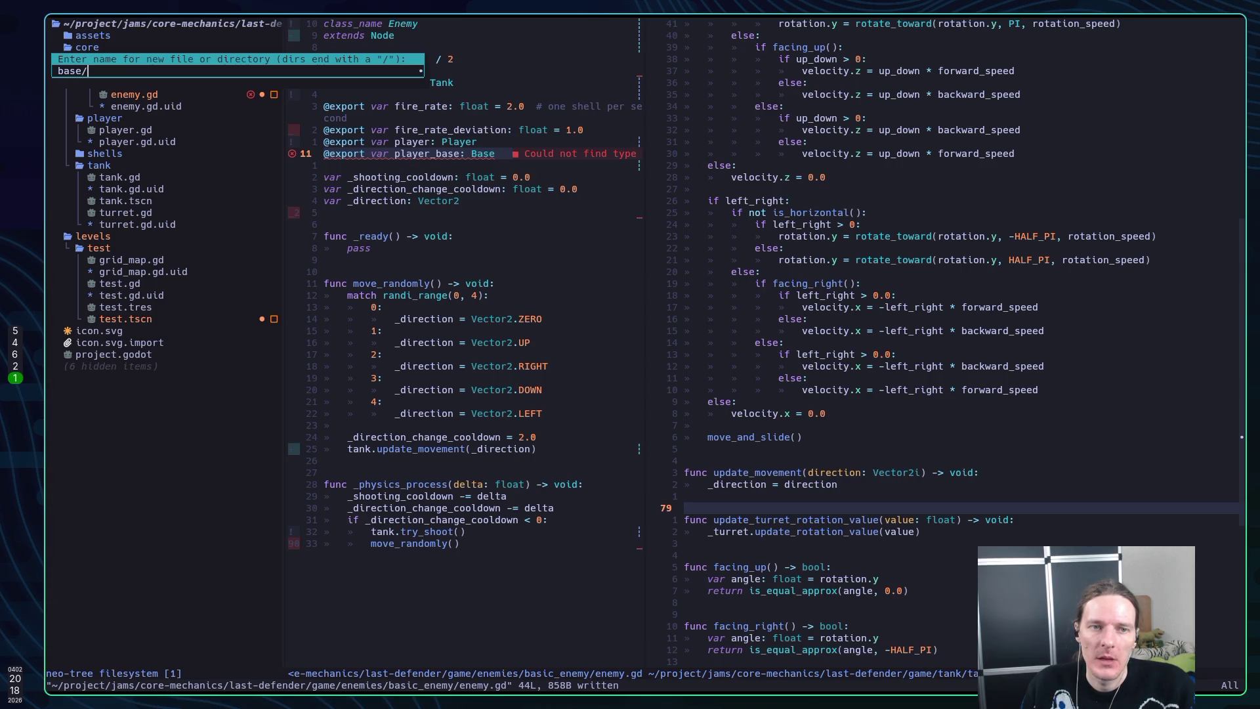
{"action": "key", "text": "Return"}
{"action": "type", "text": "abase"}
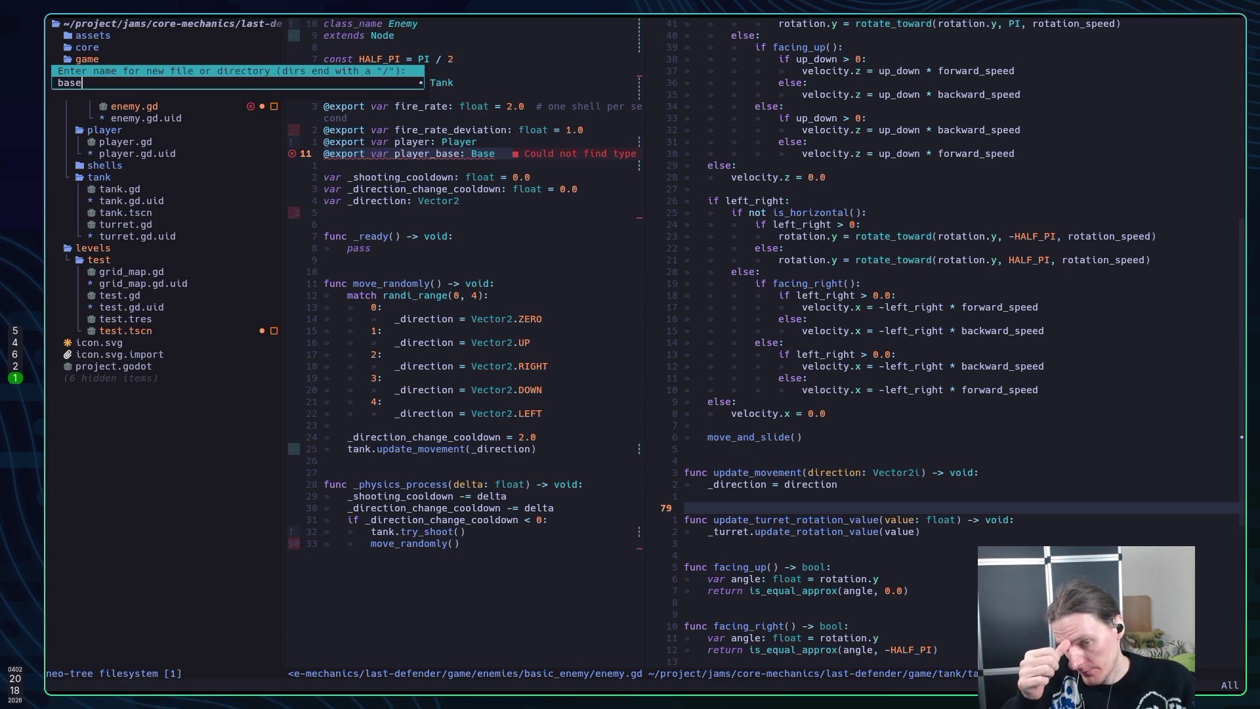
{"action": "type", "text": ".gd"}
{"action": "key", "text": "Return"}
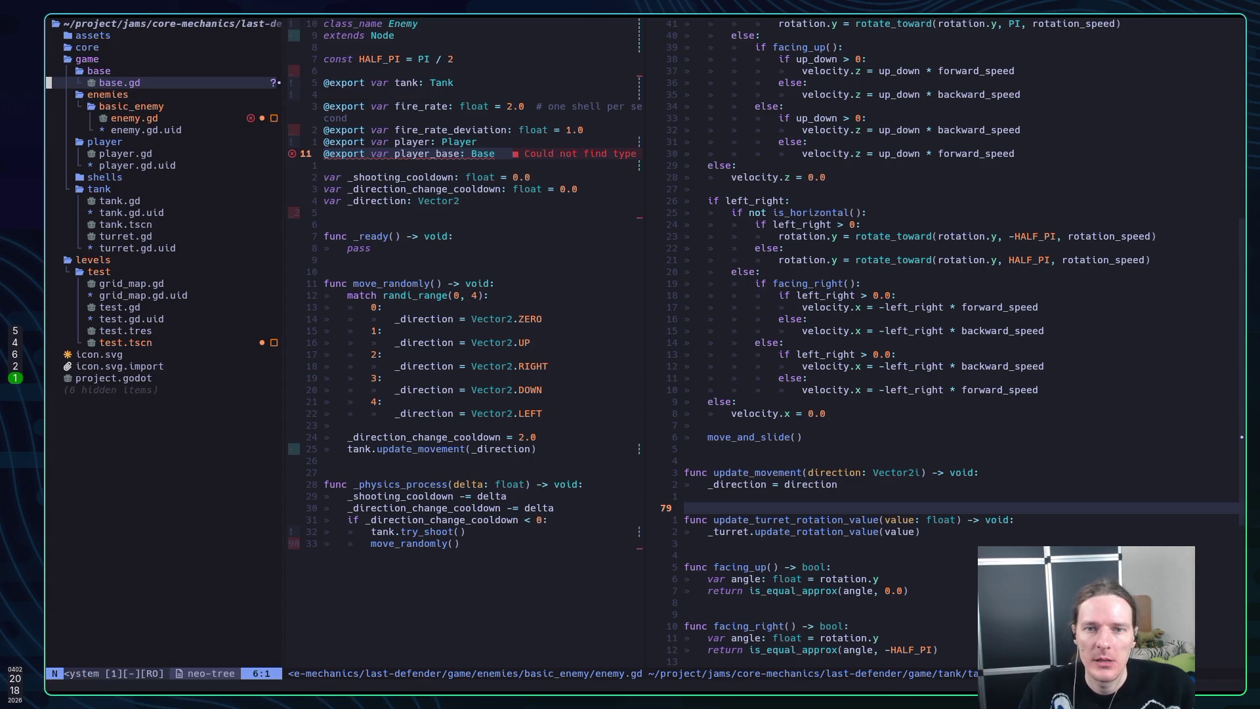
Write 'class_name Base' and 'extends Node' in base.gd, save, and return to Godot
{"action": "key", "text": "Return"}
{"action": "type", "text": "i"}
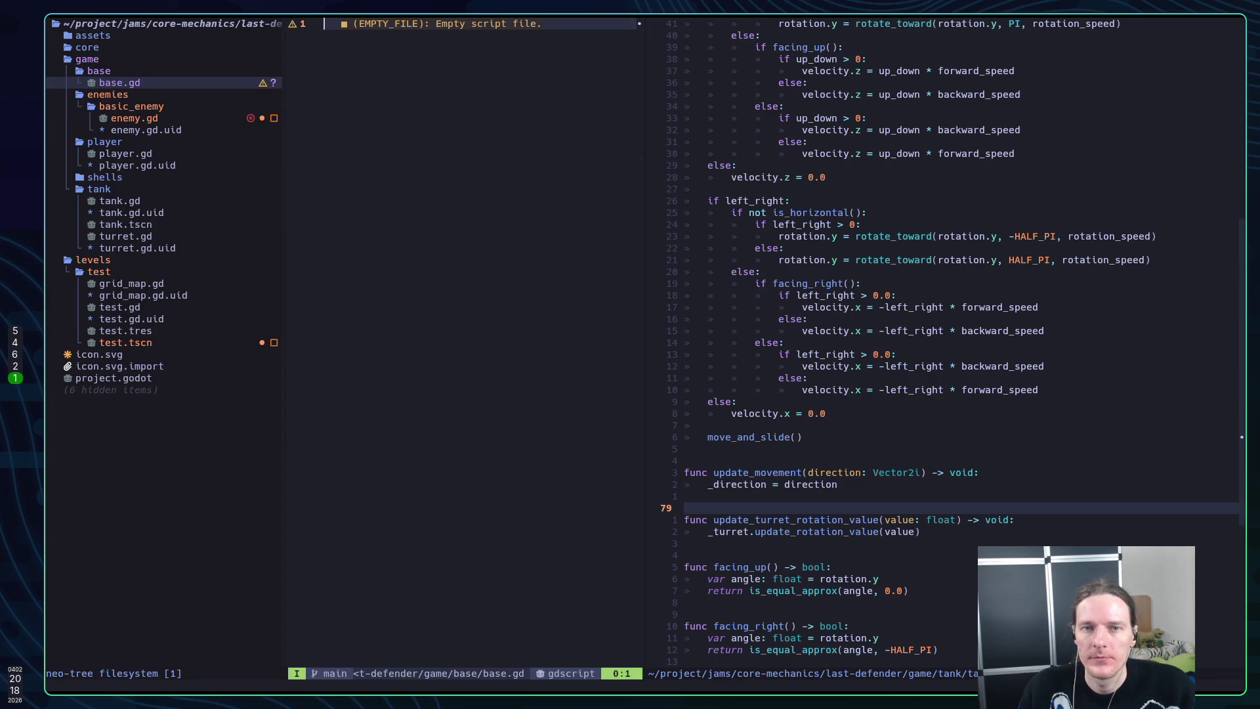
{"action": "type", "text": "class"}
{"action": "key", "text": "Tab"}
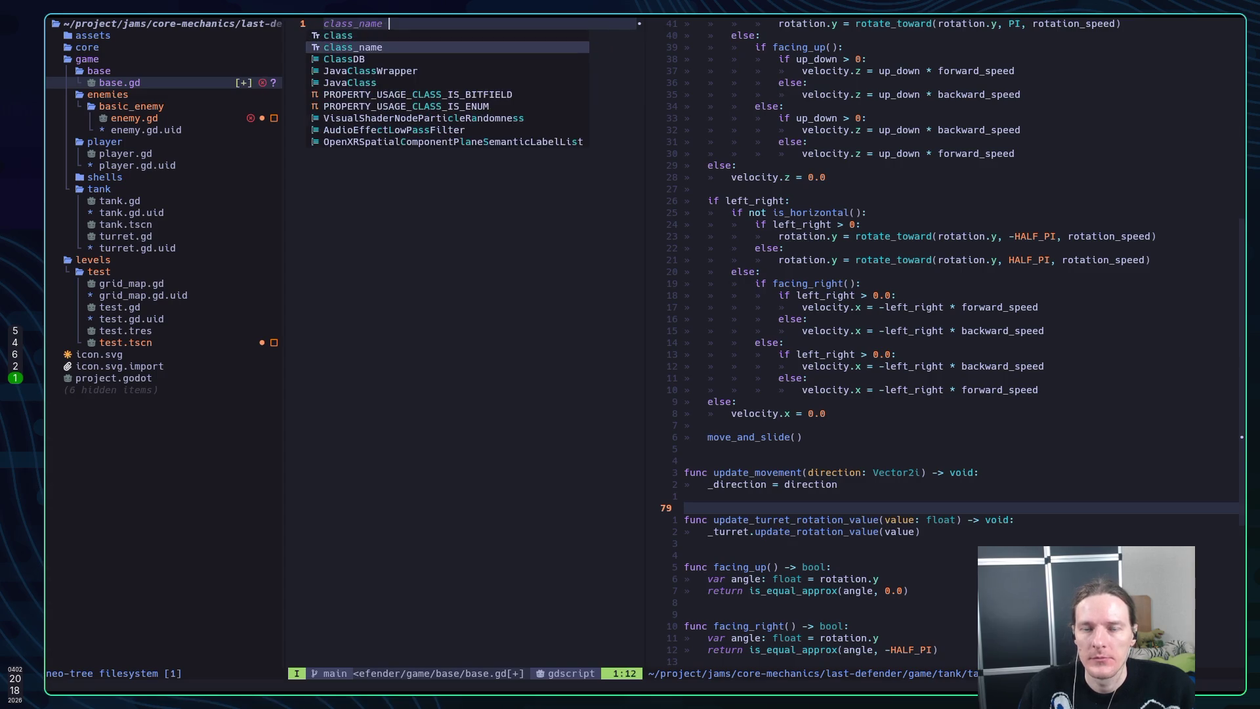
{"action": "type", "text": "Base"}
{"action": "key", "text": "Return"}
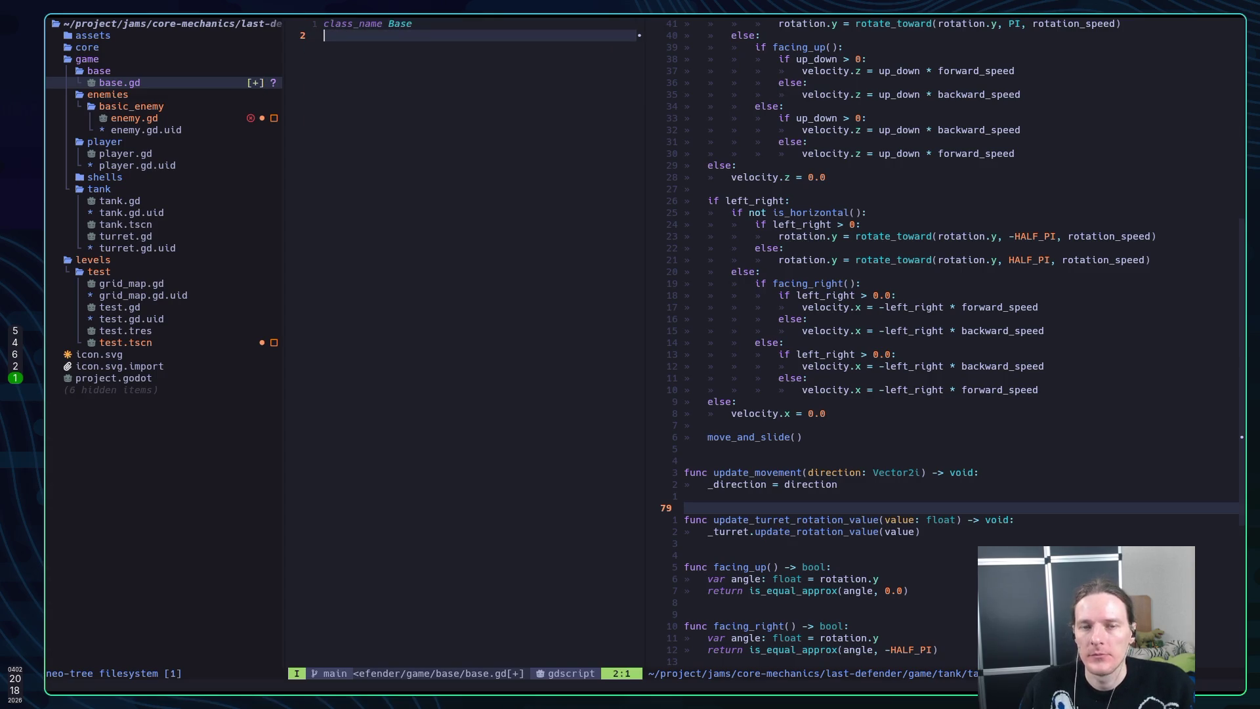
{"action": "type", "text": "ex"}
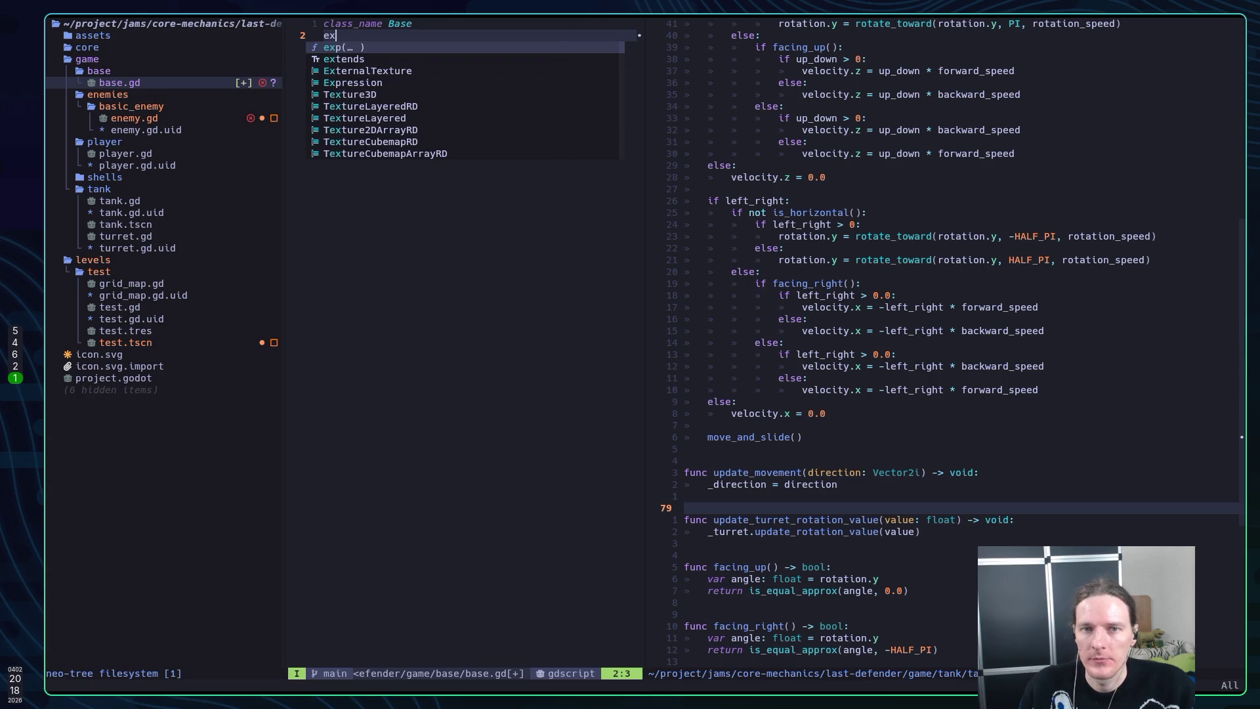
{"action": "key", "text": "Tab"}
{"action": "type", "text": "Node"}
{"action": "key", "text": "Escape"}
{"action": "type", "text": ":w"}
{"action": "key", "text": "Return"}
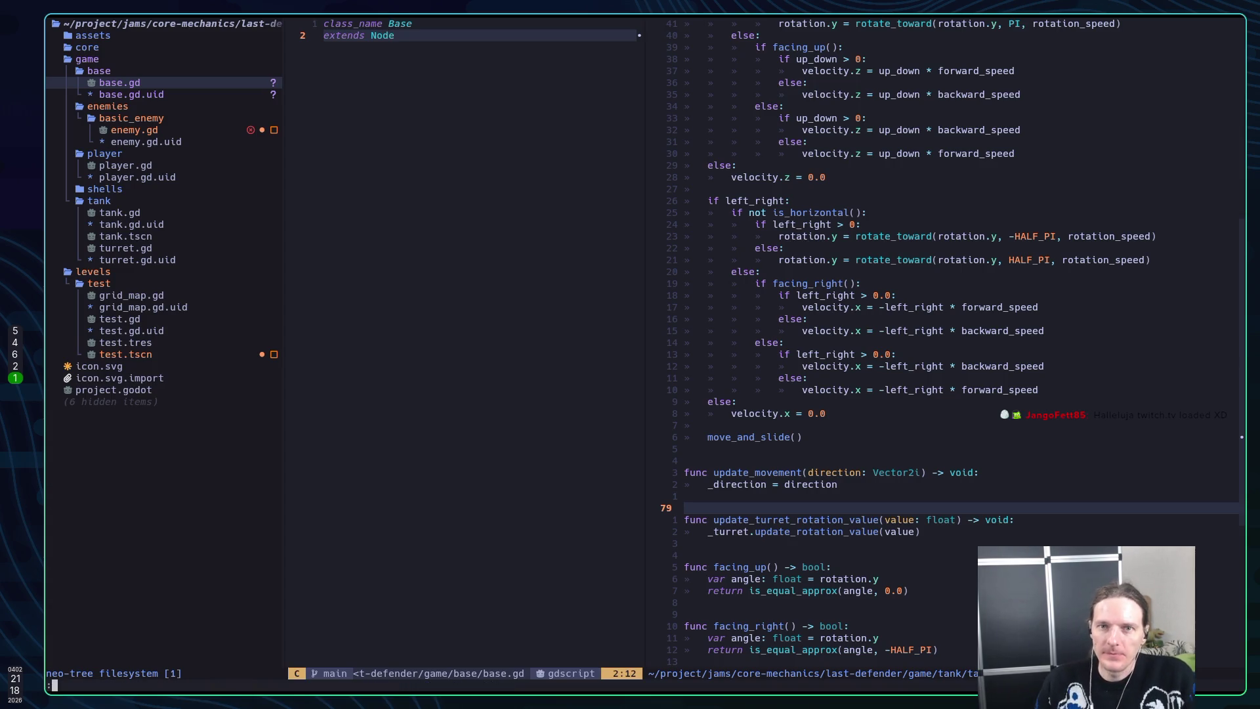
{"action": "key", "text": "super+2"}
{"action": "key", "text": "super+5"}
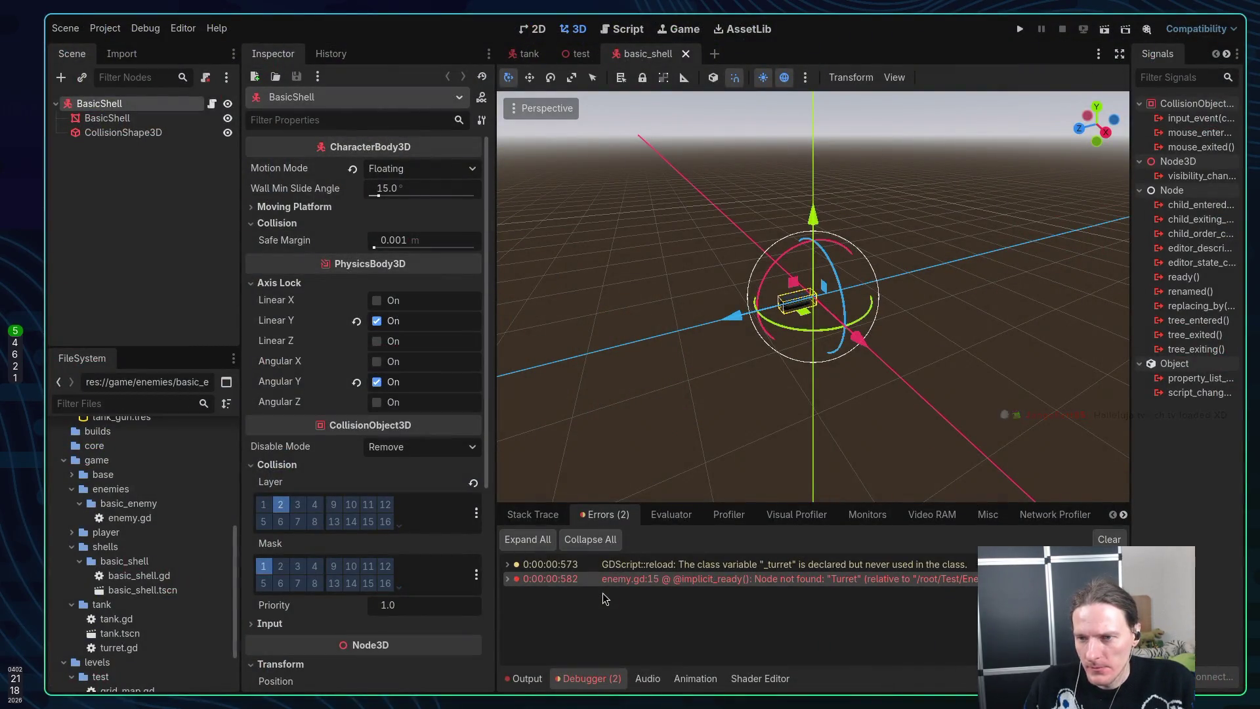
Close the basic_shell scene in Godot, then switch back to Neovim
{"action": "left_click", "coordinate": [686, 54]}
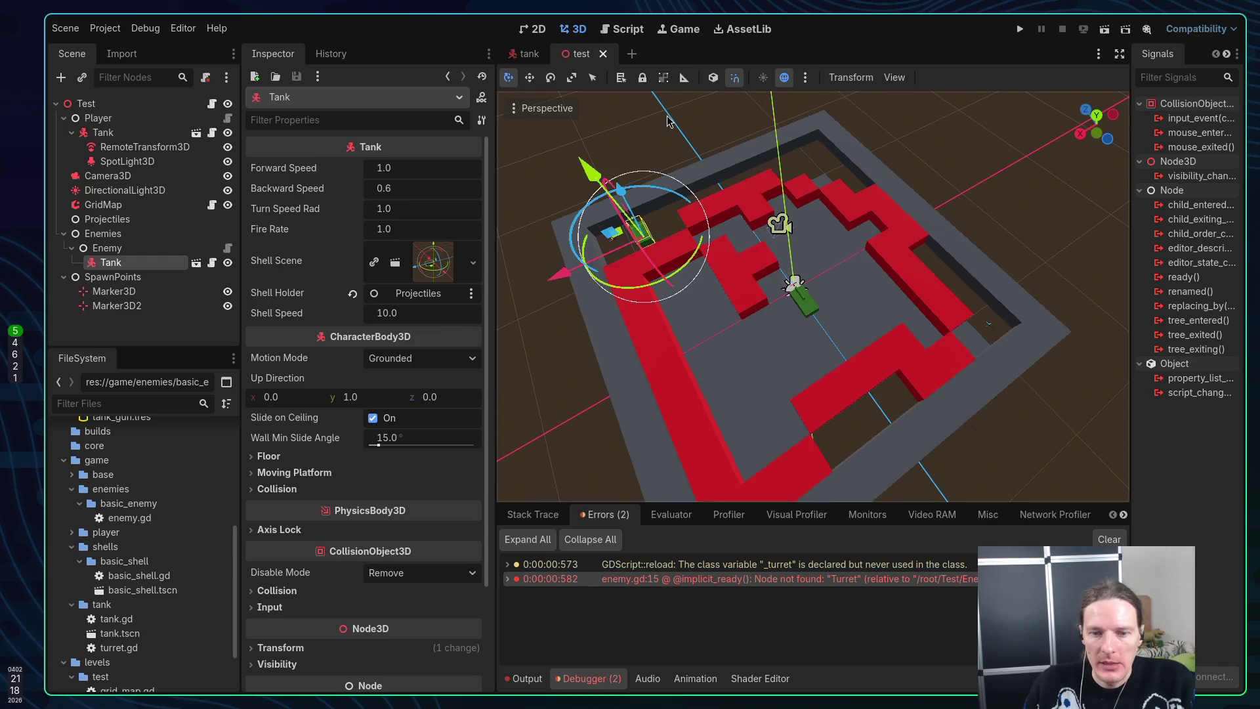
{"action": "mouse_move", "coordinate": [712, 582]}
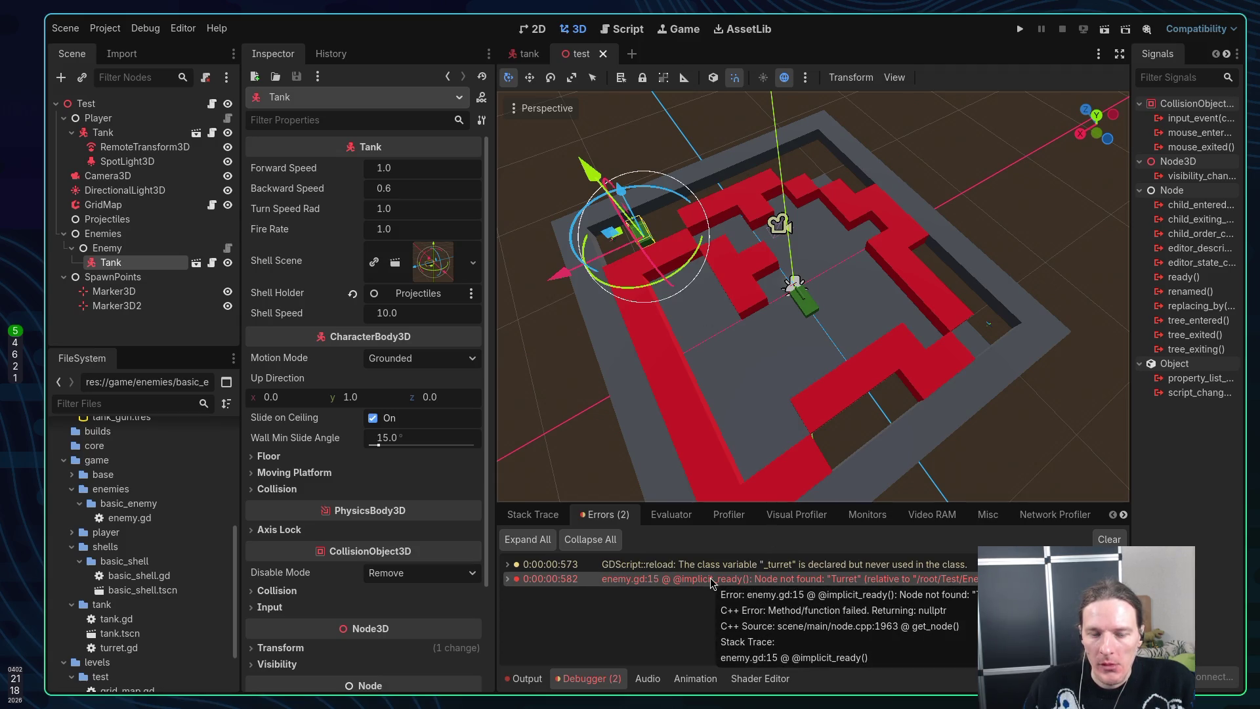
{"action": "key", "text": "super+1"}
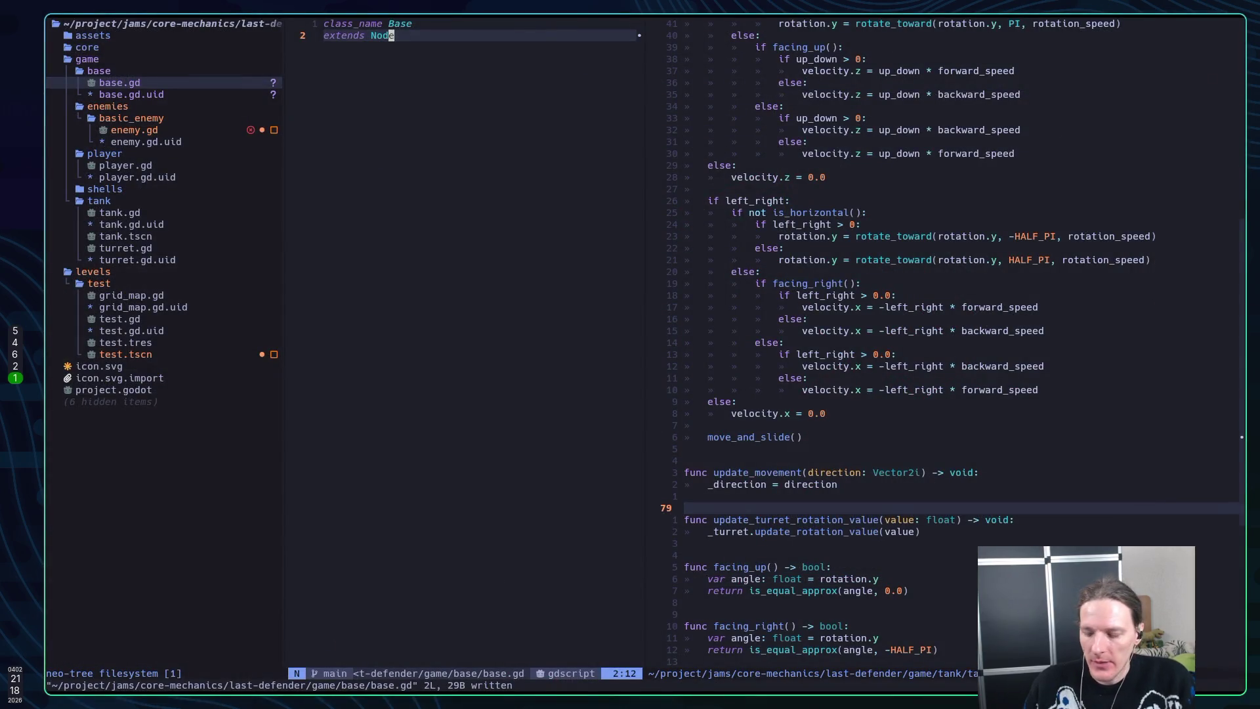
Re-save enemy.gd, jump to Base's definition to re-save base.gd, then return to Godot
{"action": "key", "text": "ctrl+o"}
{"action": "key", "text": "ctrl+h"}
{"action": "key", "text": "q"}
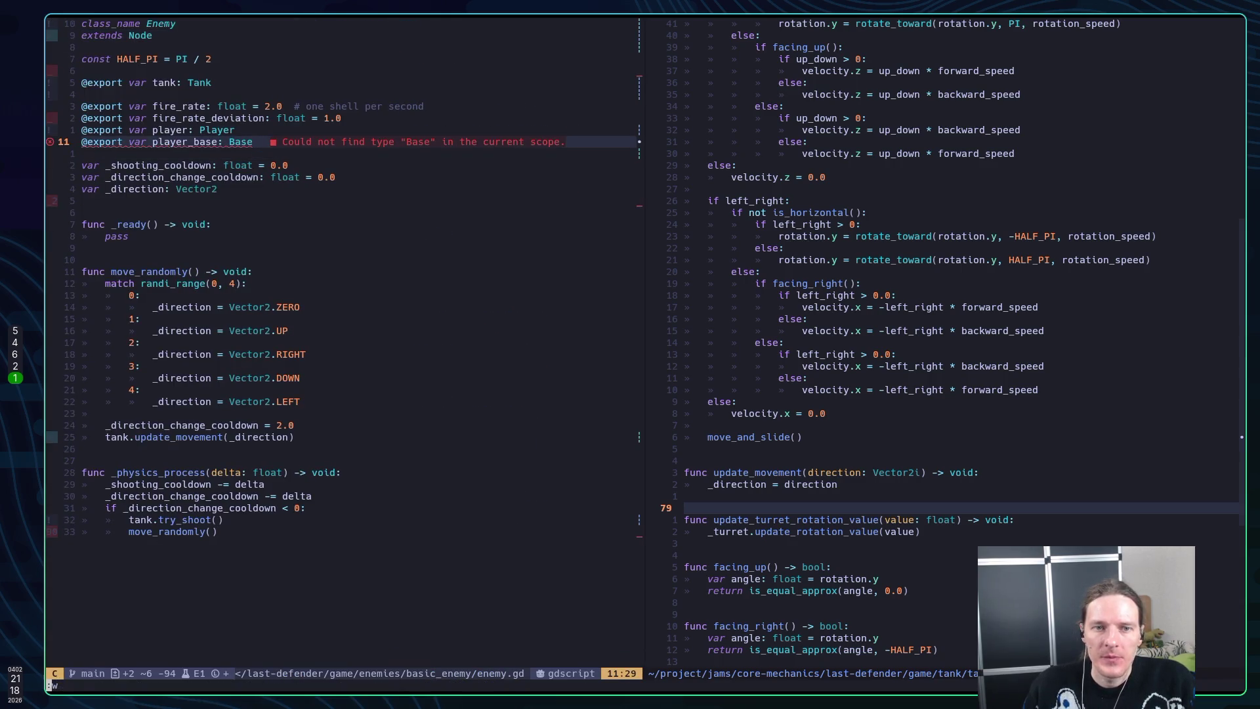
{"action": "key", "text": "j"}
{"action": "key", "text": "k"}
{"action": "key", "text": "k"}
{"action": "type", "text": "j:w"}
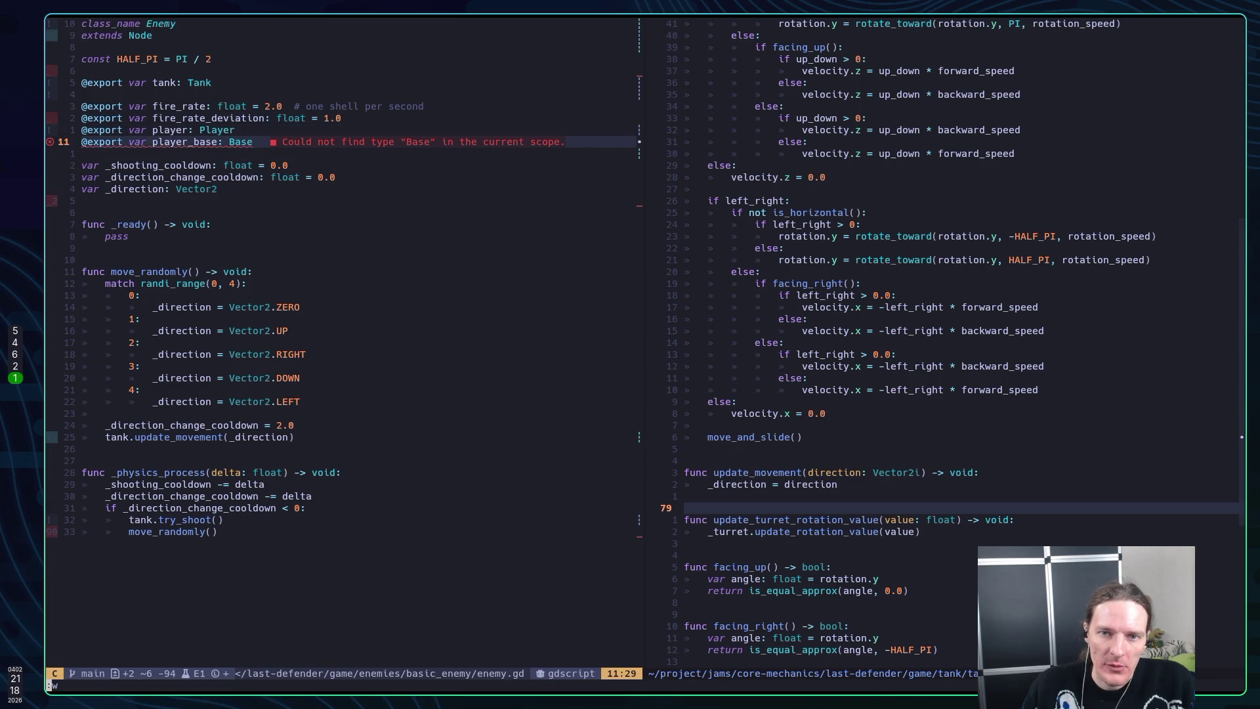
{"action": "key", "text": "Return"}
{"action": "type", "text": "gds Node"}
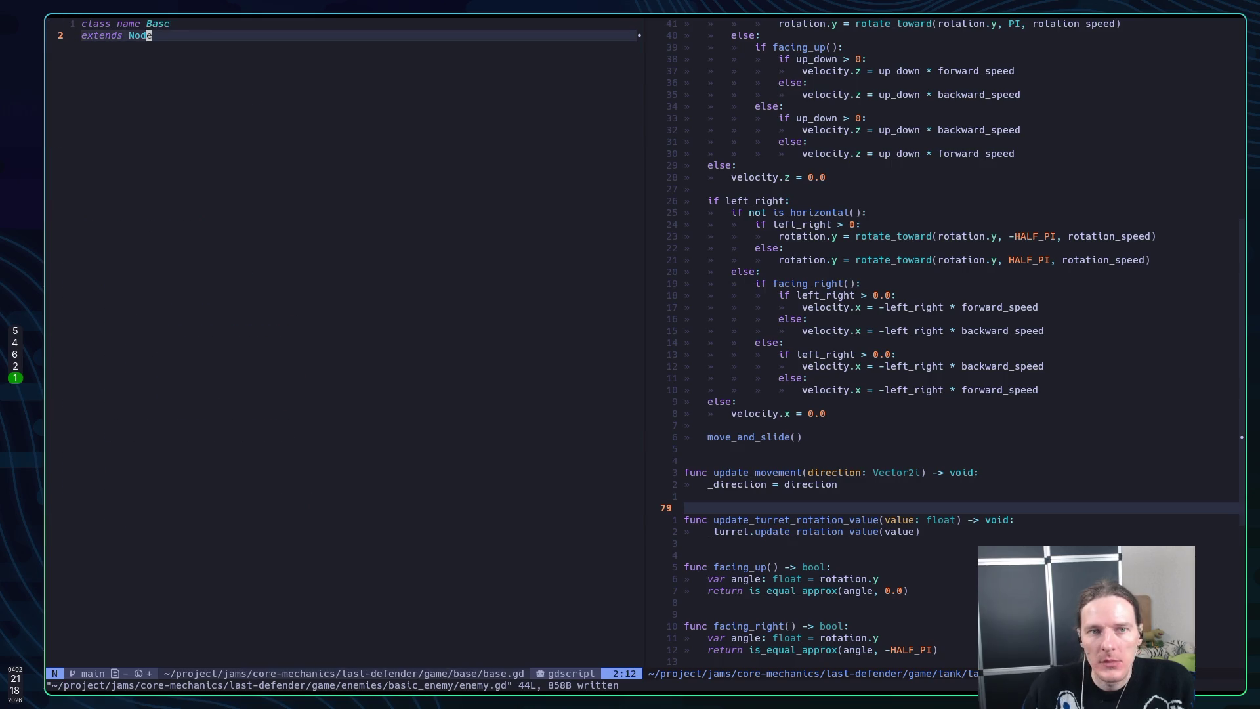
{"action": "type", "text": ":w"}
{"action": "key", "text": "Return"}
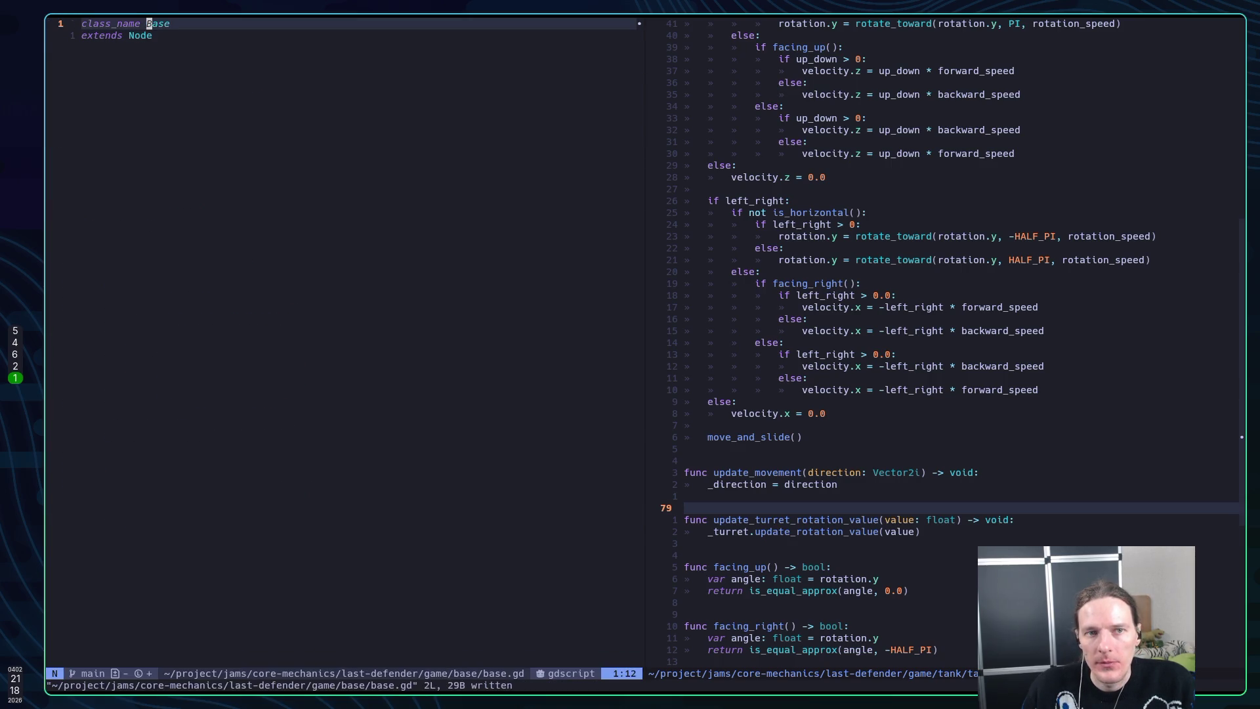
{"action": "key", "text": "j"}
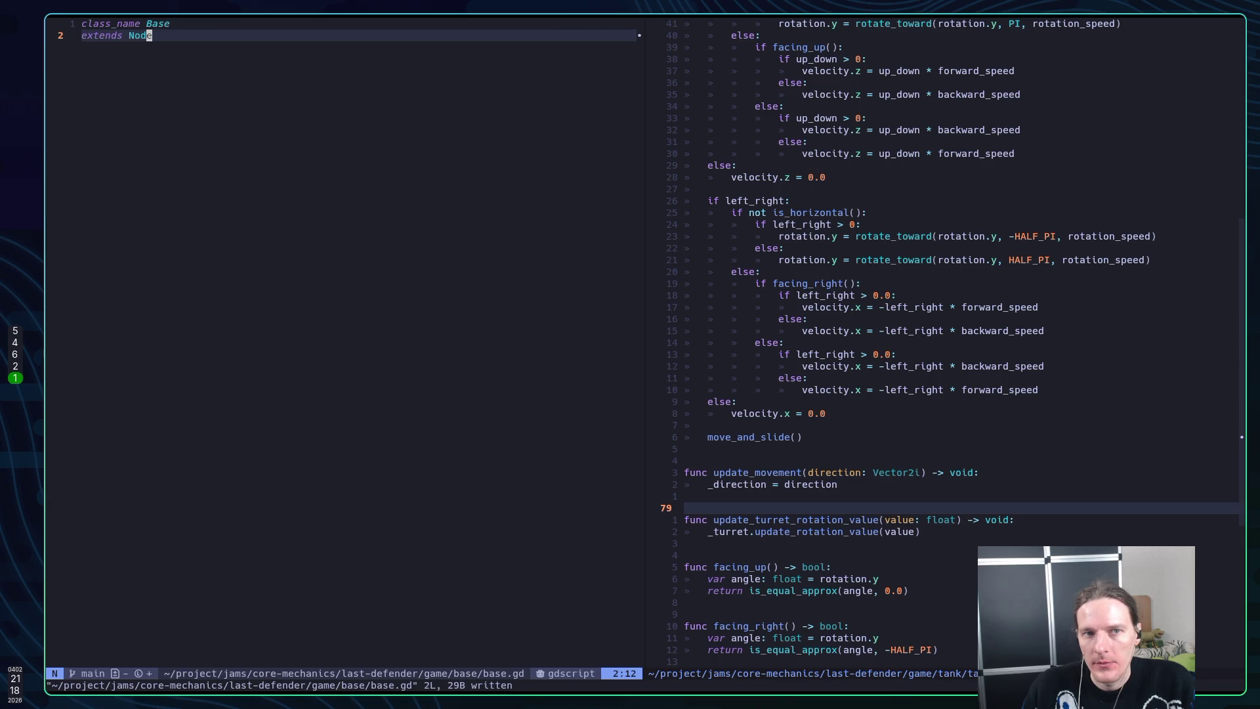
{"action": "type", "text": ":w"}
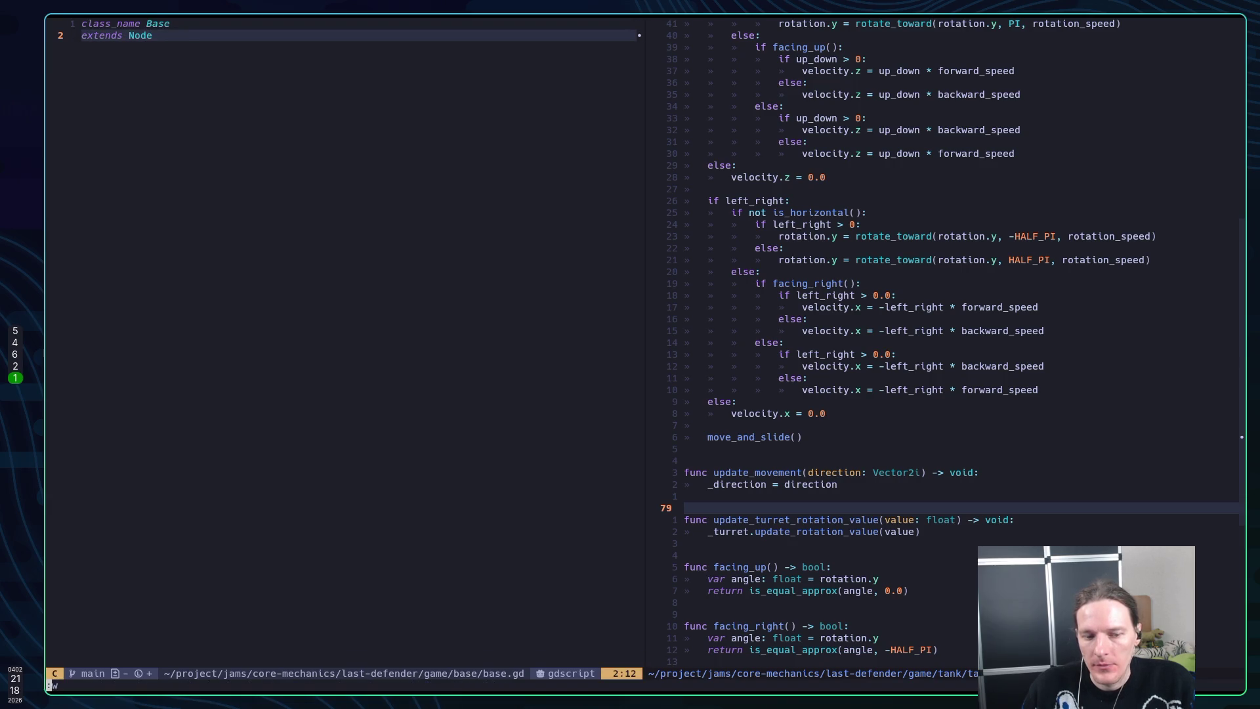
{"action": "key", "text": "super+5"}
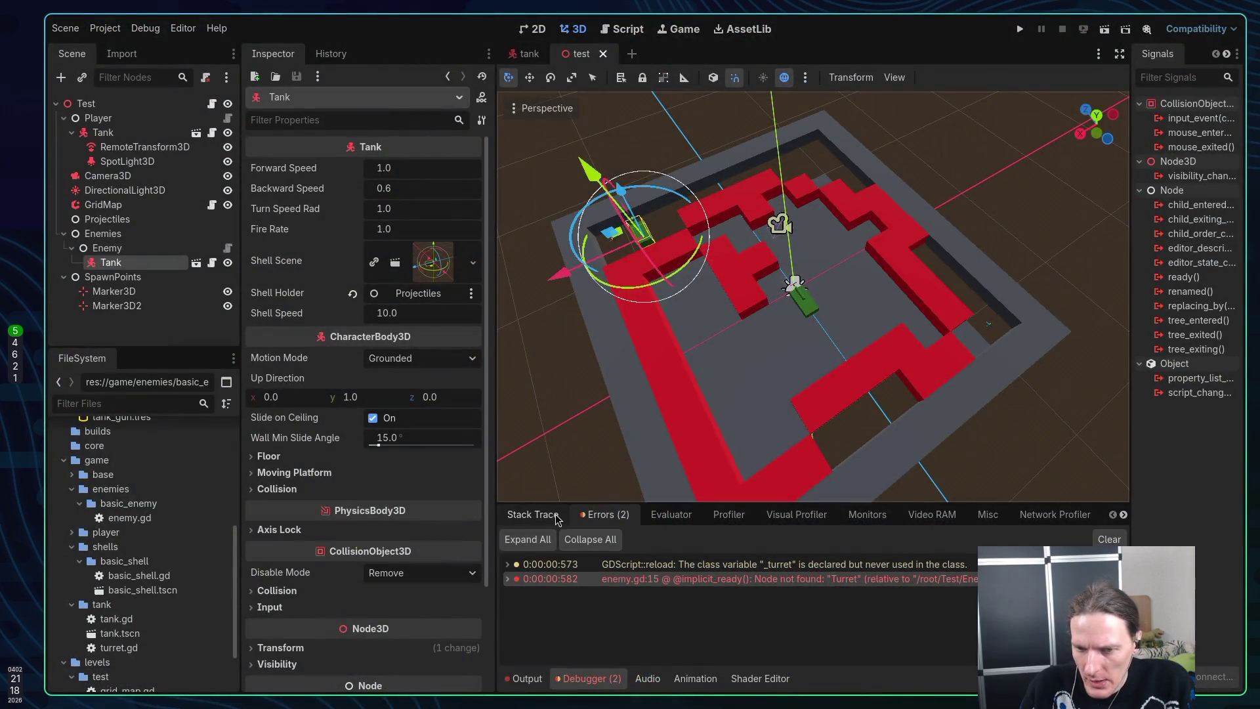
Read the Output log's parse error about type Base, then return to enemy.gd in Neovim
{"action": "left_click", "coordinate": [526, 678]}
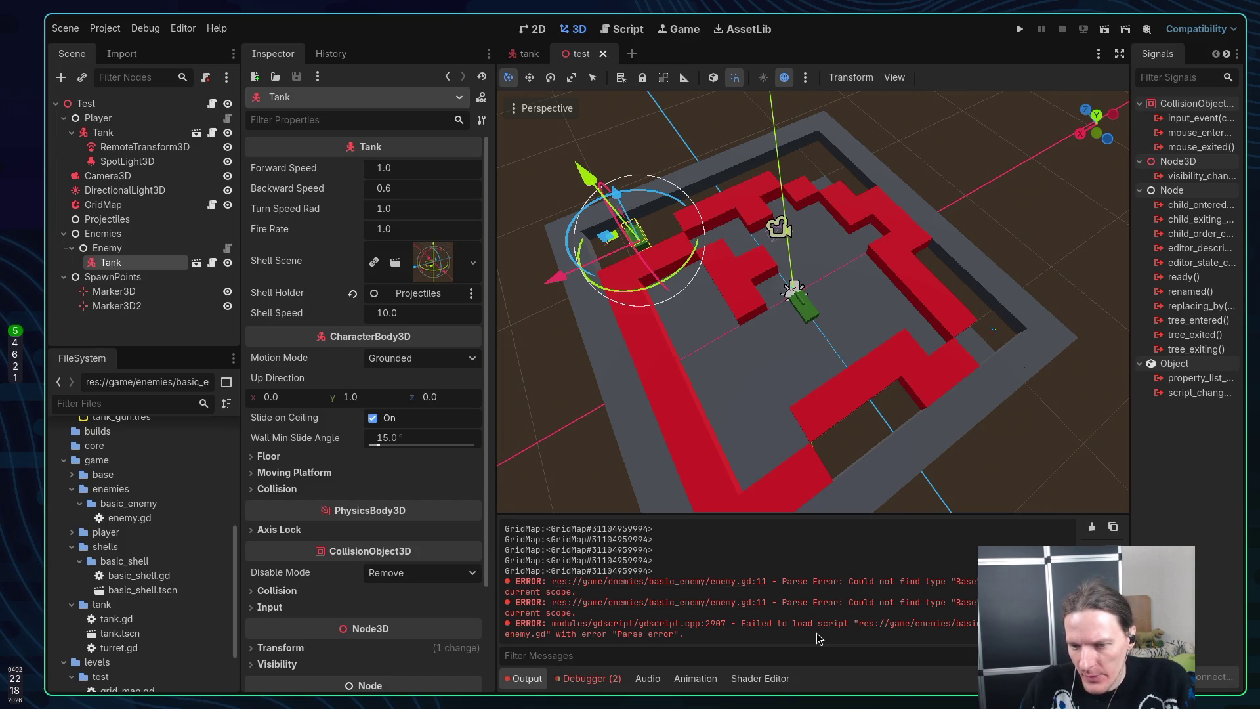
{"action": "key", "text": "super+1"}
{"action": "key", "text": "ctrl+o"}
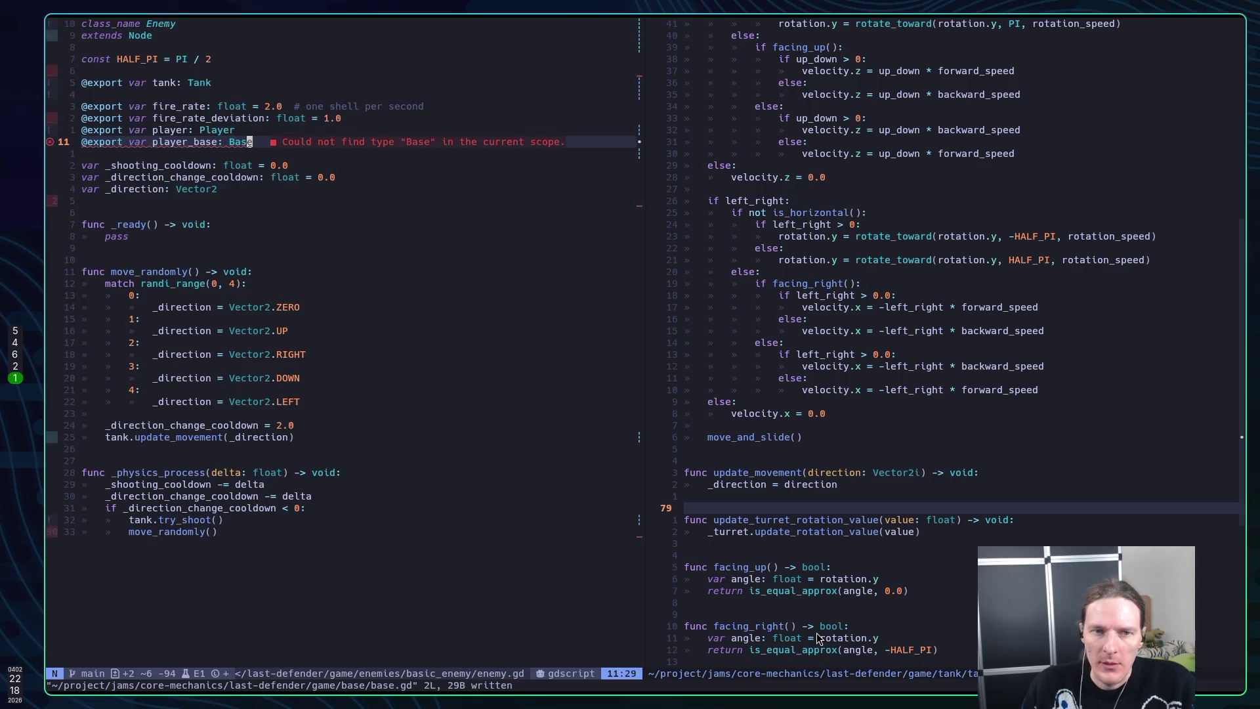
Save enemy.gd, comment out line 11 and save, then uncomment it and save again
{"action": "type", "text": ":w"}
{"action": "key", "text": "Return"}
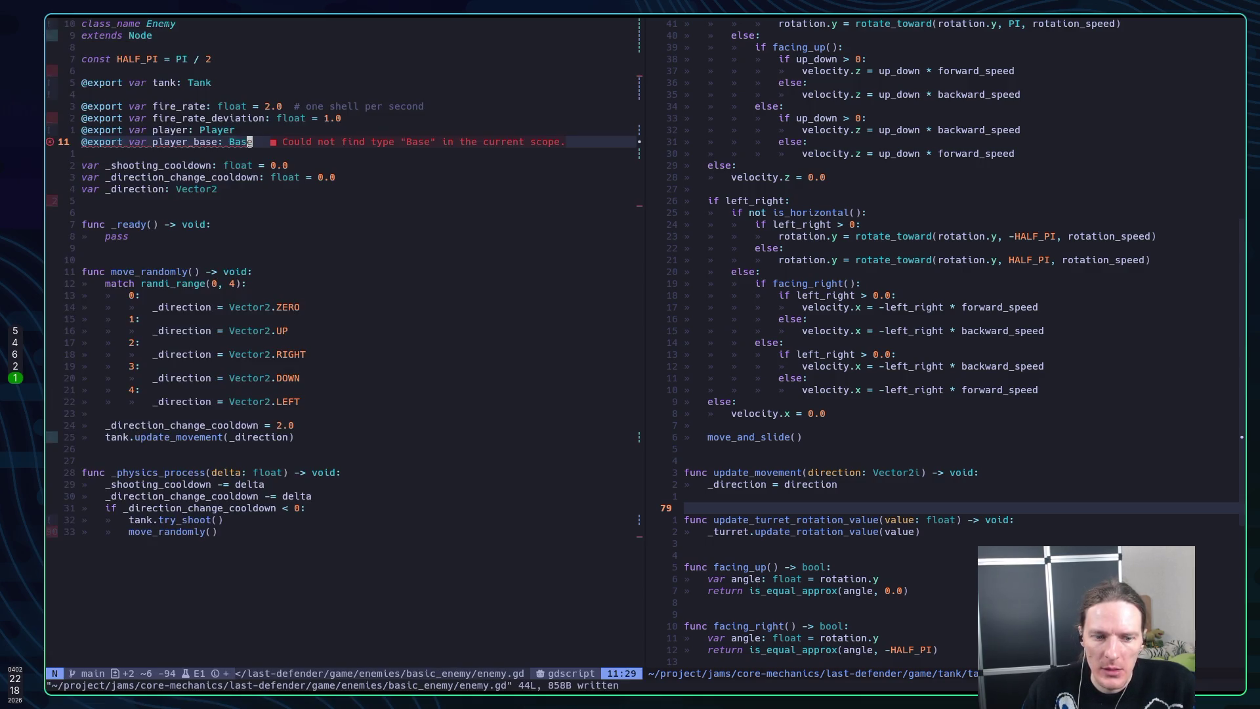
{"action": "type", "text": ":wg"}
{"action": "key", "text": "c"}
{"action": "key", "text": "c"}
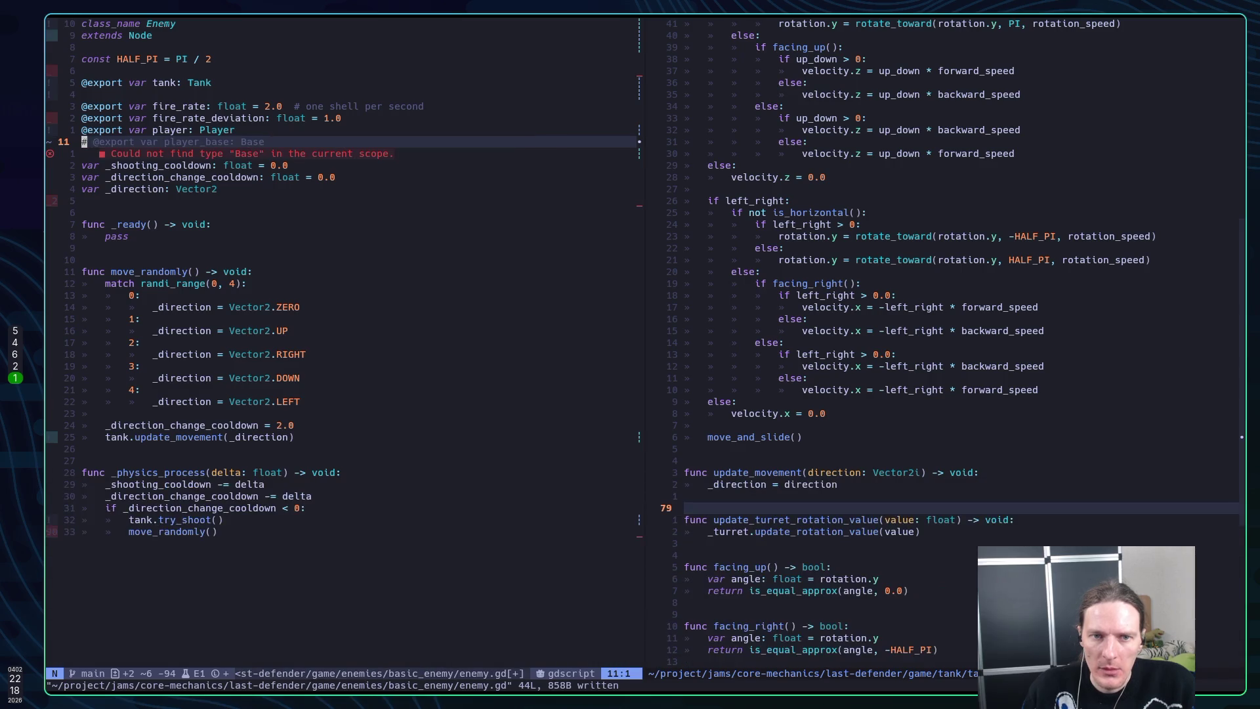
{"action": "key", "text": "Return"}
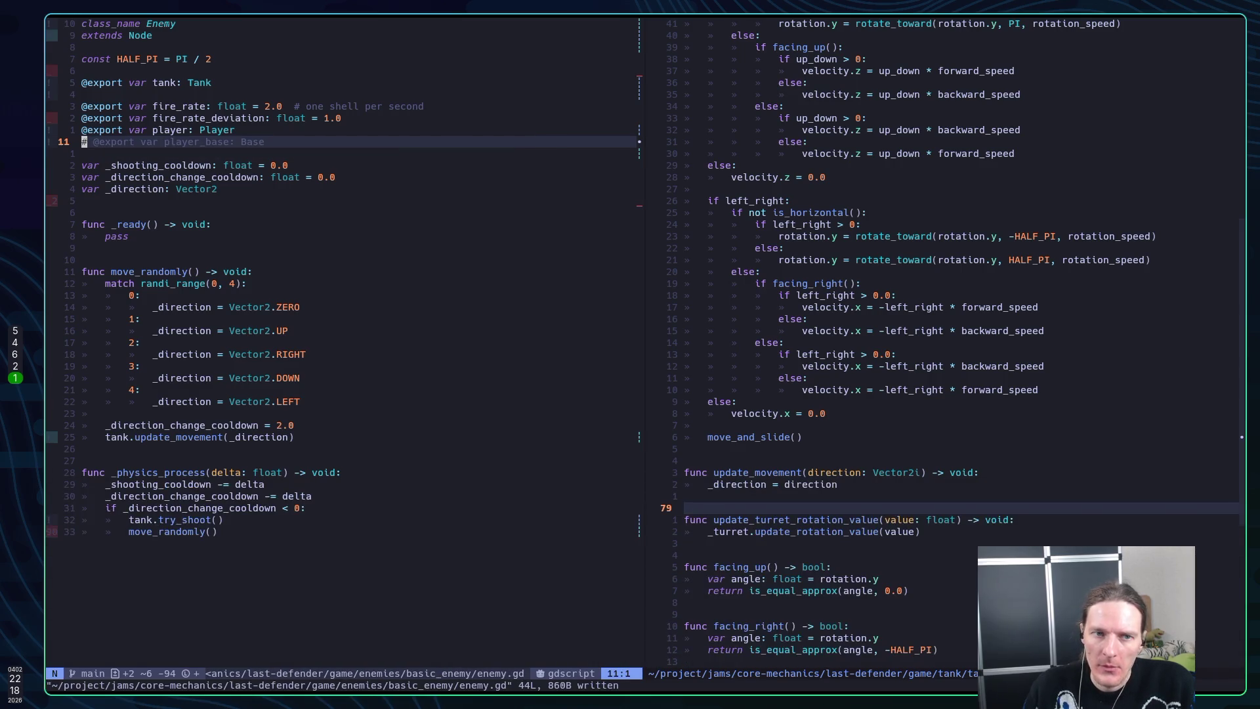
{"action": "key", "text": "u"}
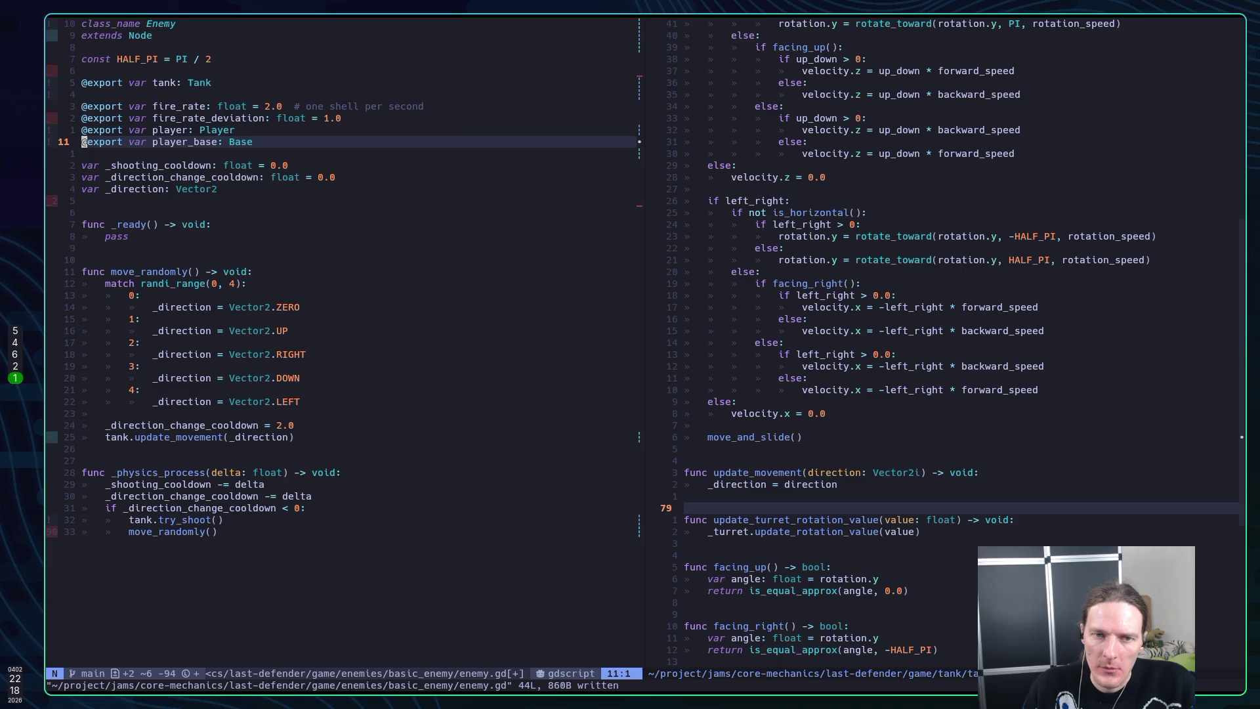
{"action": "type", "text": ":w"}
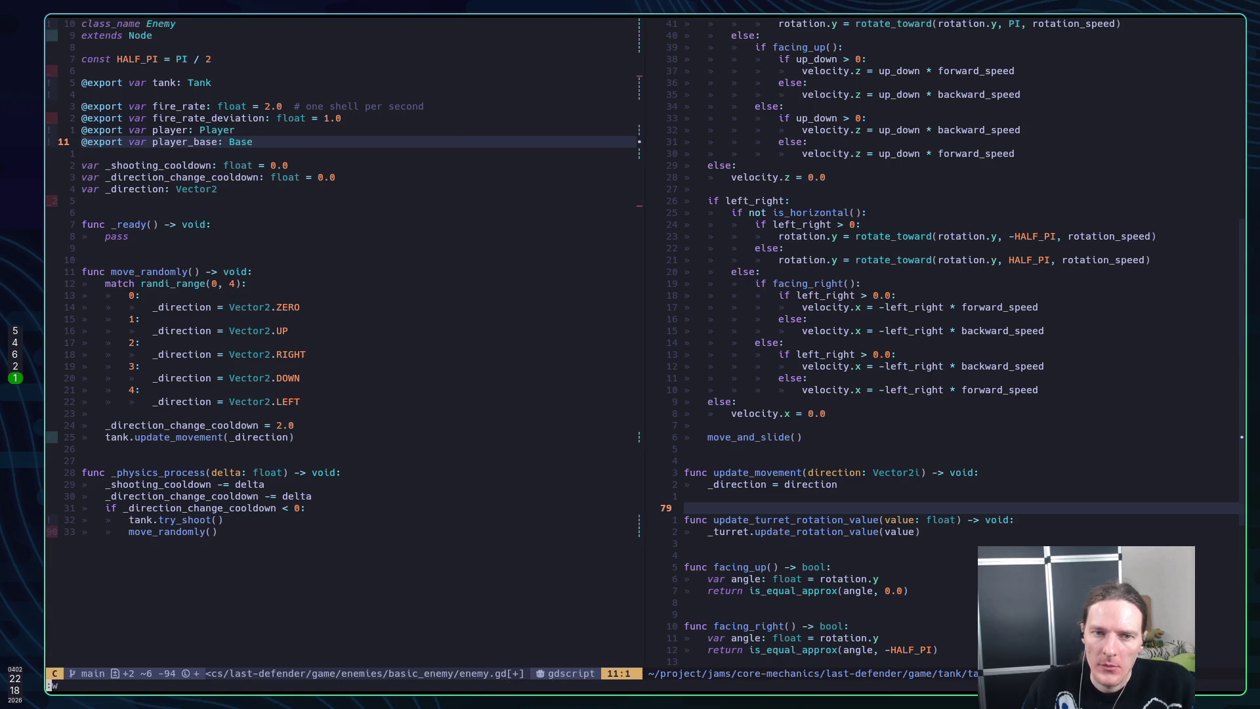
{"action": "key", "text": "Return"}
Jump to the definition of Base from line 11 and back to player_base
{"action": "key", "text": "e"}
{"action": "key", "text": "e"}
{"action": "key", "text": "e"}
{"action": "key", "text": "space"}
{"action": "key", "text": "Escape"}
{"action": "key", "text": "g"}
{"action": "key", "text": "d"}
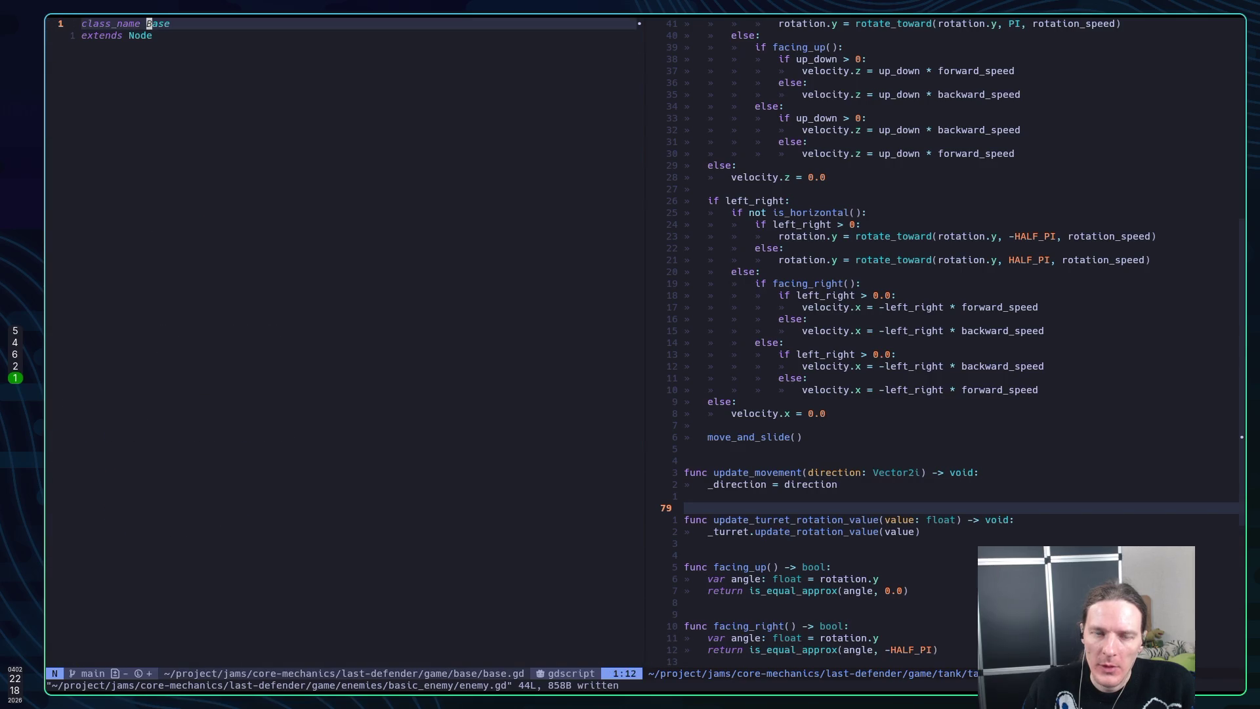
{"action": "key", "text": "ctrl+o"}
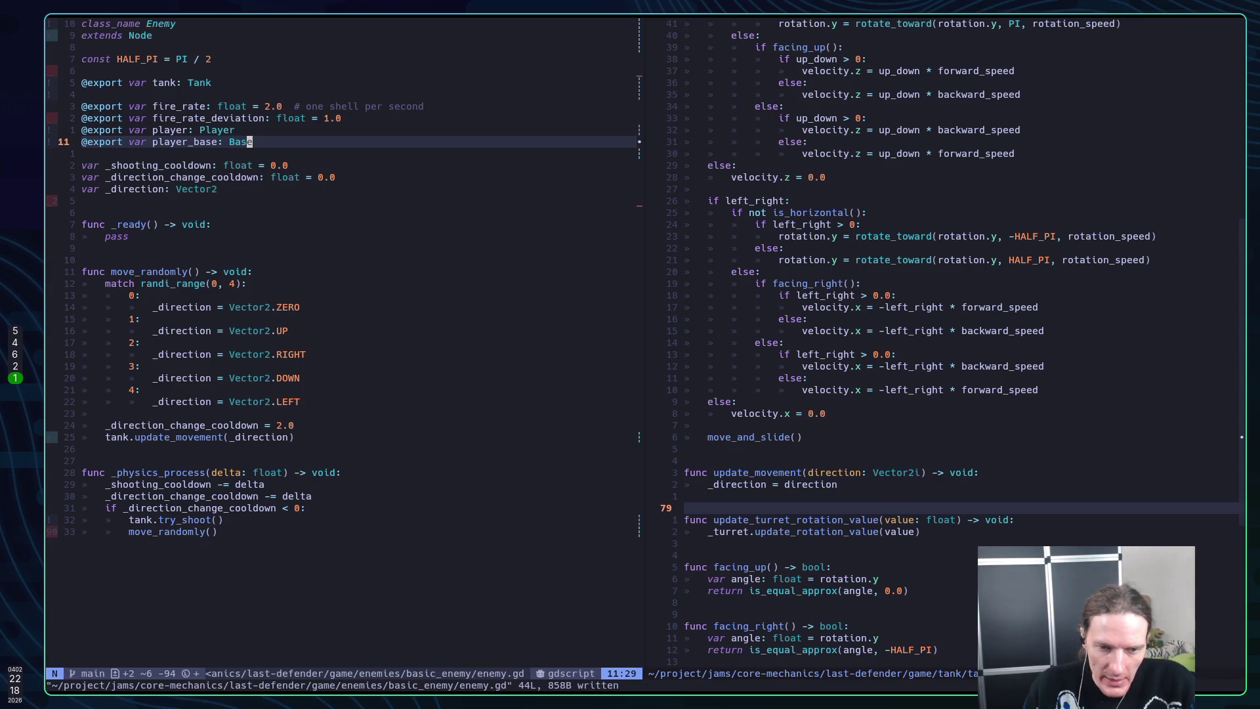
Run the game in Godot with F5, stop it, and return to Neovim
{"action": "key", "text": "super+4"}
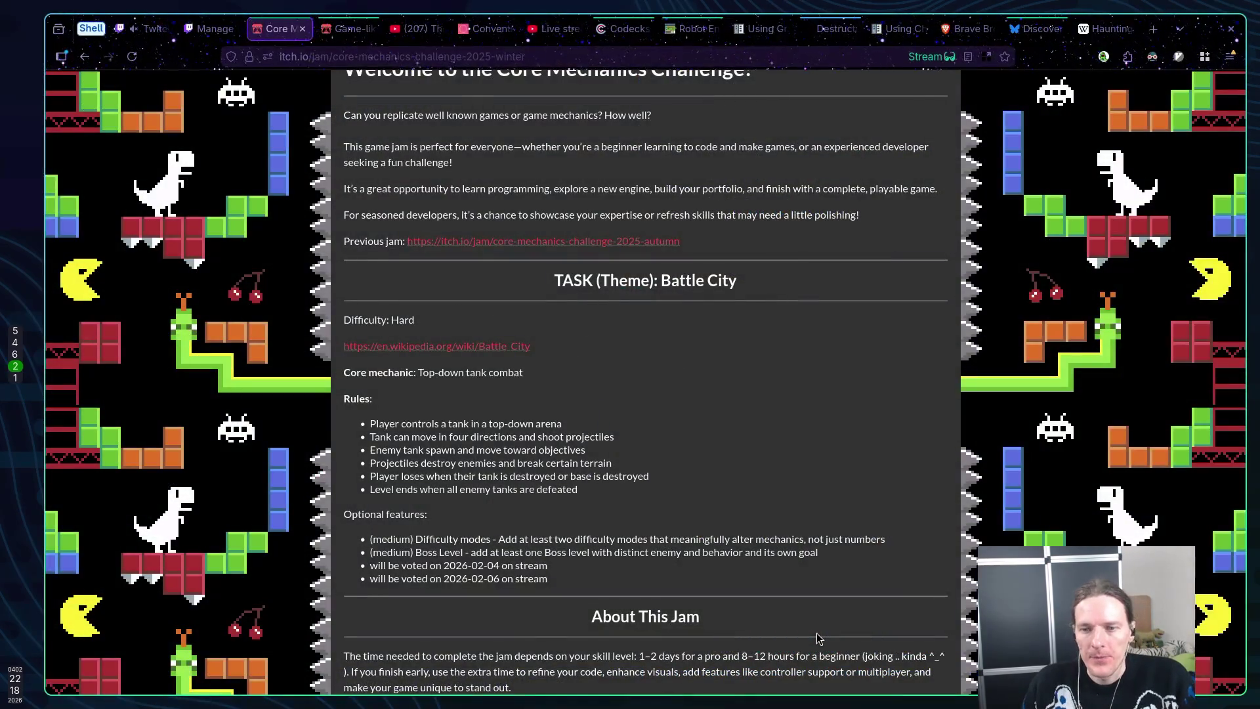
{"action": "key", "text": "super+5"}
{"action": "key", "text": "F5"}
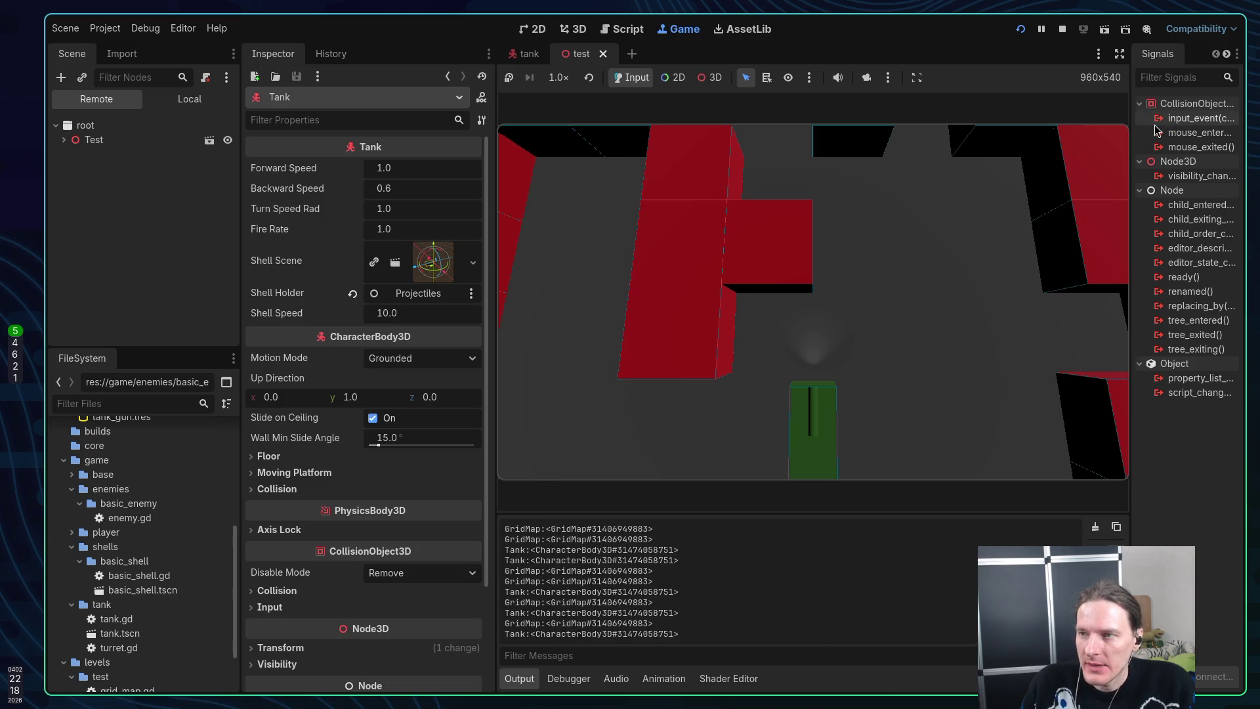
{"action": "left_click", "coordinate": [1063, 28]}
{"action": "key", "text": "super+1"}
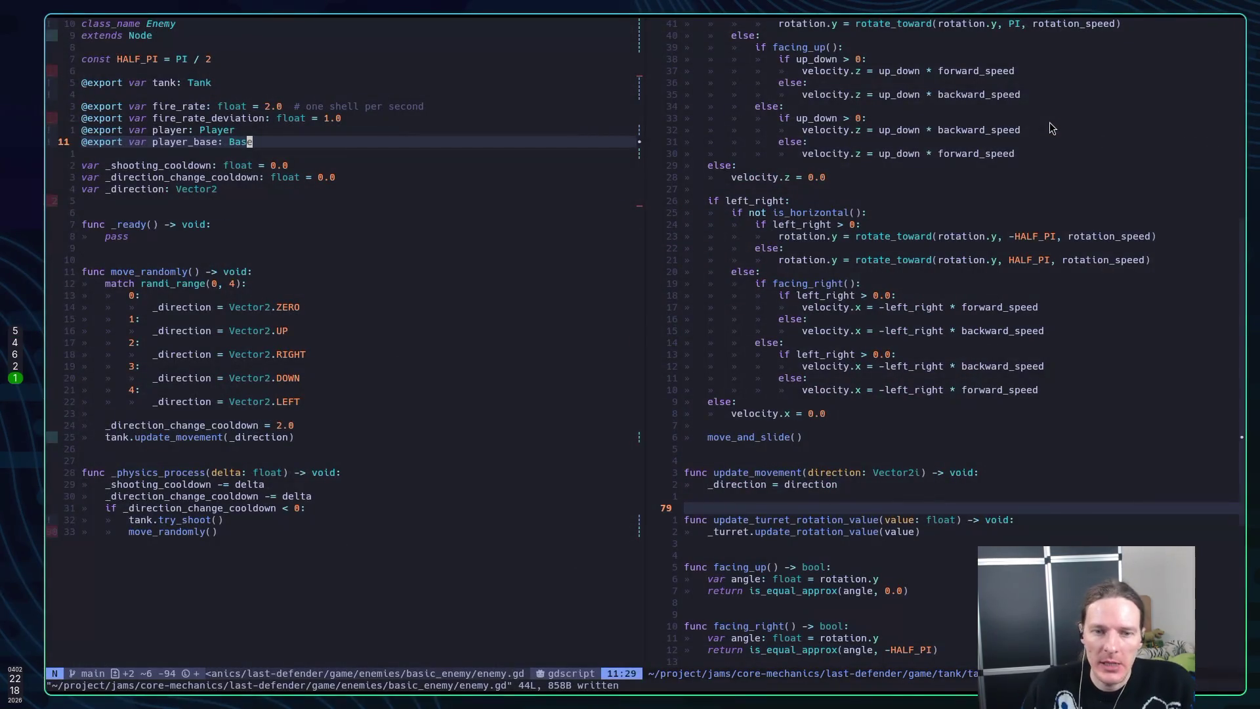
Look up the _direction assignment in the tank script pane, then return to enemy.gd
{"action": "key", "text": "j"}
{"action": "key", "text": "ctrl+w"}
{"action": "key", "text": "l"}
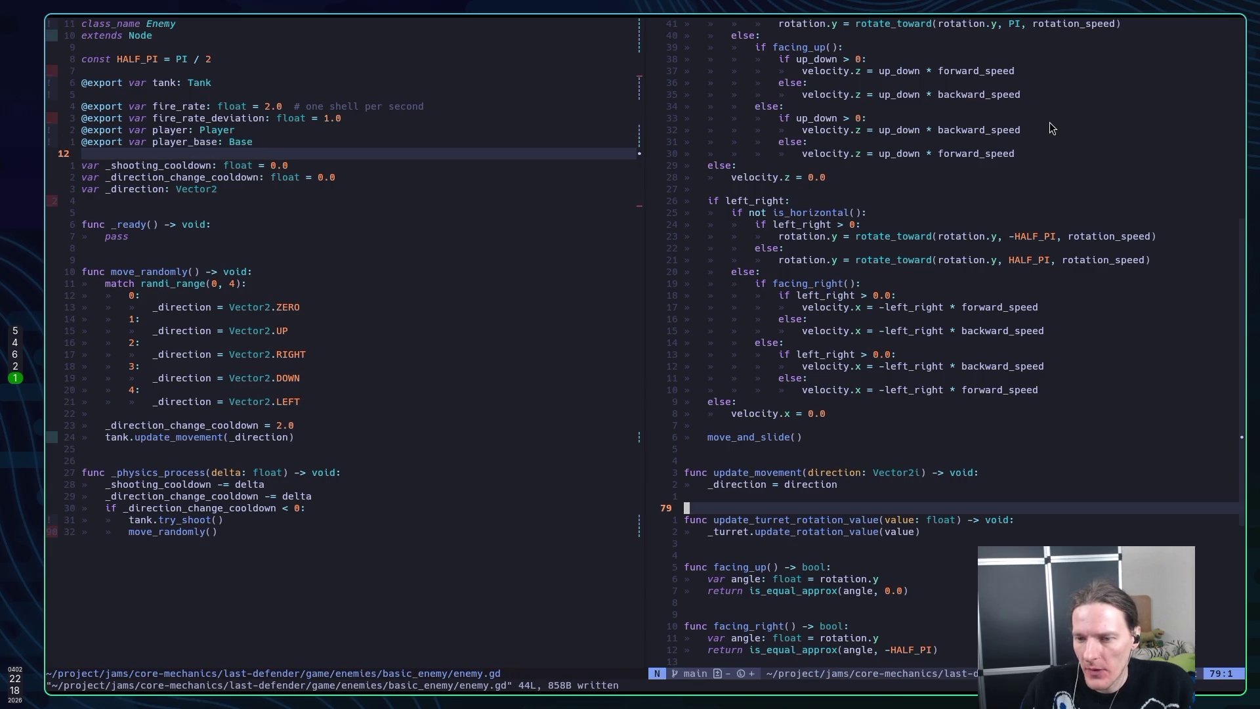
{"action": "key", "text": "k"}
{"action": "key", "text": "k"}
{"action": "key", "text": "k"}
{"action": "key", "text": "j"}
{"action": "key", "text": "$"}
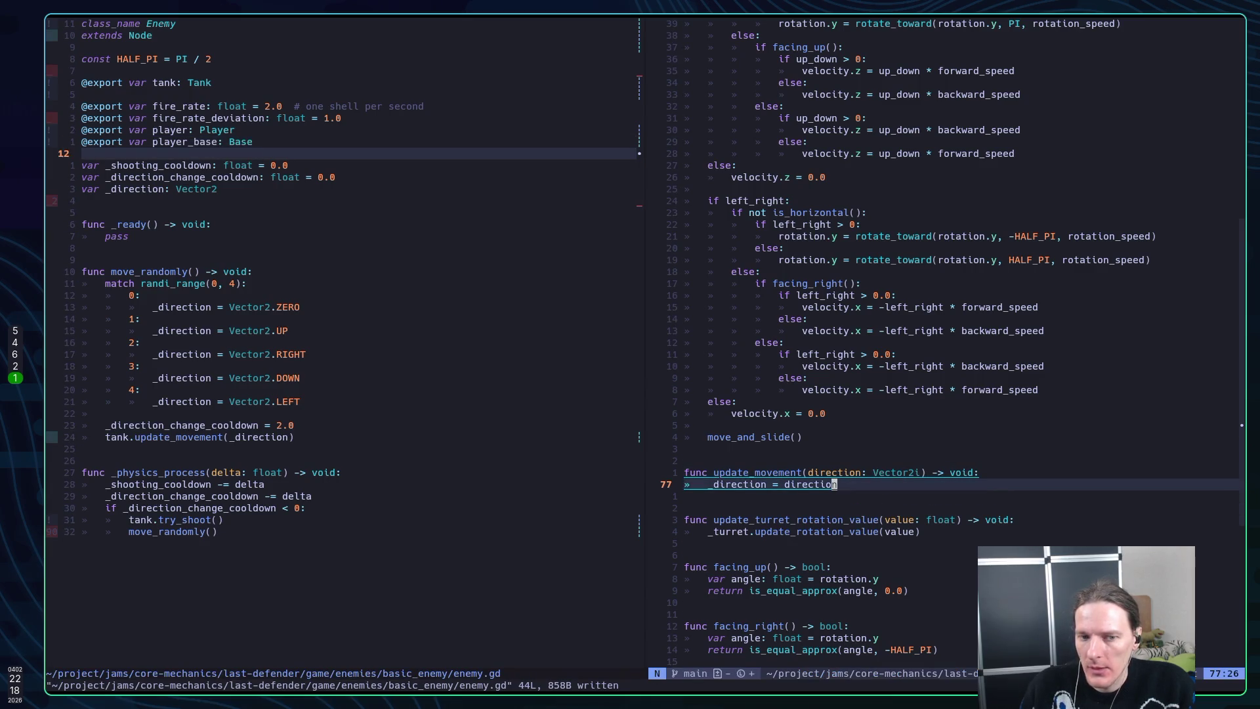
{"action": "key", "text": "ctrl+w"}
{"action": "key", "text": "h"}
Delete the fire_rate export line from enemy.gd and move to the update_movement call
{"action": "key", "text": "j"}
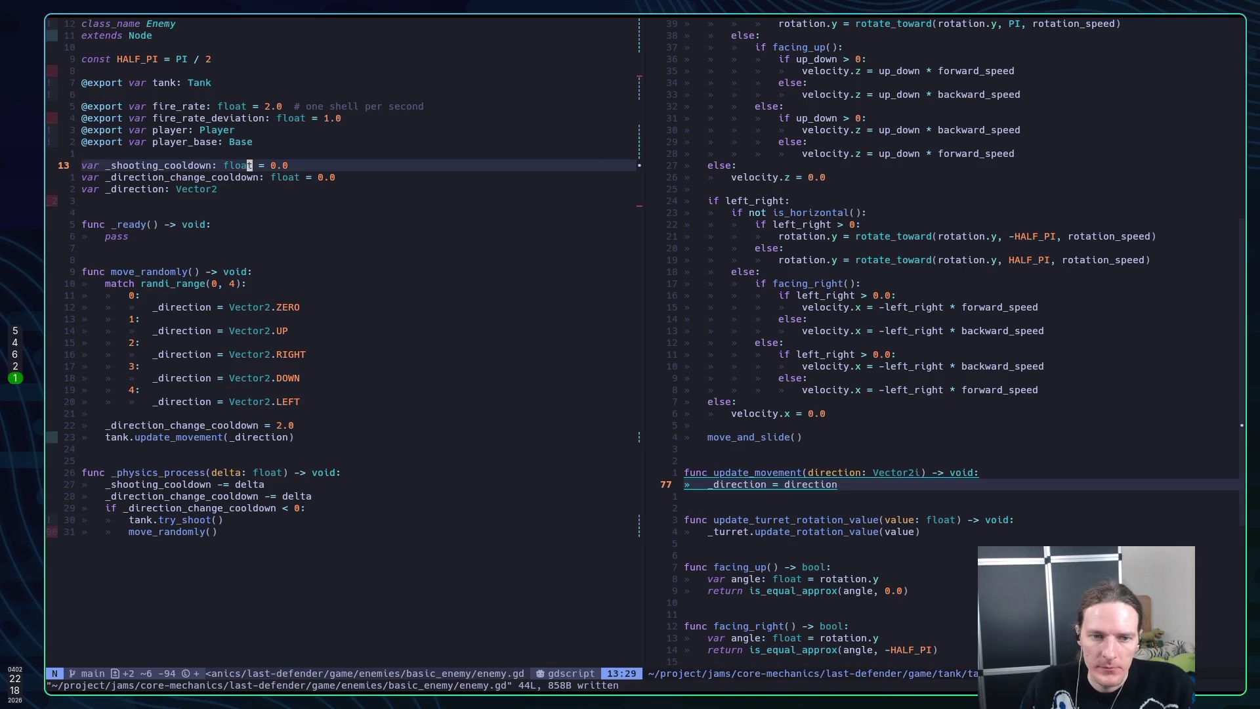
{"action": "key", "text": "j"}
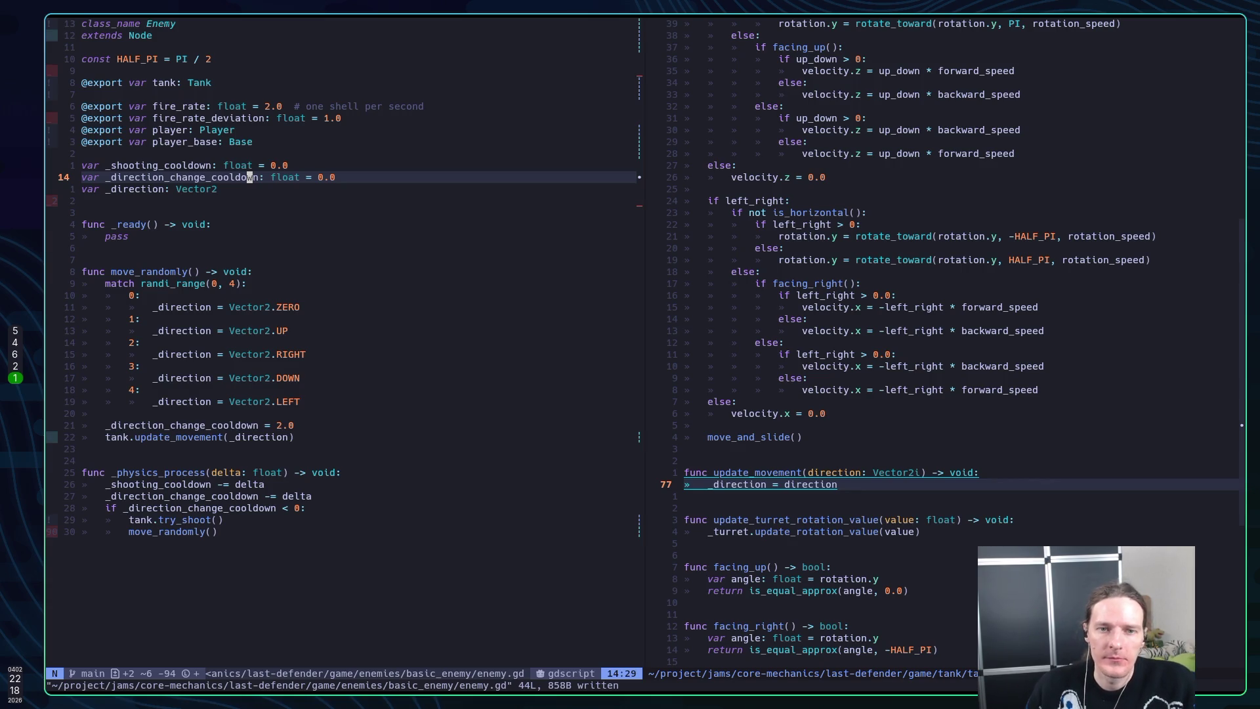
{"action": "key", "text": "k"}
{"action": "key", "text": "k"}
{"action": "key", "text": "k"}
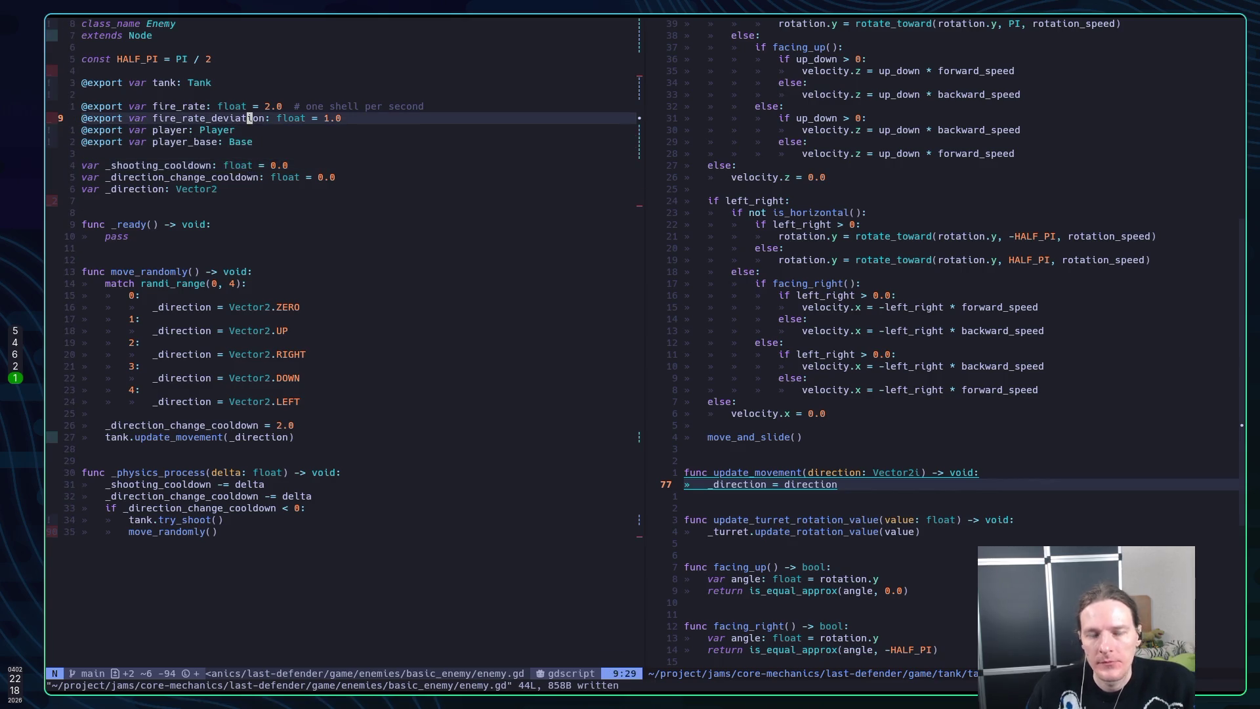
{"action": "key", "text": "l"}
{"action": "key", "text": "l"}
{"action": "key", "text": "l"}
{"action": "key", "text": "k"}
{"action": "key", "text": "d"}
{"action": "key", "text": "d"}
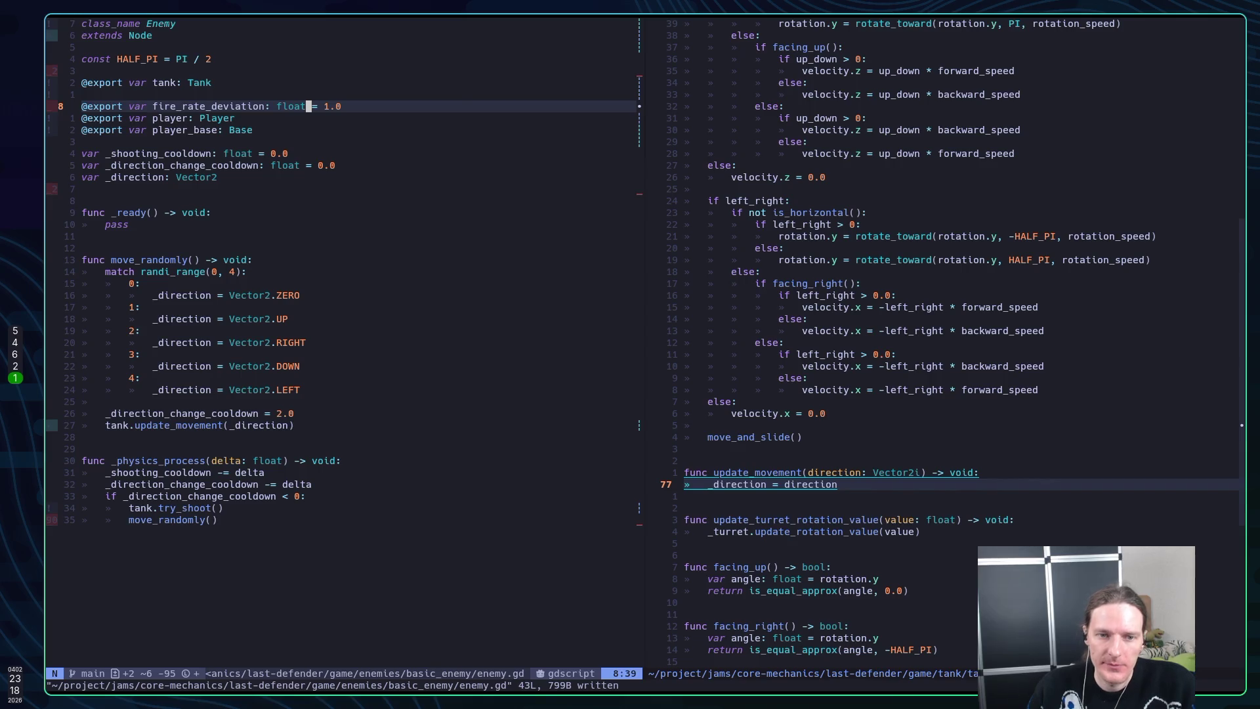
{"action": "key", "text": "j"}
{"action": "key", "text": "j"}
{"action": "key", "text": "j"}
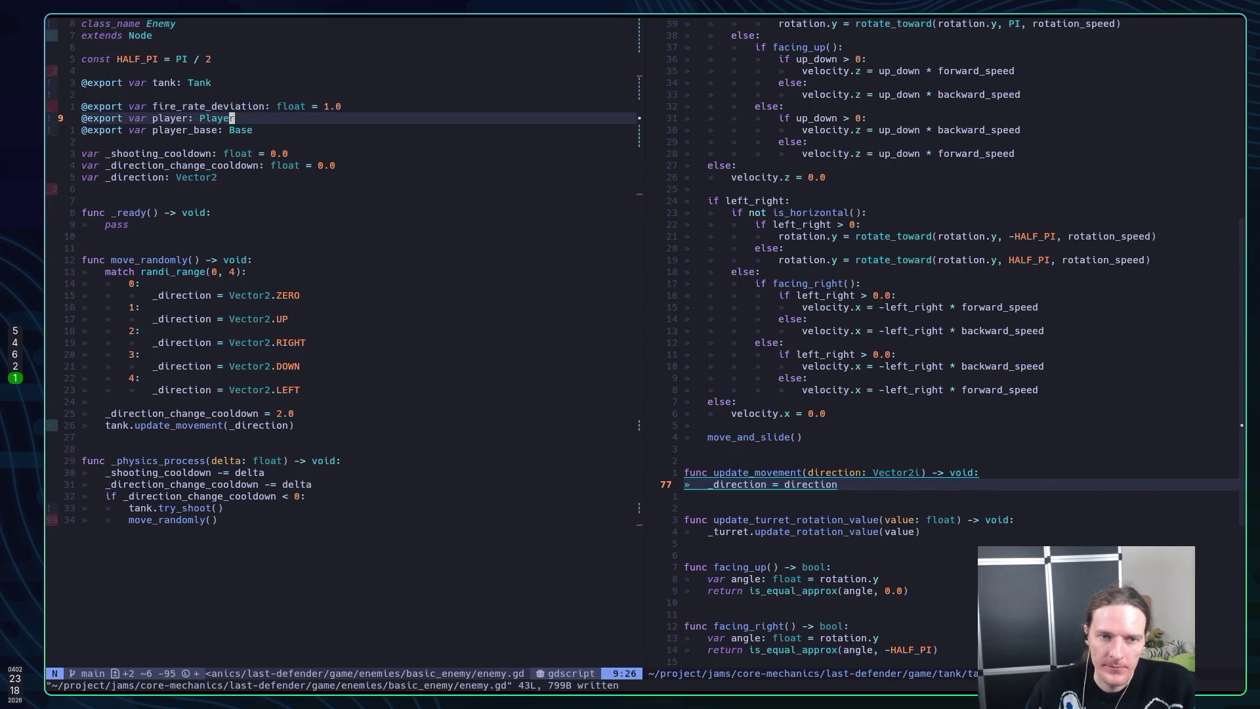
{"action": "key", "text": "j"}
{"action": "key", "text": "j"}
{"action": "key", "text": "j"}
{"action": "key", "text": "dollar"}
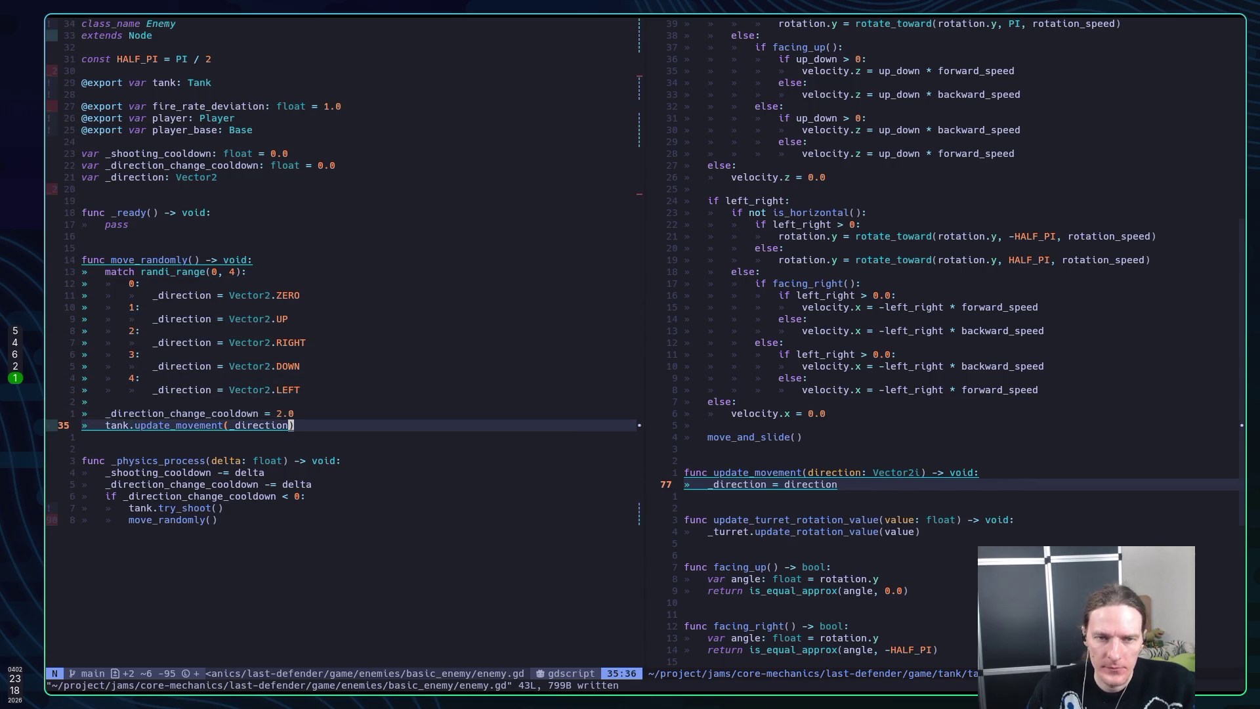
Add 'func fire_randomly() -> void:' with a tank.fire_rate + fire_rate_deviation expression
{"action": "key", "text": "o"}
{"action": "key", "text": "Return"}
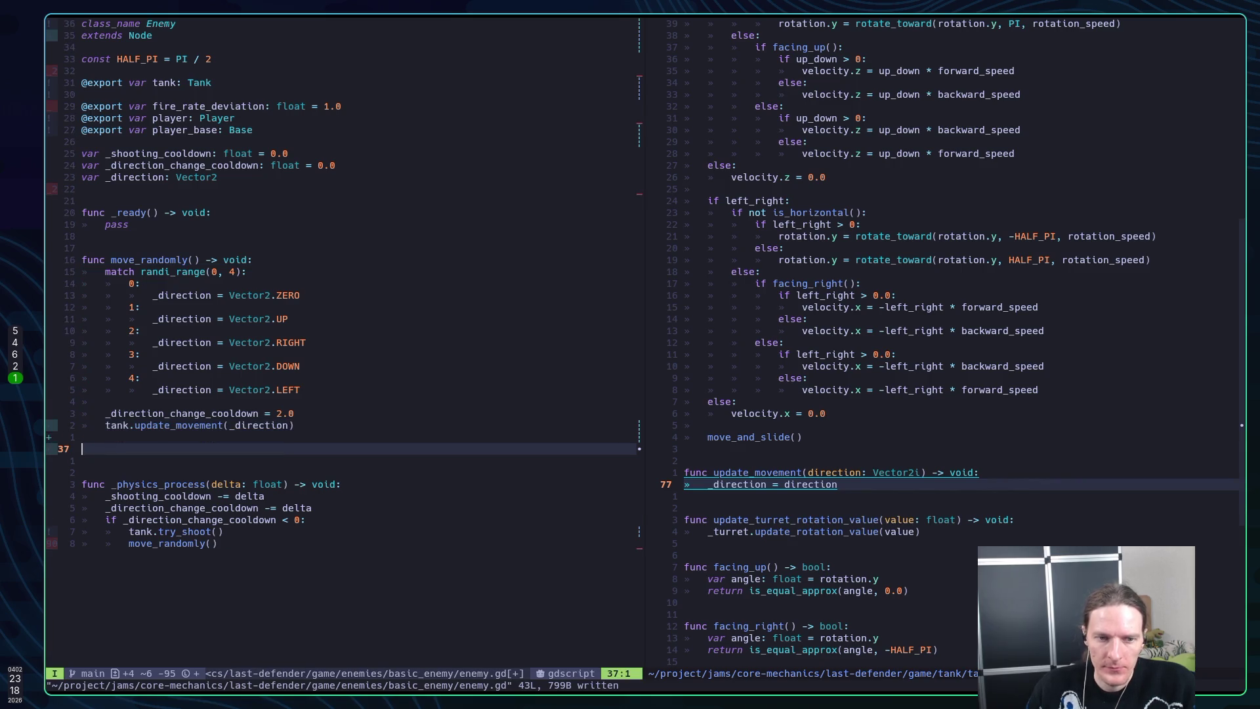
{"action": "type", "text": "func fire"}
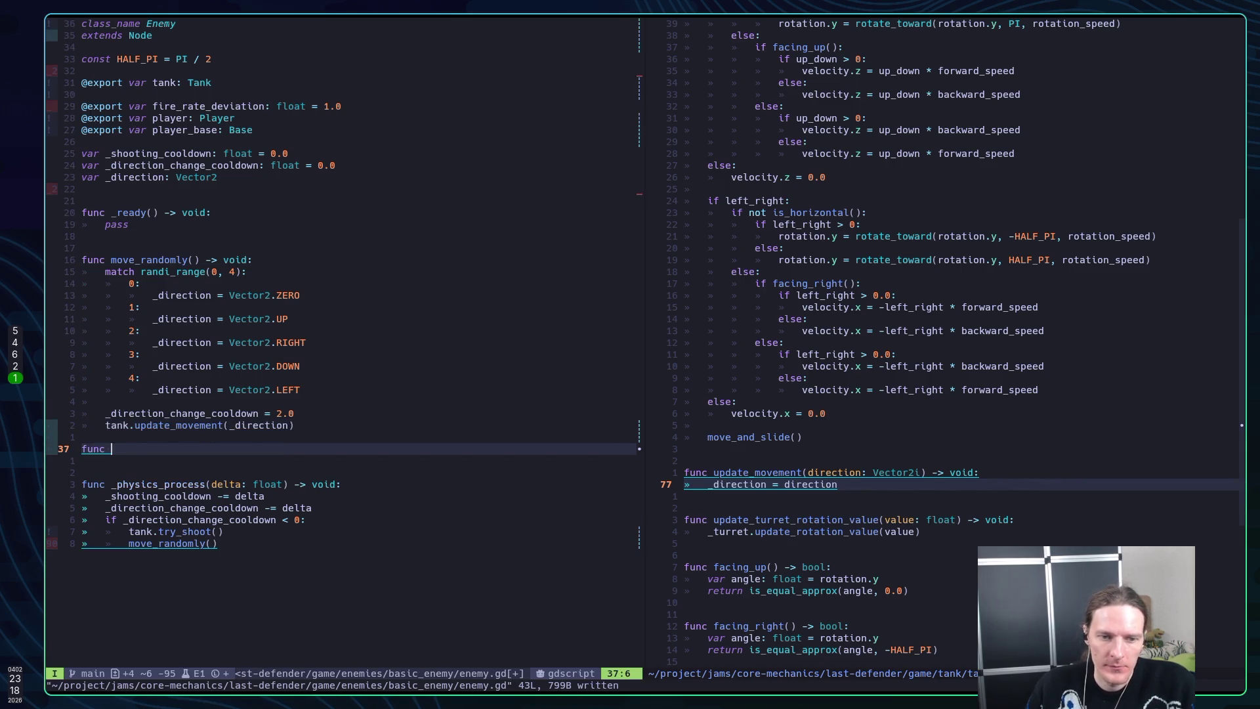
{"action": "type", "text": "_ran"}
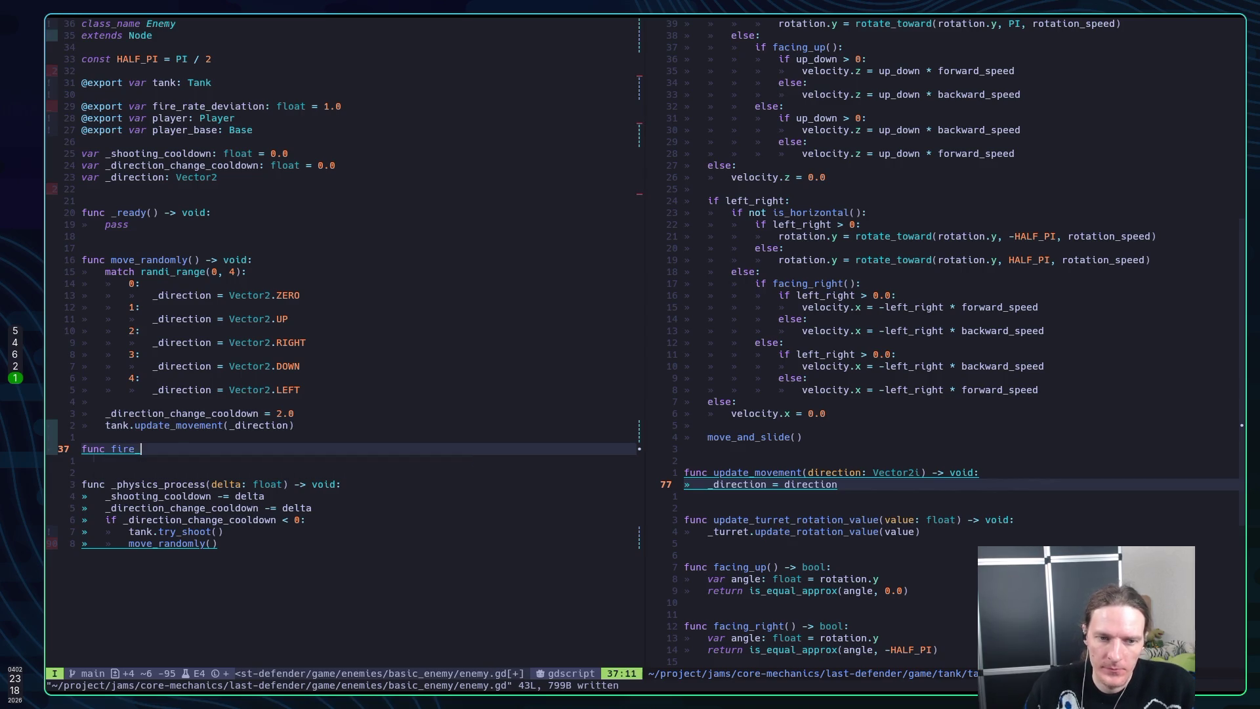
{"action": "type", "text": "domly() -"}
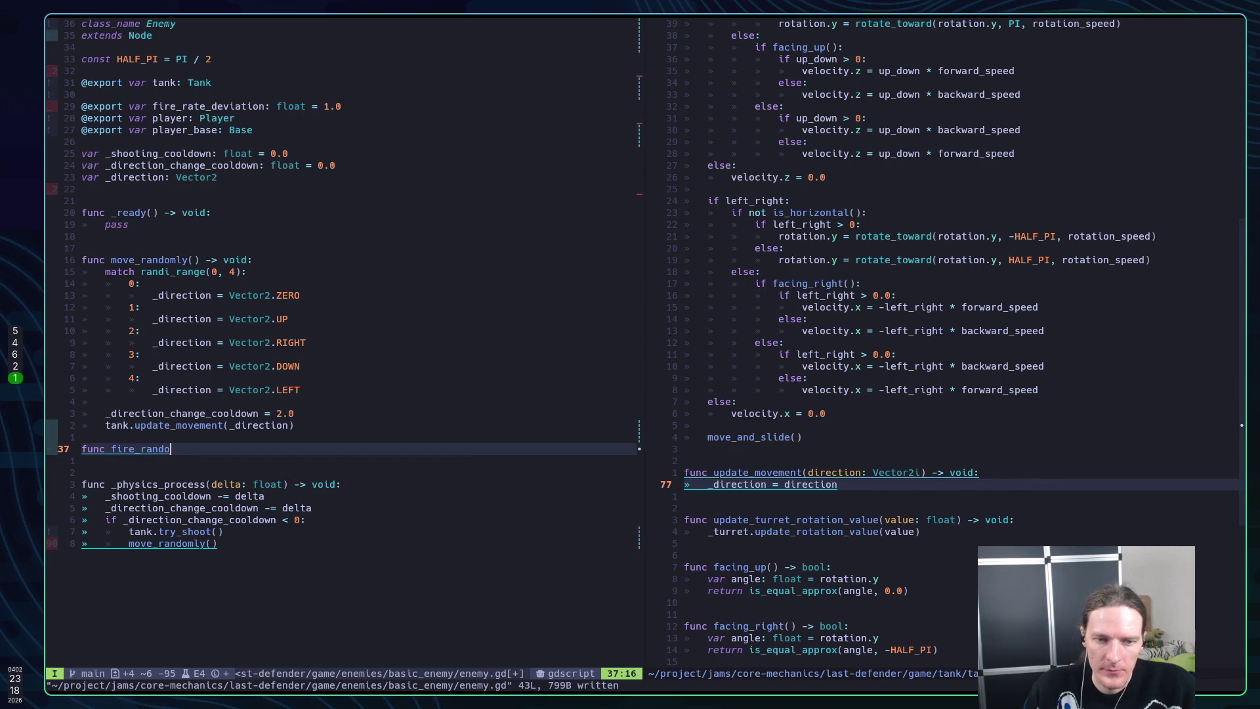
{"action": "type", "text": "> void:"}
{"action": "key", "text": "Return"}
{"action": "type", "text": "tank"}
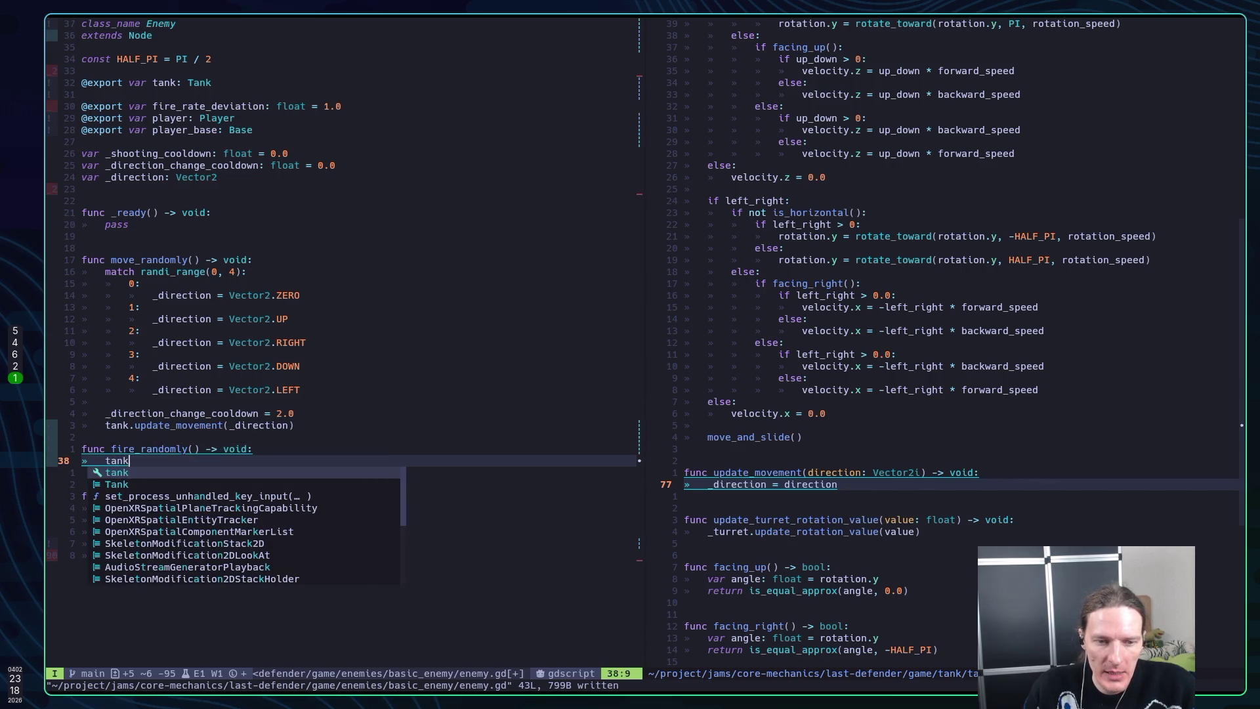
{"action": "type", "text": "."}
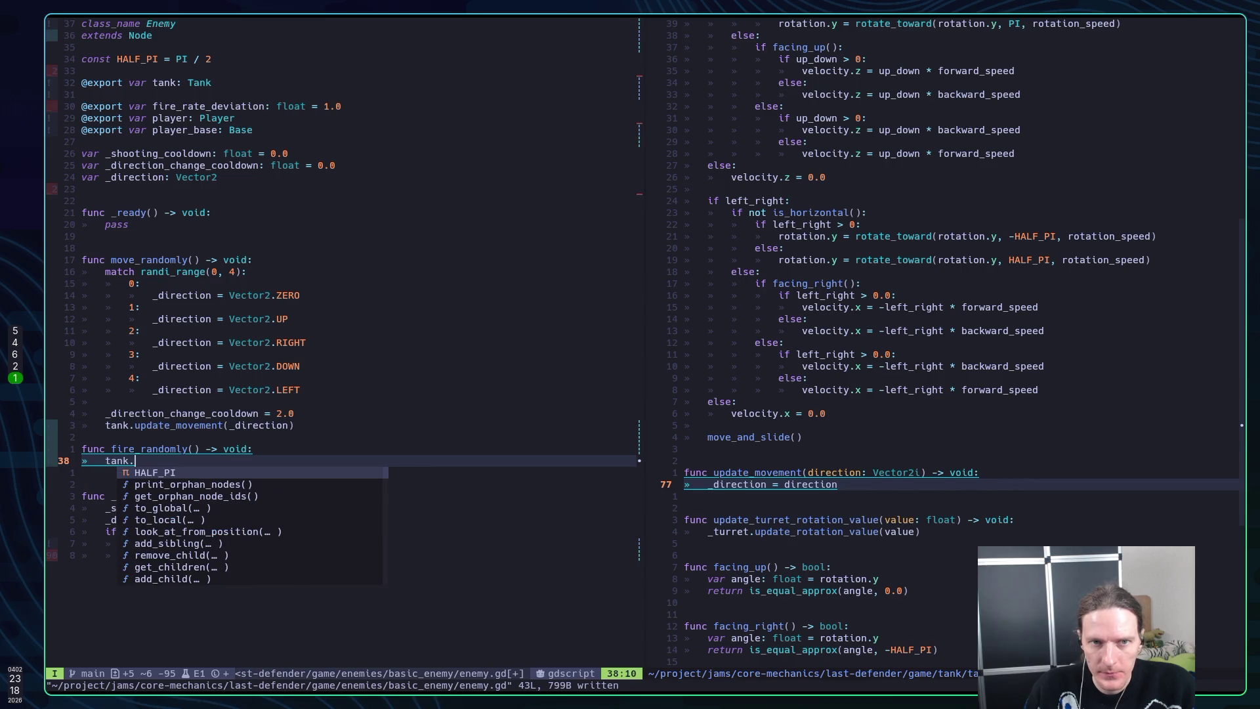
{"action": "type", "text": "fire"}
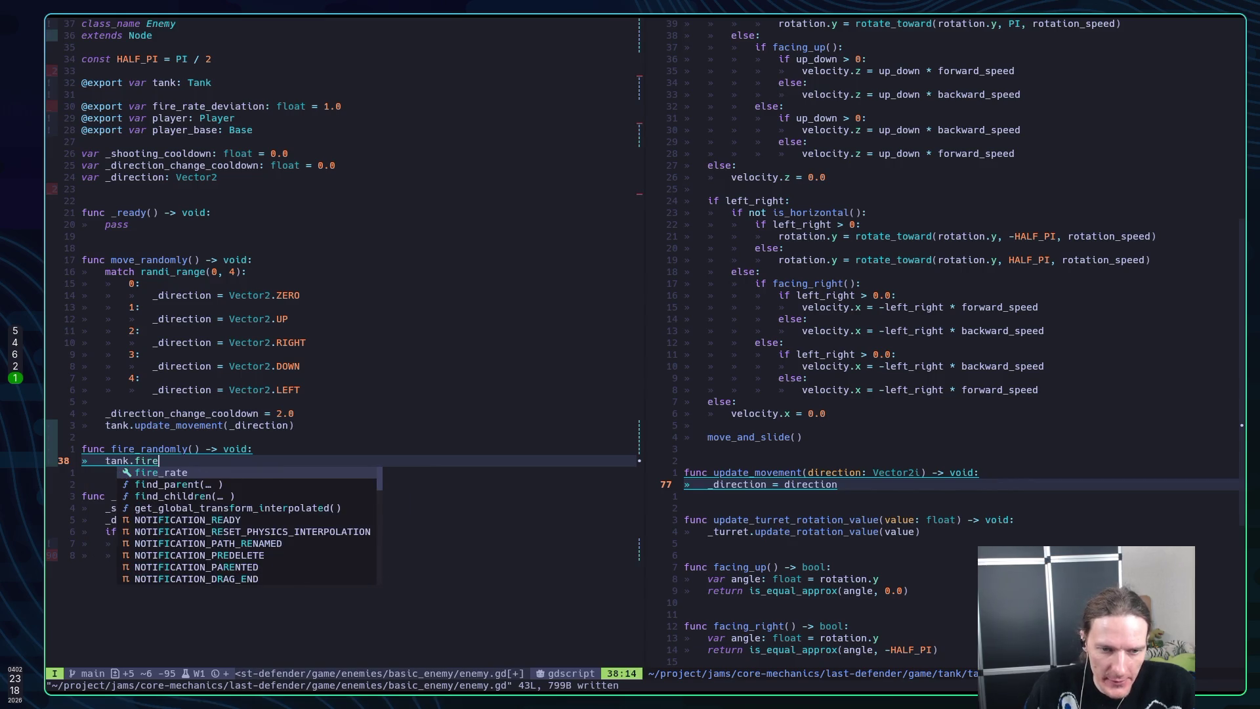
{"action": "key", "text": "Return"}
{"action": "type", "text": "+ "}
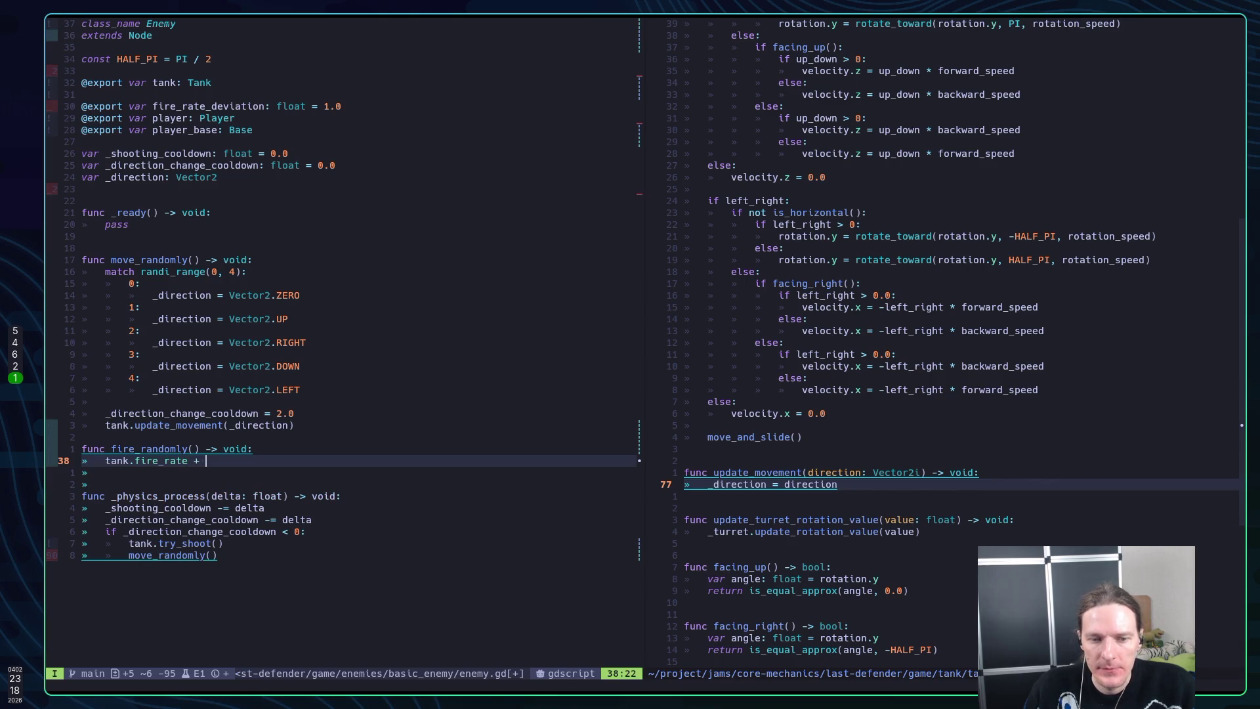
{"action": "type", "text": "fire"}
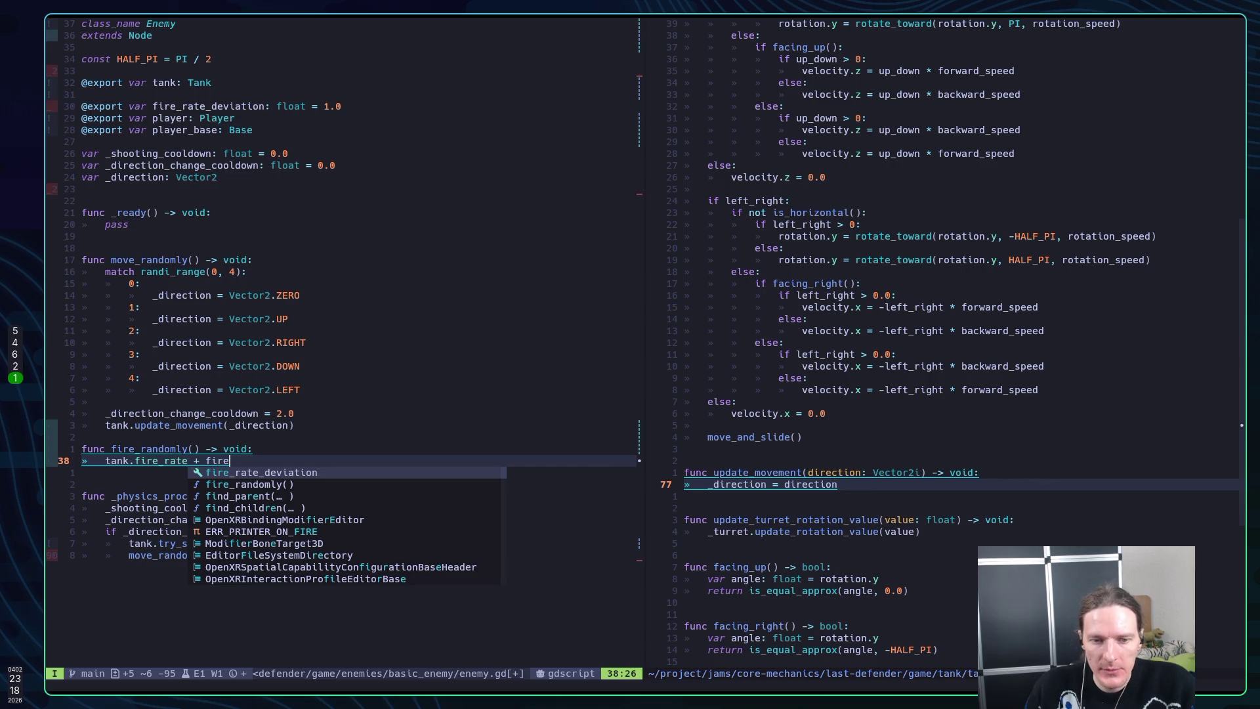
{"action": "key", "text": "Return"}
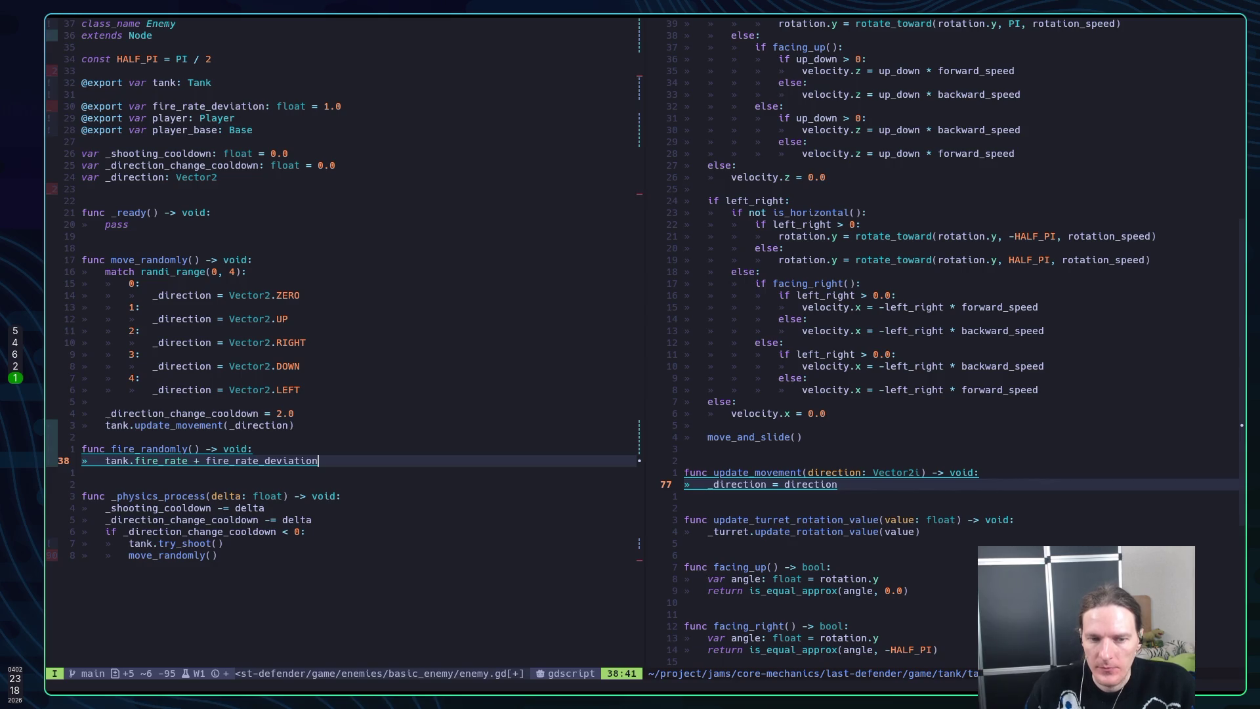
Turn the expression into a 'var next_fire: float =' declaration
{"action": "key", "text": "Escape"}
{"action": "type", "text": "O"}
{"action": "type", "text": "var"}
{"action": "type", "text": "random"}
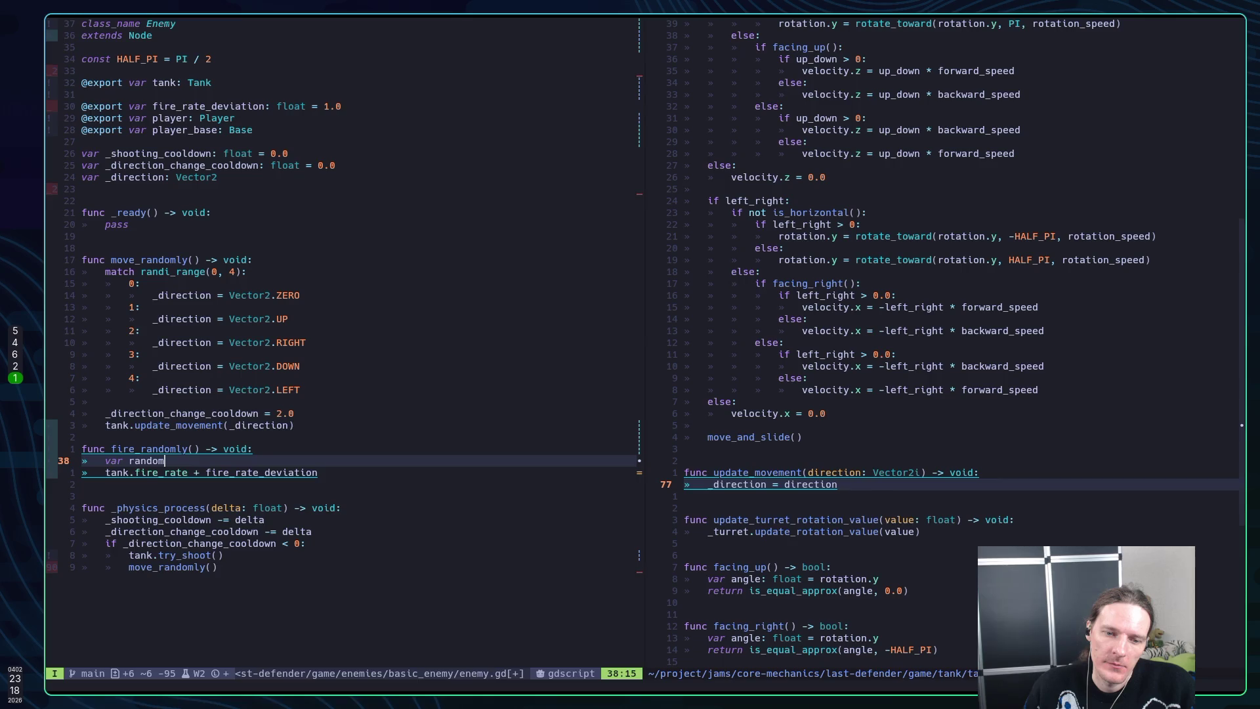
{"action": "key", "text": "BackSpace"}
{"action": "key", "text": "BackSpace"}
{"action": "key", "text": "BackSpace"}
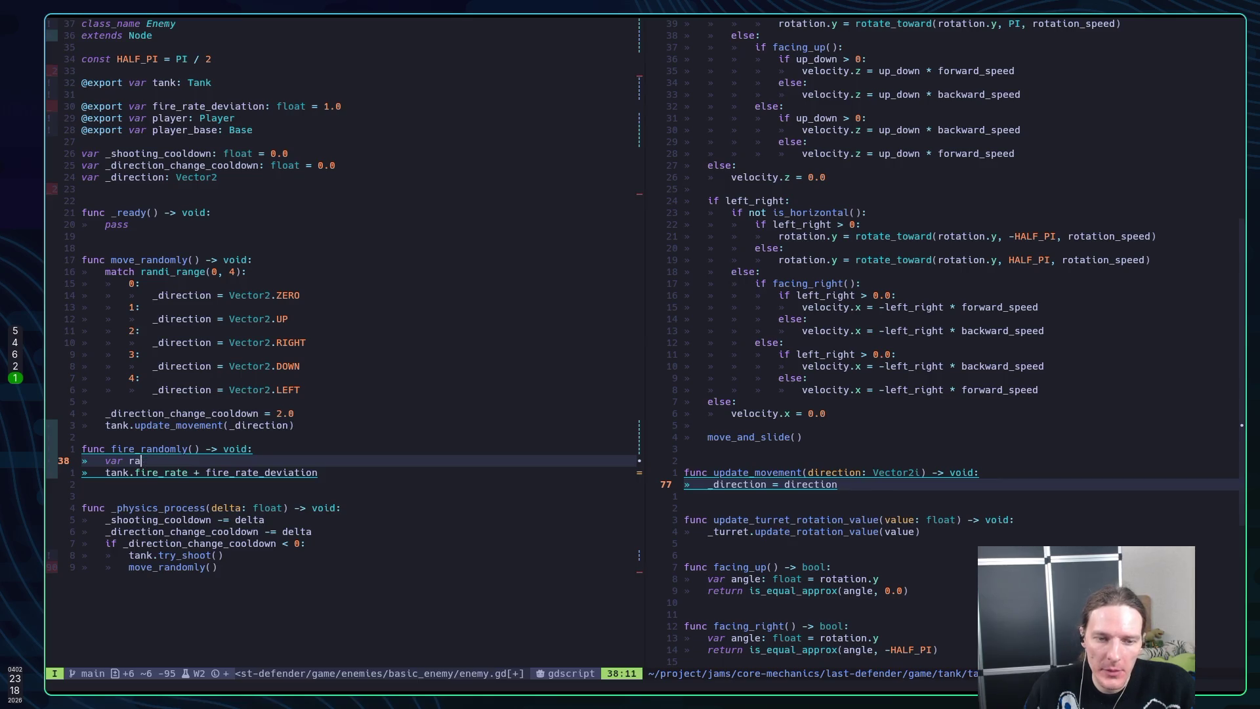
{"action": "key", "text": "BackSpace"}
{"action": "key", "text": "BackSpace"}
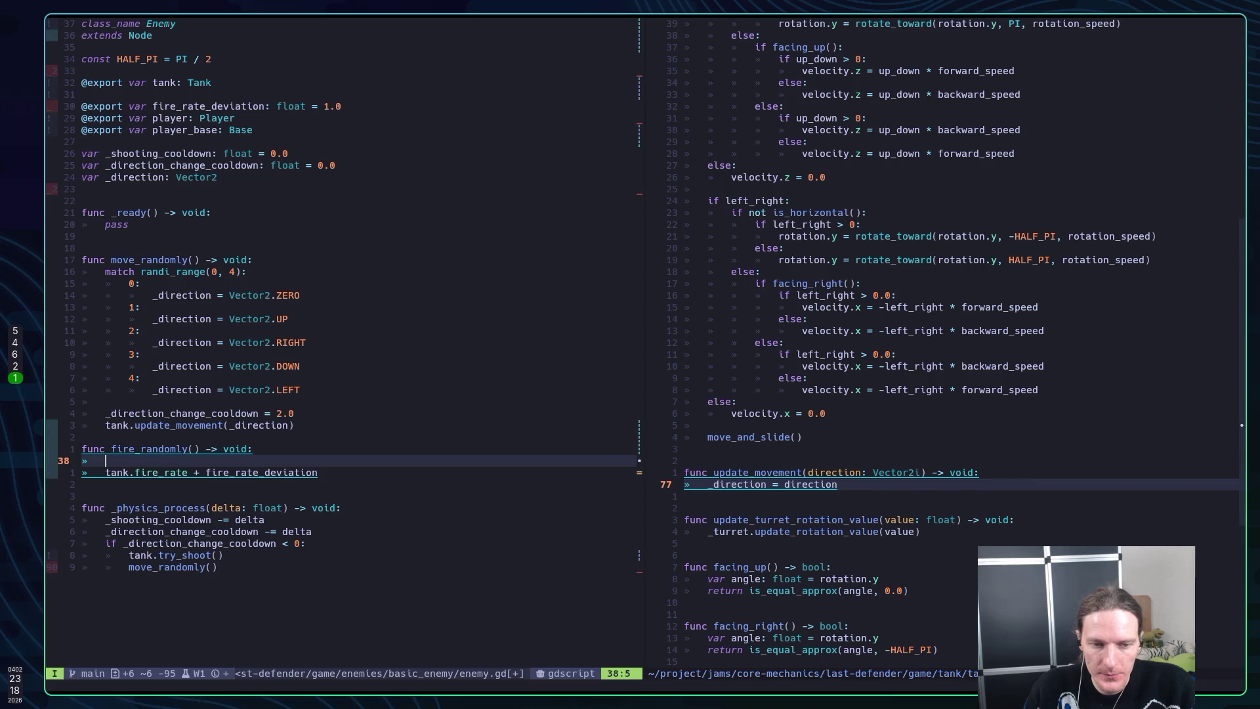
{"action": "key", "text": "Delete"}
{"action": "key", "text": "Delete"}
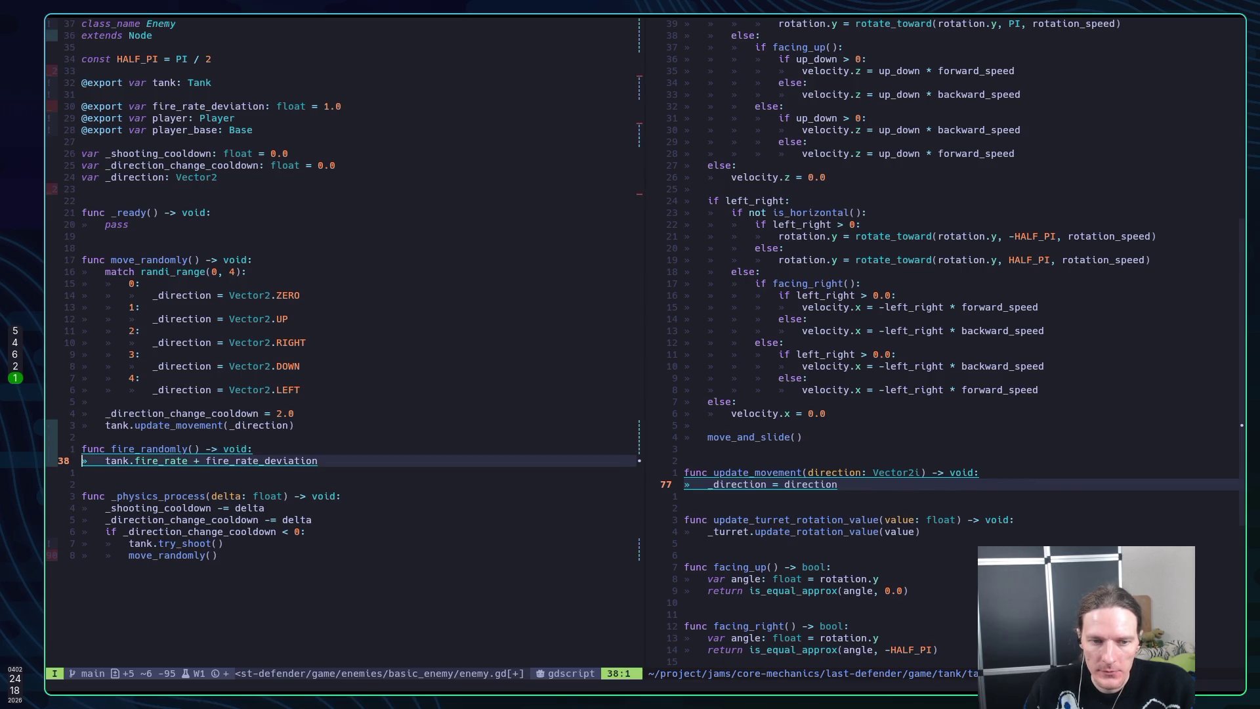
{"action": "type", "text": "var next_"}
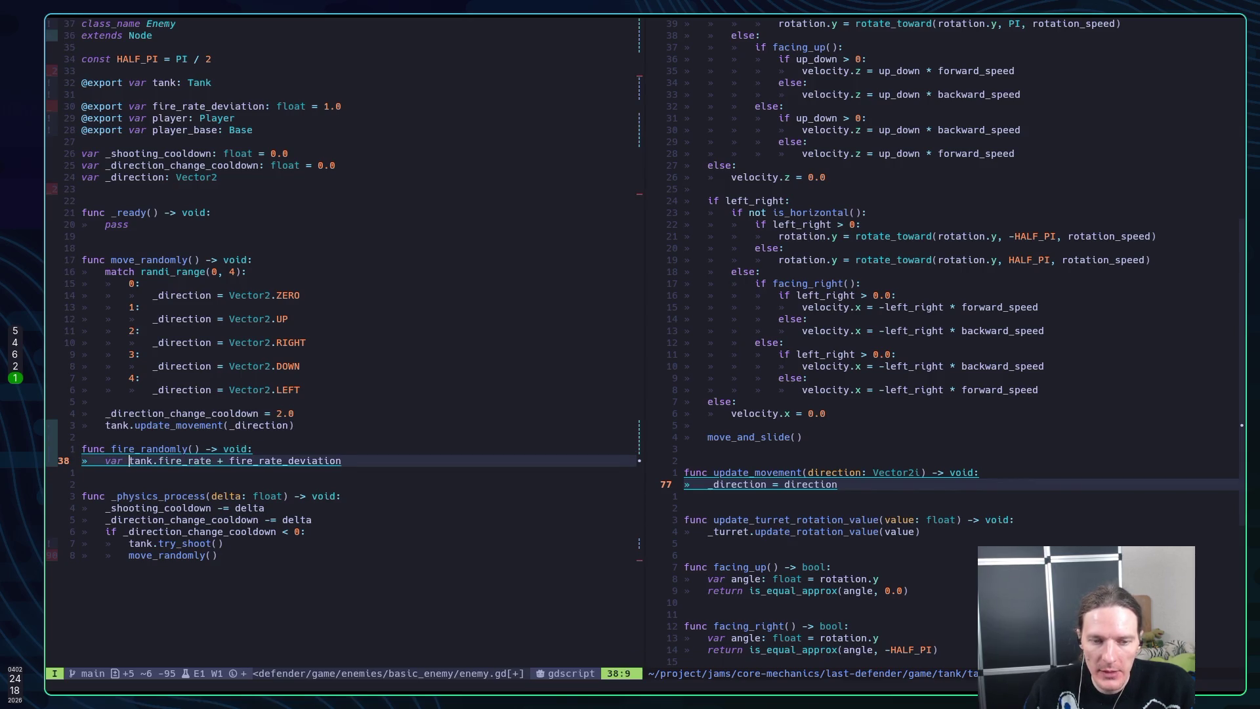
{"action": "type", "text": "fire: flo"}
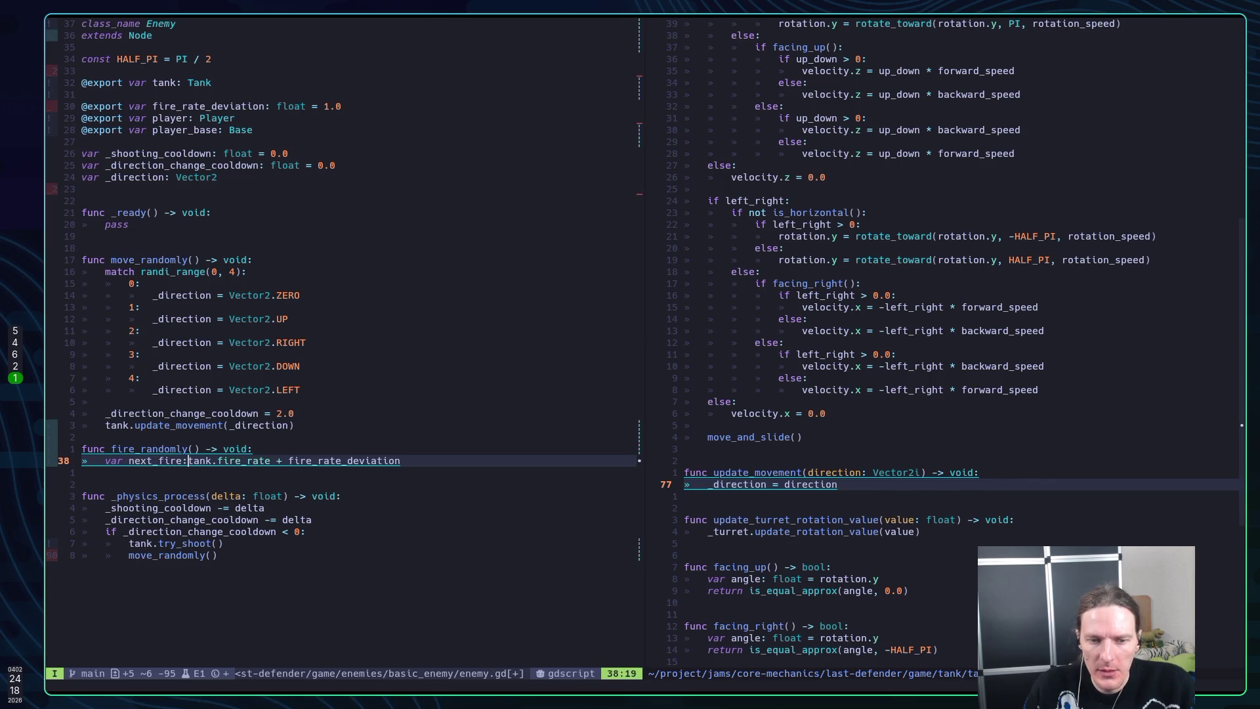
{"action": "key", "text": "Return"}
{"action": "type", "text": "="}
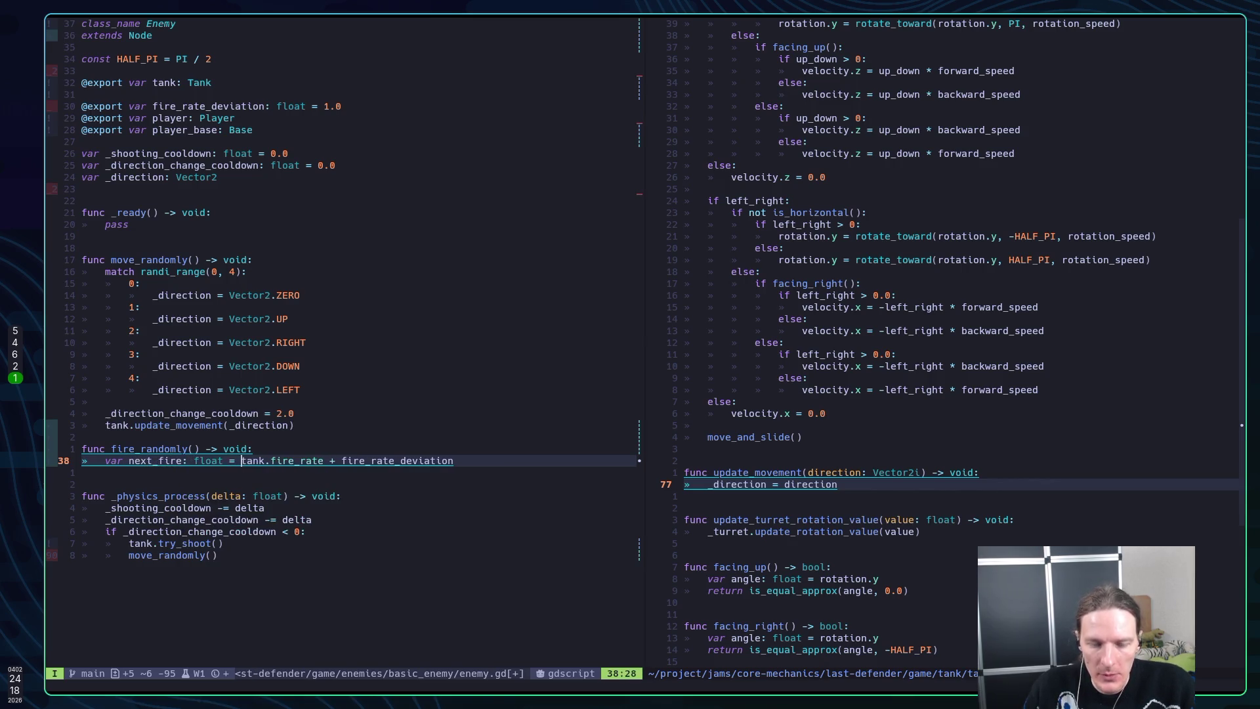
Wrap the deviation as randf_range(0.0, fire_rate_deviation) in the next_fire assignment
{"action": "left_click", "coordinate": [322, 461]}
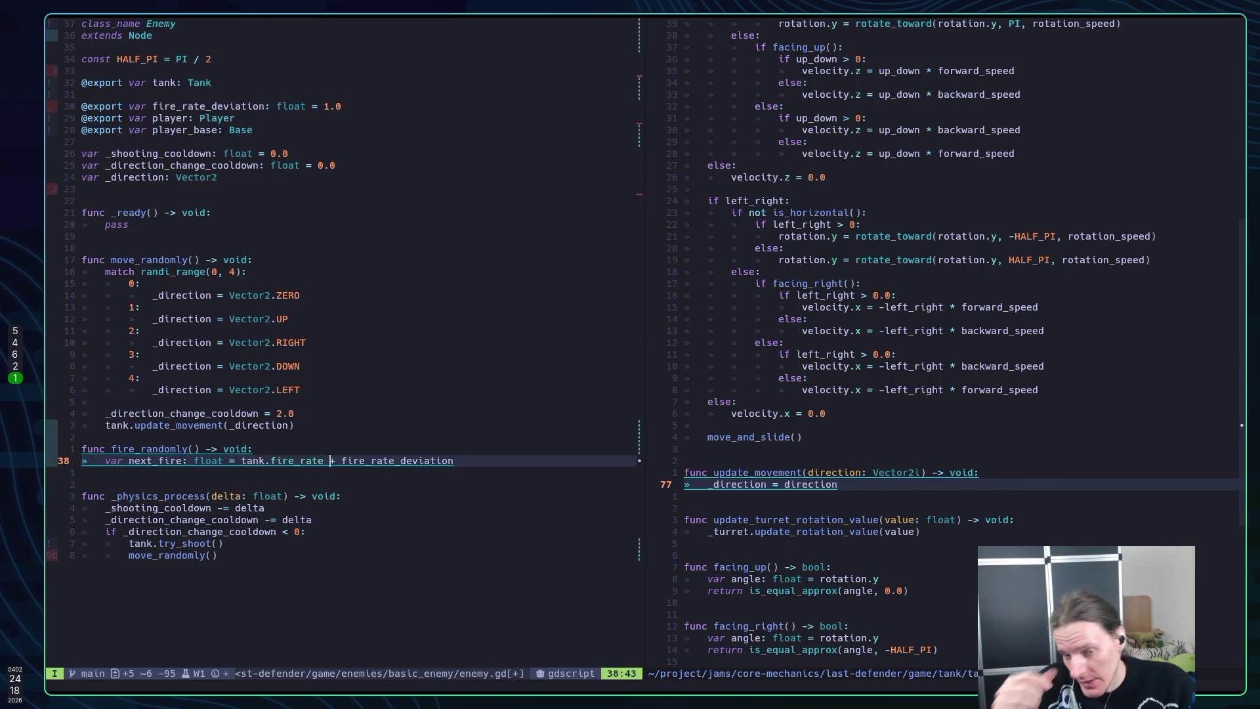
{"action": "type", "text": "rand"}
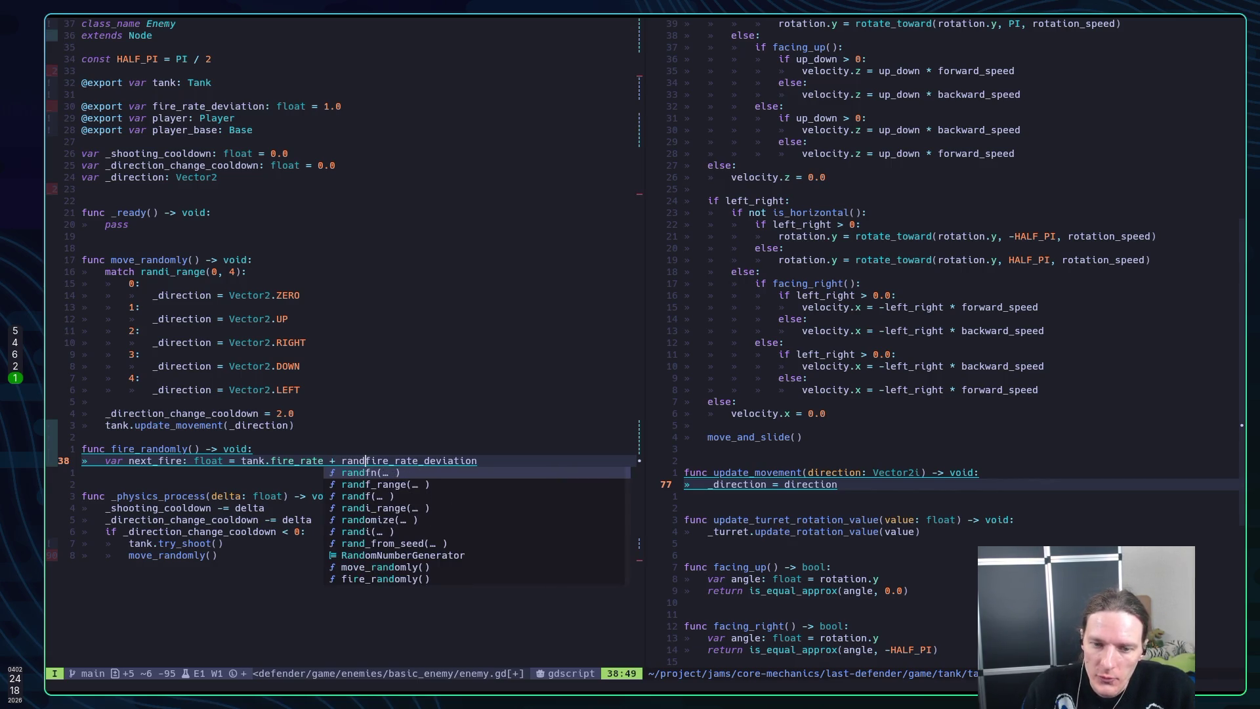
{"action": "key", "text": "Return"}
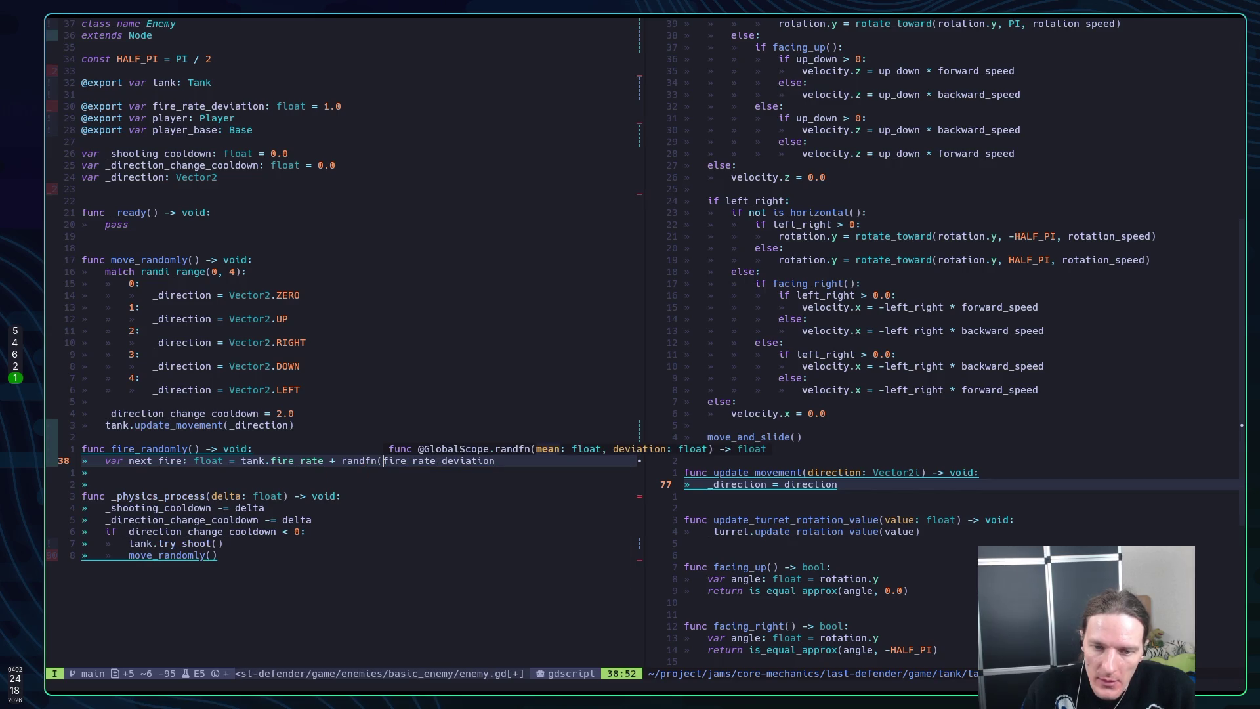
{"action": "key", "text": "BackSpace"}
{"action": "key", "text": "BackSpace"}
{"action": "key", "text": "BackSpace"}
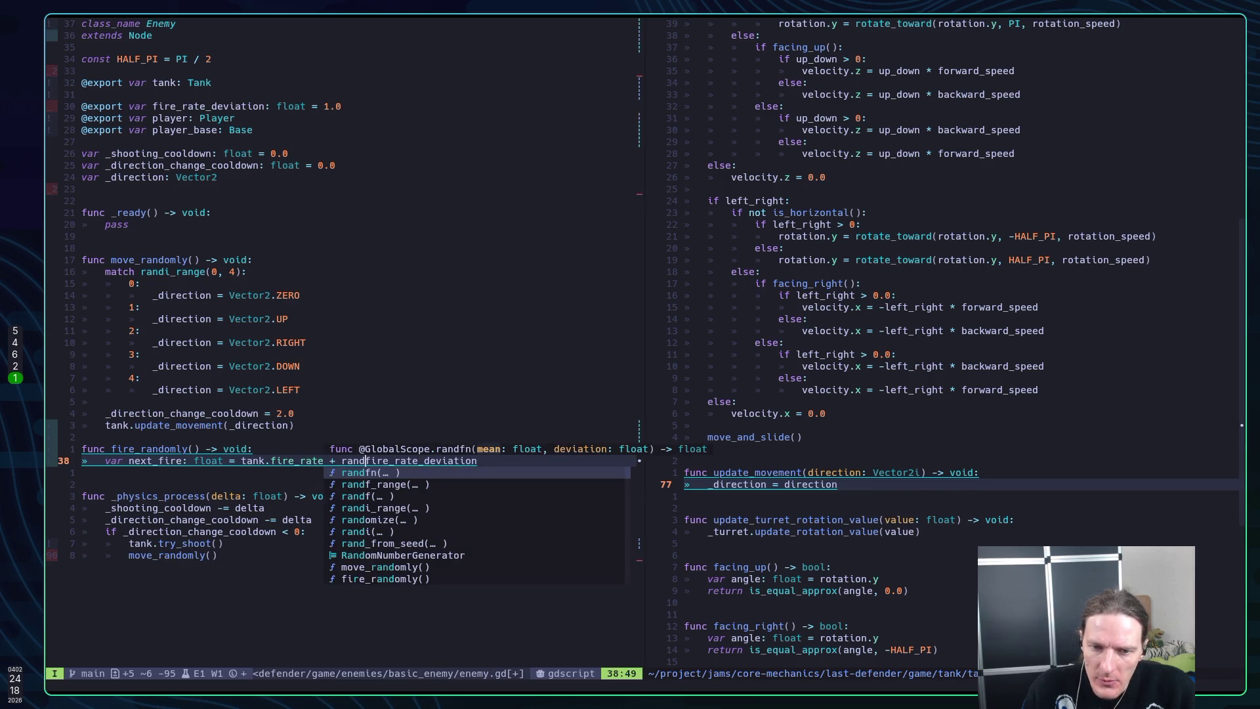
{"action": "key", "text": "Down"}
{"action": "key", "text": "Down"}
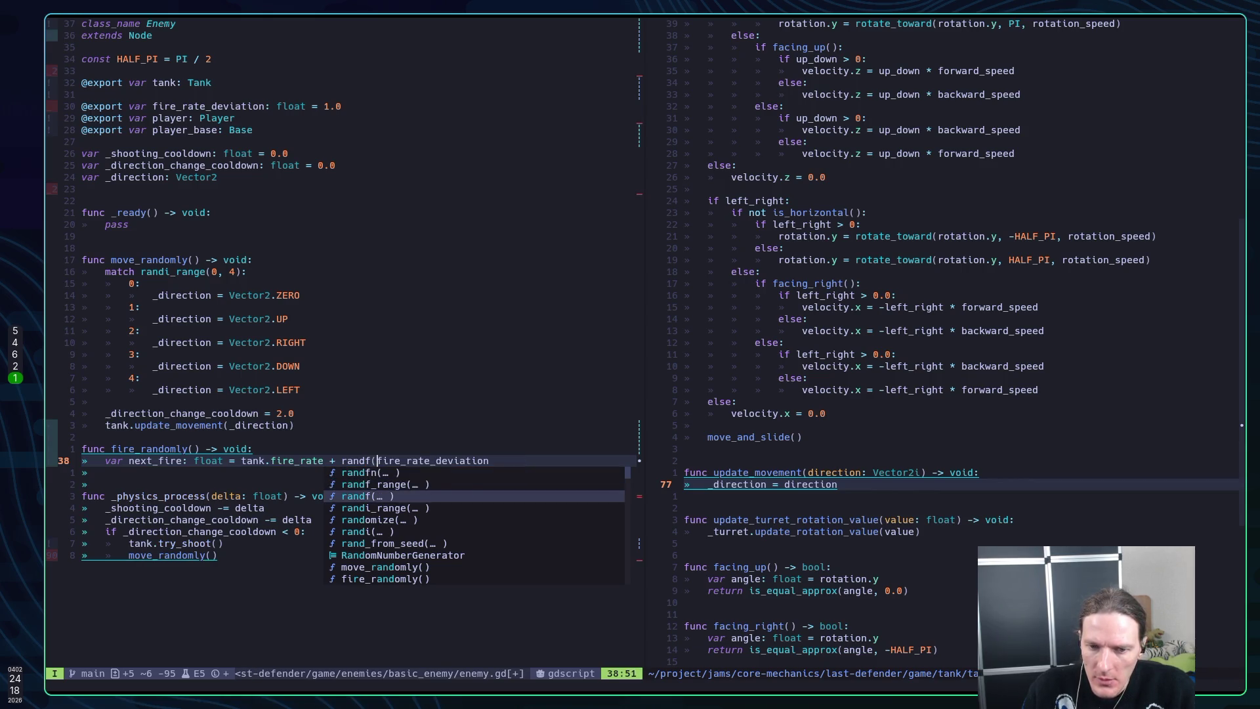
{"action": "key", "text": "Return"}
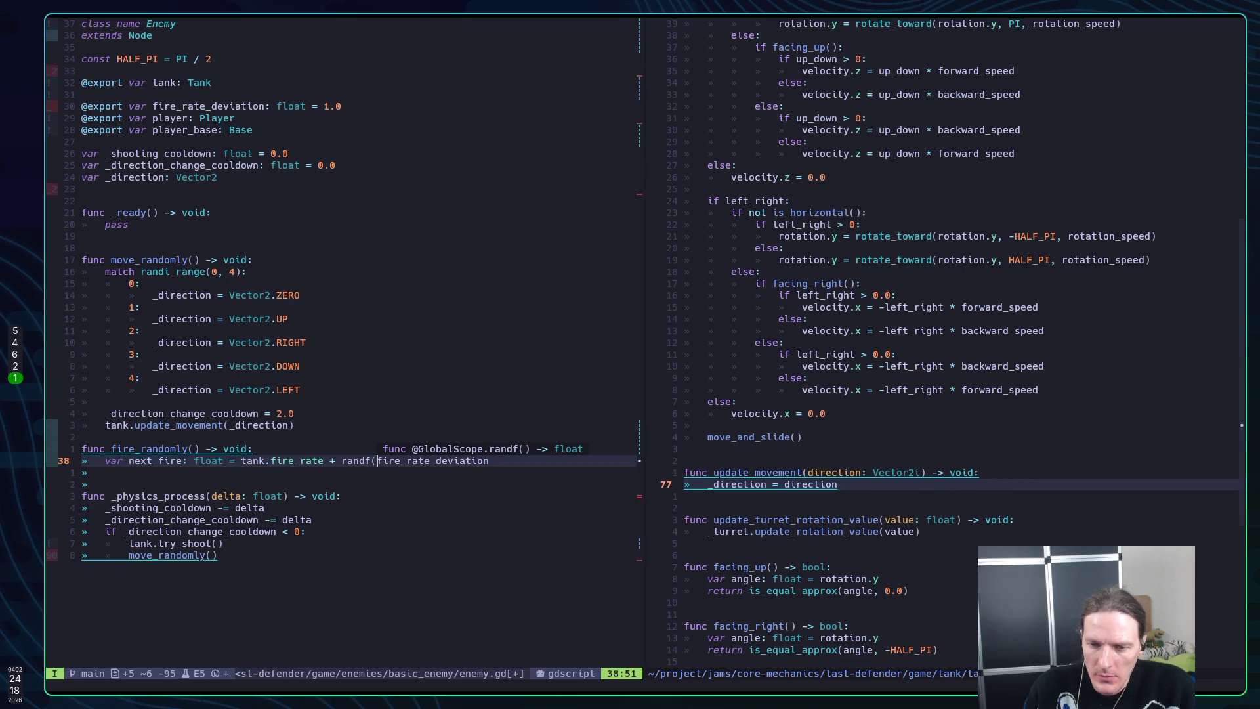
{"action": "key", "text": "BackSpace"}
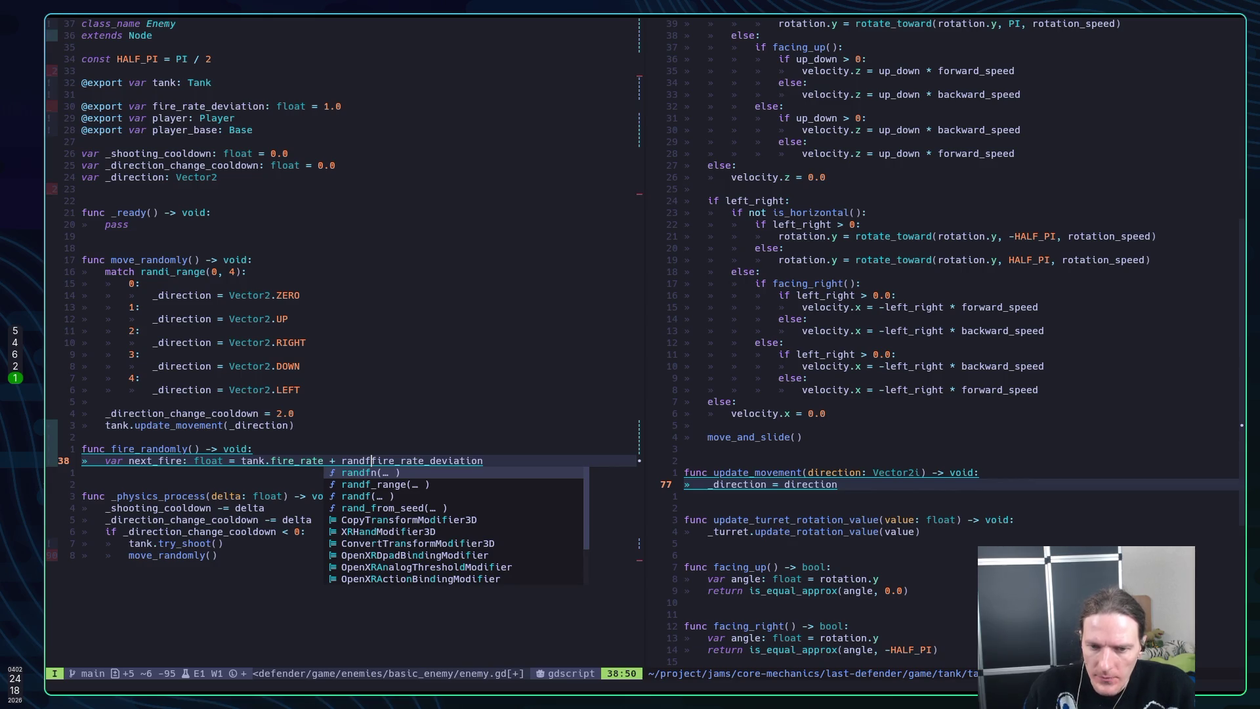
{"action": "key", "text": "Down"}
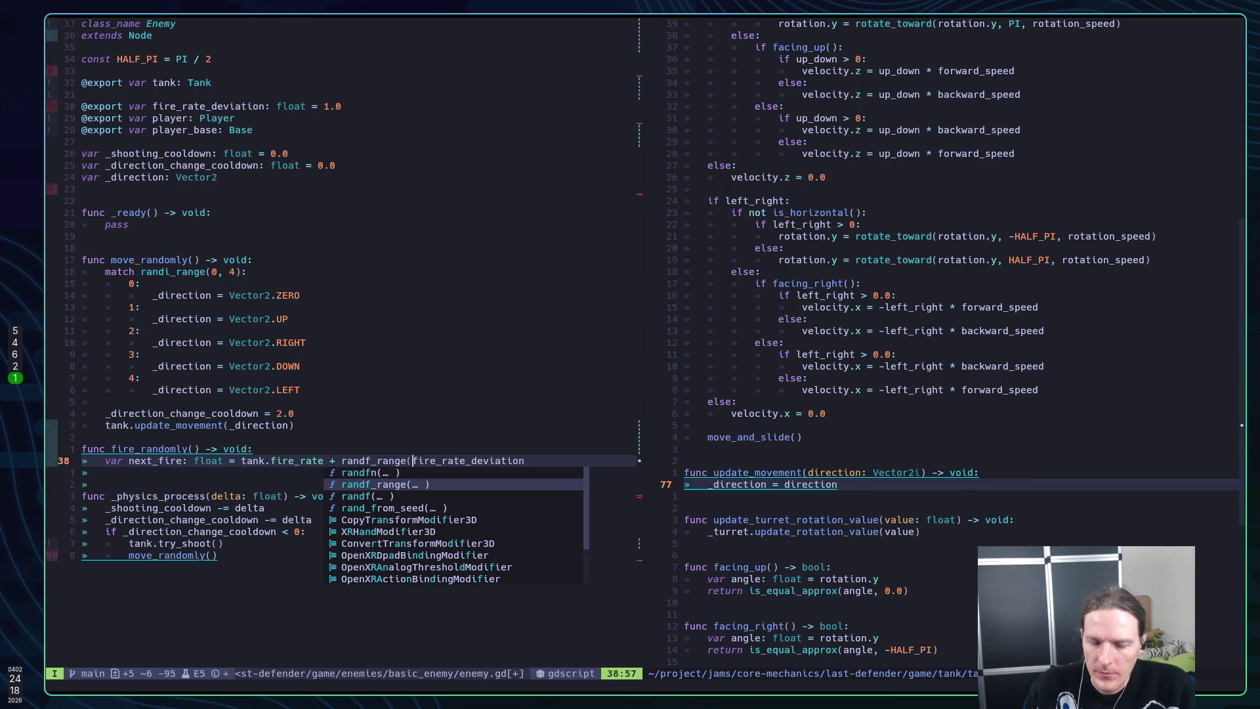
{"action": "key", "text": "Return"}
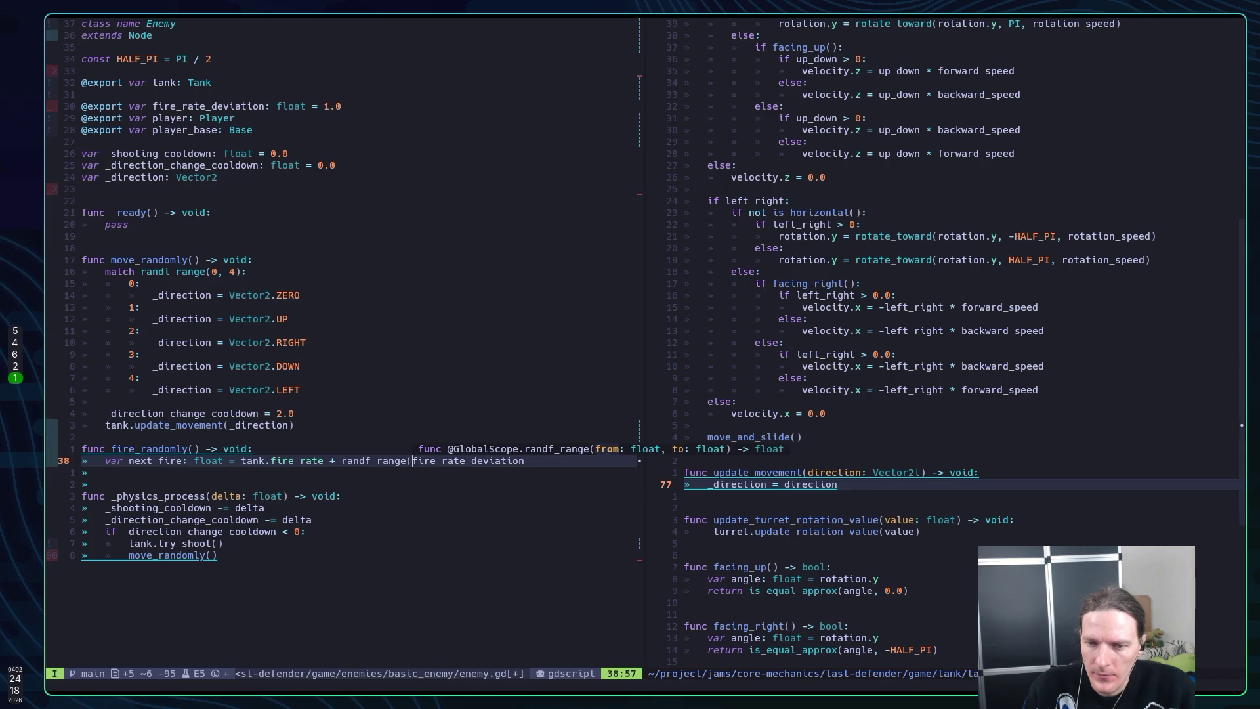
{"action": "type", "text": "0.0,"}
{"action": "key", "text": "Tab"}
{"action": "type", "text": ")"}
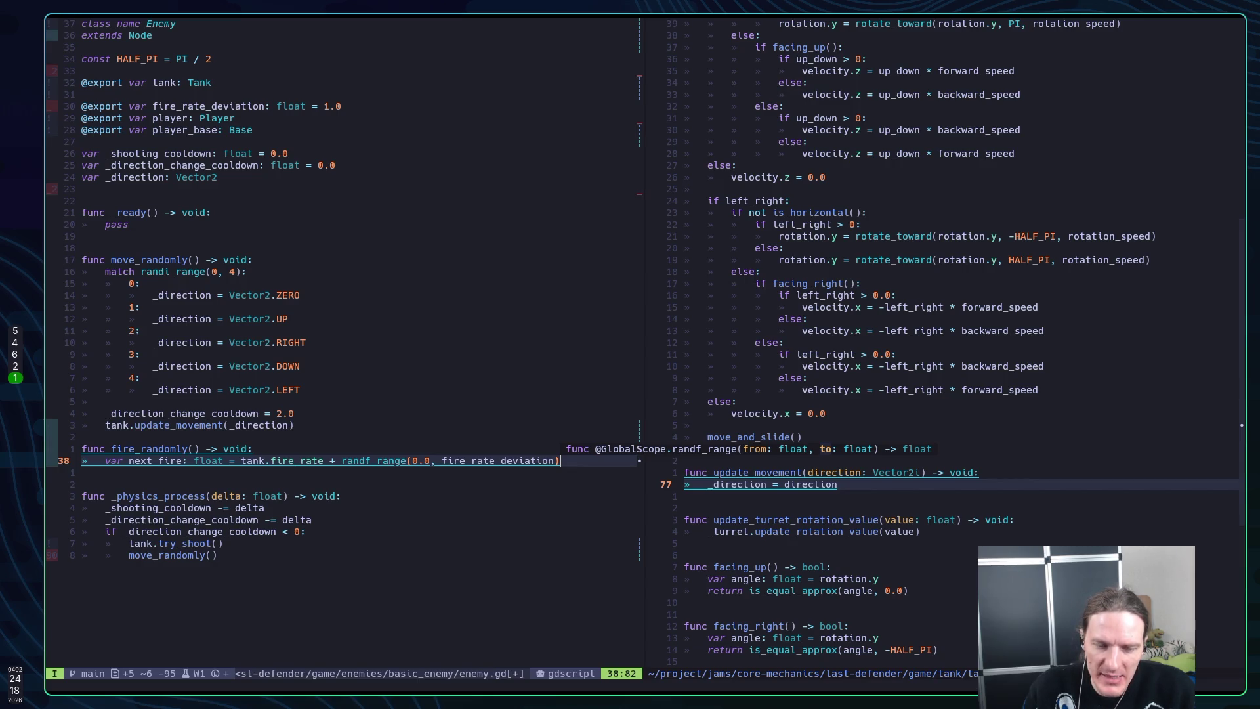
Add a tank.try_shoot() call to fire_randomly and save enemy.gd
{"action": "key", "text": "Return"}
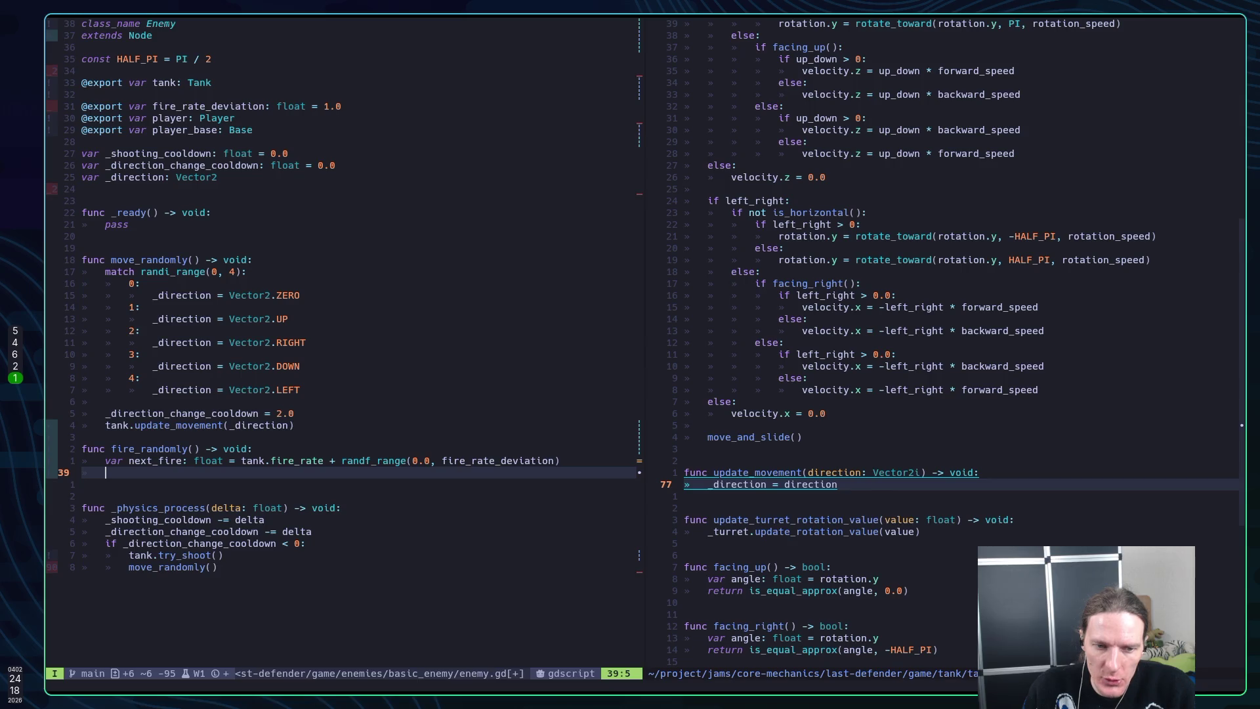
{"action": "type", "text": "tank.try"}
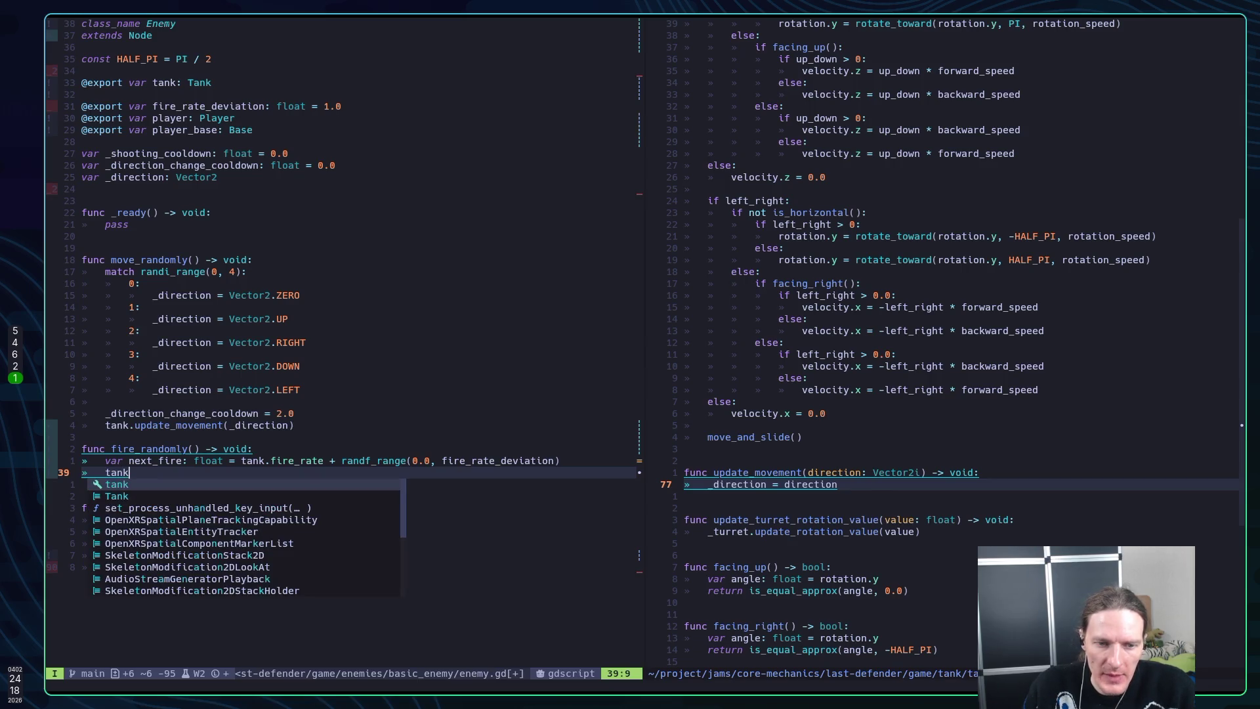
{"action": "key", "text": "Return"}
{"action": "key", "text": "Escape"}
{"action": "key", "text": "j"}
{"action": "key", "text": "j"}
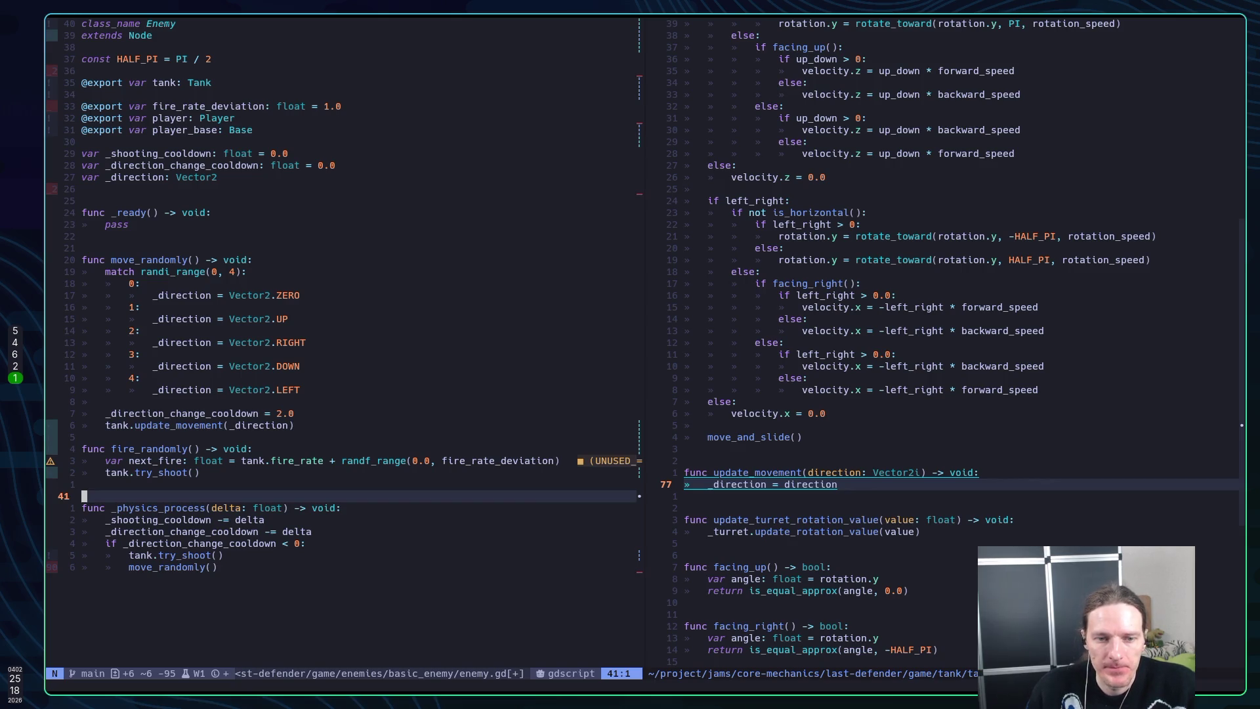
{"action": "type", "text": ":w"}
{"action": "key", "text": "Return"}
Delete the empty _ready() function, its pass line and the blank line below from enemy.gd, then save
{"action": "key", "text": "k"}
{"action": "key", "text": "k"}
{"action": "key", "text": "k"}
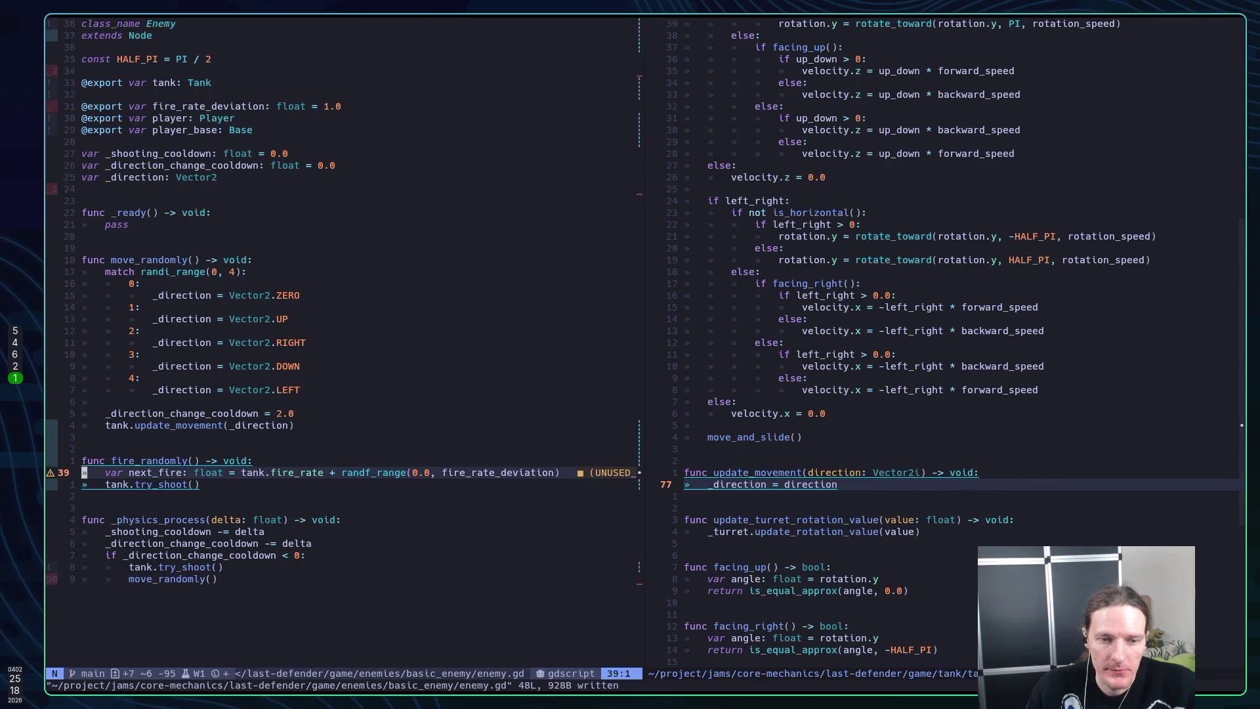
{"action": "key", "text": "k"}
{"action": "key", "text": "k"}
{"action": "key", "text": "k"}
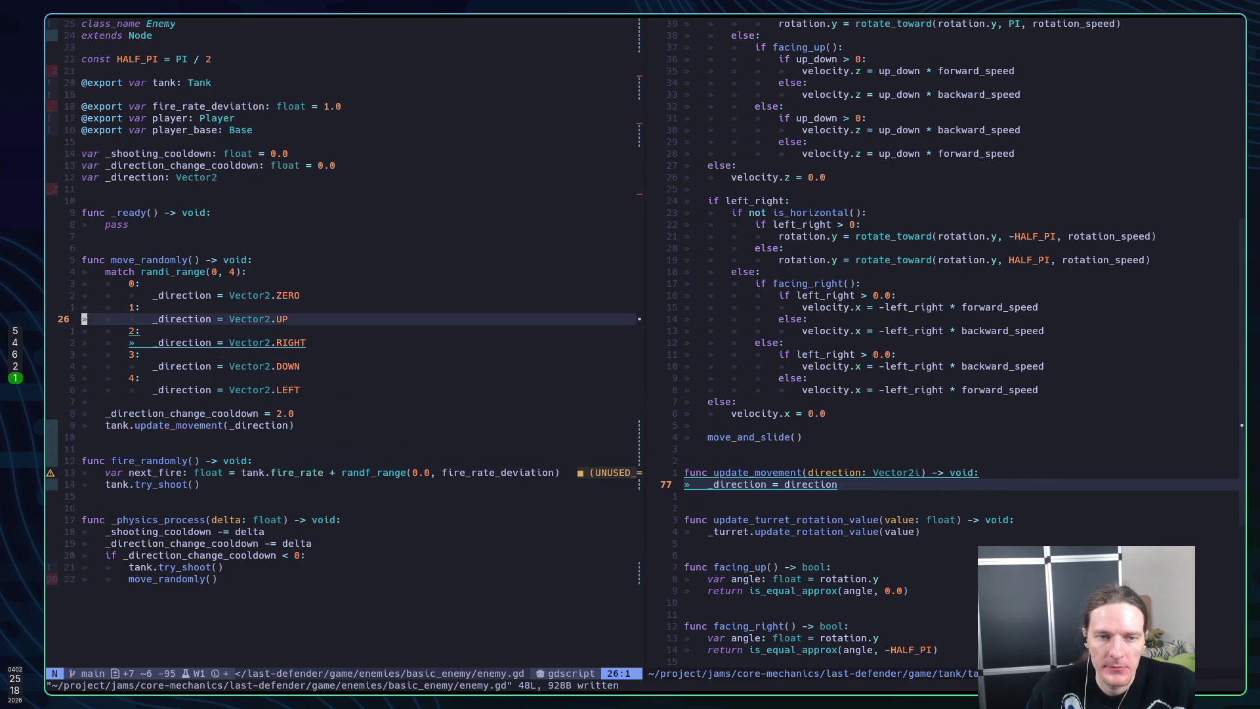
{"action": "key", "text": "V"}
{"action": "key", "text": "j"}
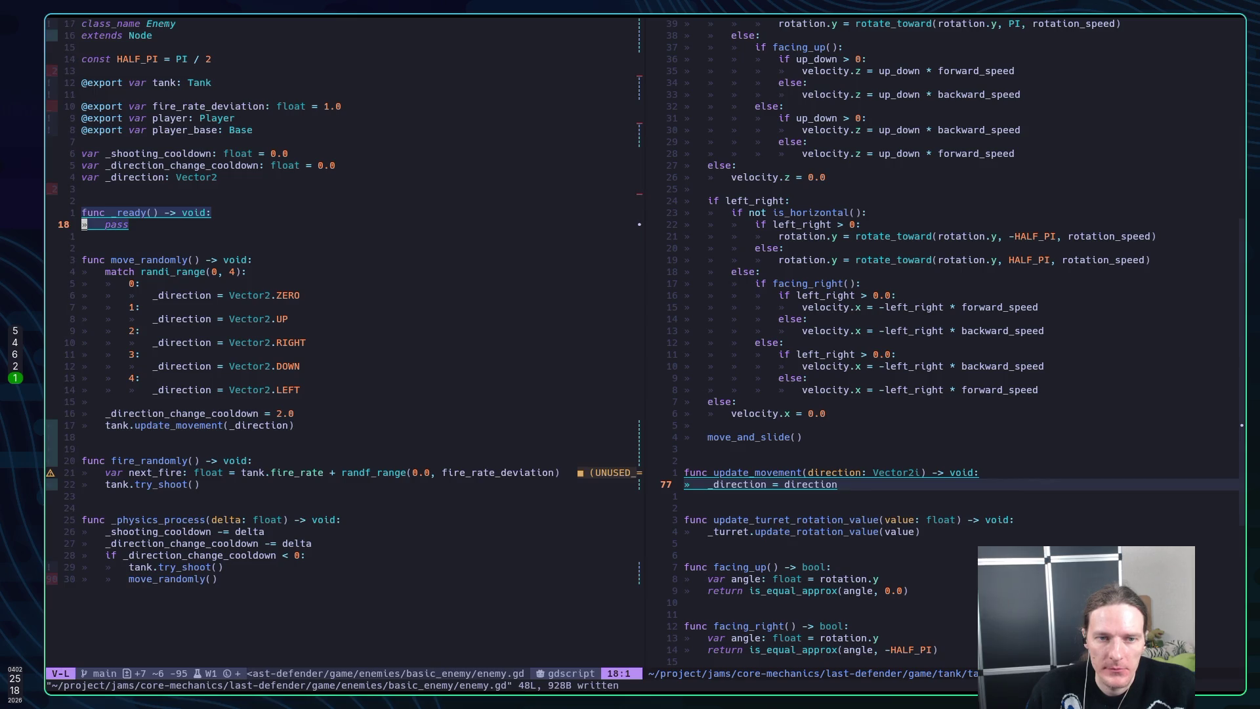
{"action": "key", "text": "d"}
{"action": "type", "text": "dj:w"}
{"action": "key", "text": "Return"}
Find the _shooting_cooldown decrement, then move up toward the variable declarations
{"action": "key", "text": "j"}
{"action": "key", "text": "j"}
{"action": "key", "text": "j"}
{"action": "key", "text": "j"}
{"action": "key", "text": "j"}
{"action": "key", "text": "j"}
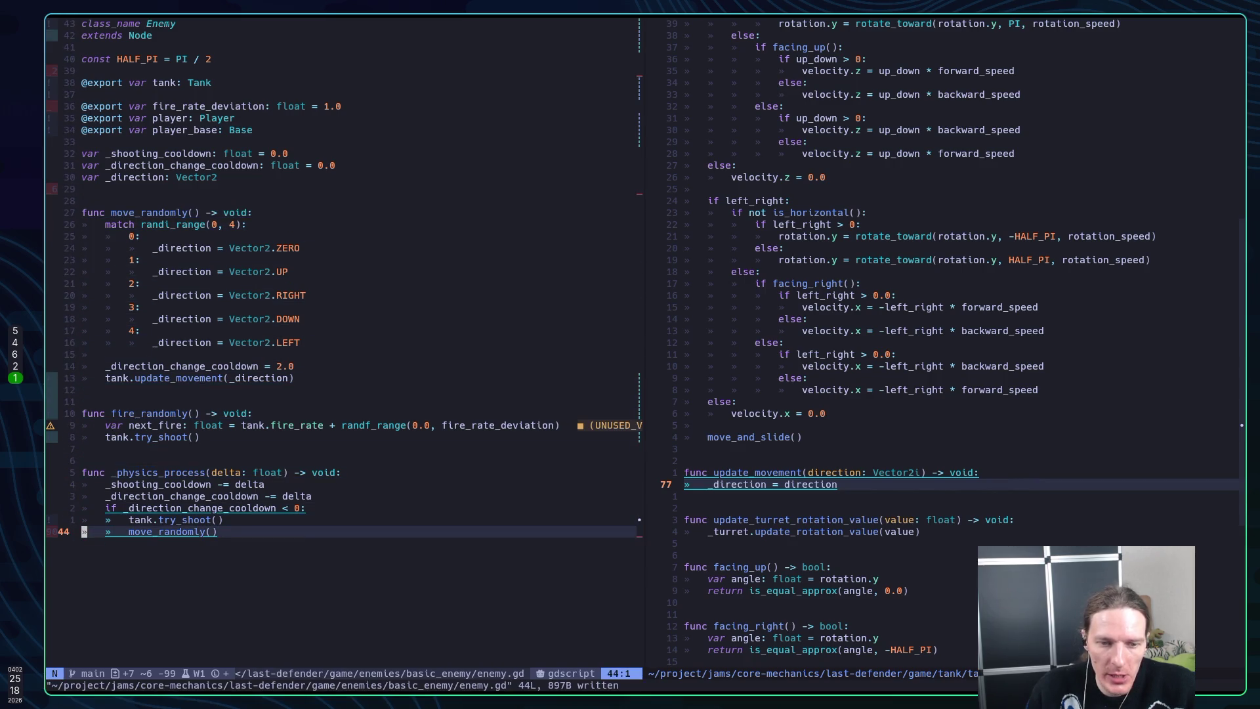
{"action": "key", "text": "k"}
{"action": "key", "text": "k"}
{"action": "key", "text": "k"}
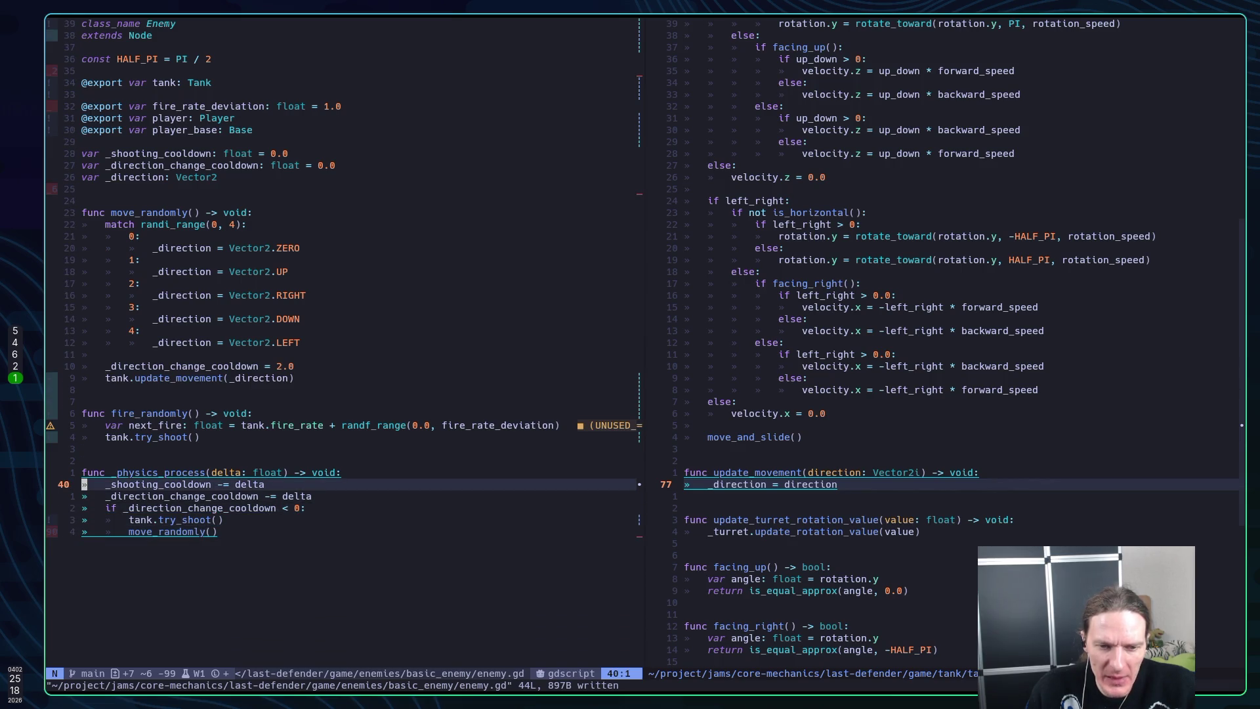
{"action": "key", "text": "j"}
{"action": "key", "text": "k"}
{"action": "key", "text": "w"}
{"action": "key", "text": "k"}
{"action": "key", "text": "k"}
{"action": "key", "text": "k"}
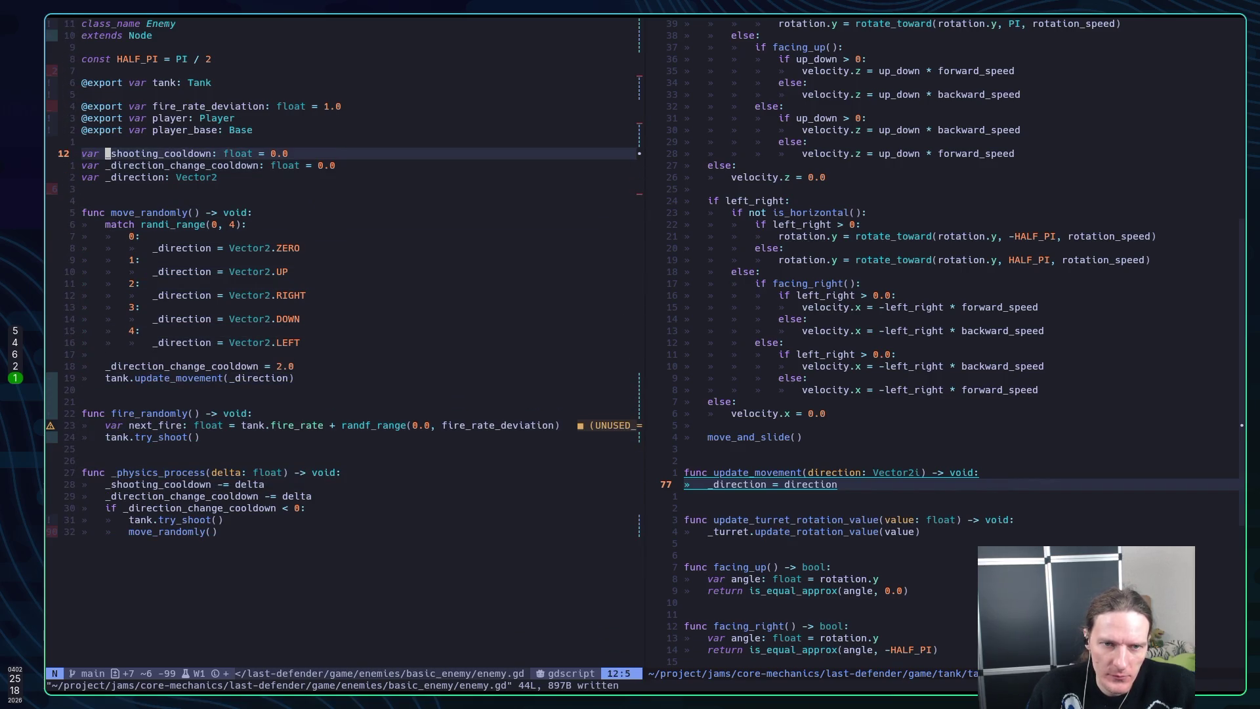
In fire_randomly, replace the local 'var next_fire: float' with _shooting_cooldown and save enemy.gd
{"action": "key", "text": "j"}
{"action": "key", "text": "j"}
{"action": "key", "text": "j"}
{"action": "key", "text": "5"}
{"action": "key", "text": "j"}
{"action": "key", "text": "l"}
{"action": "key", "text": "l"}
{"action": "key", "text": "l"}
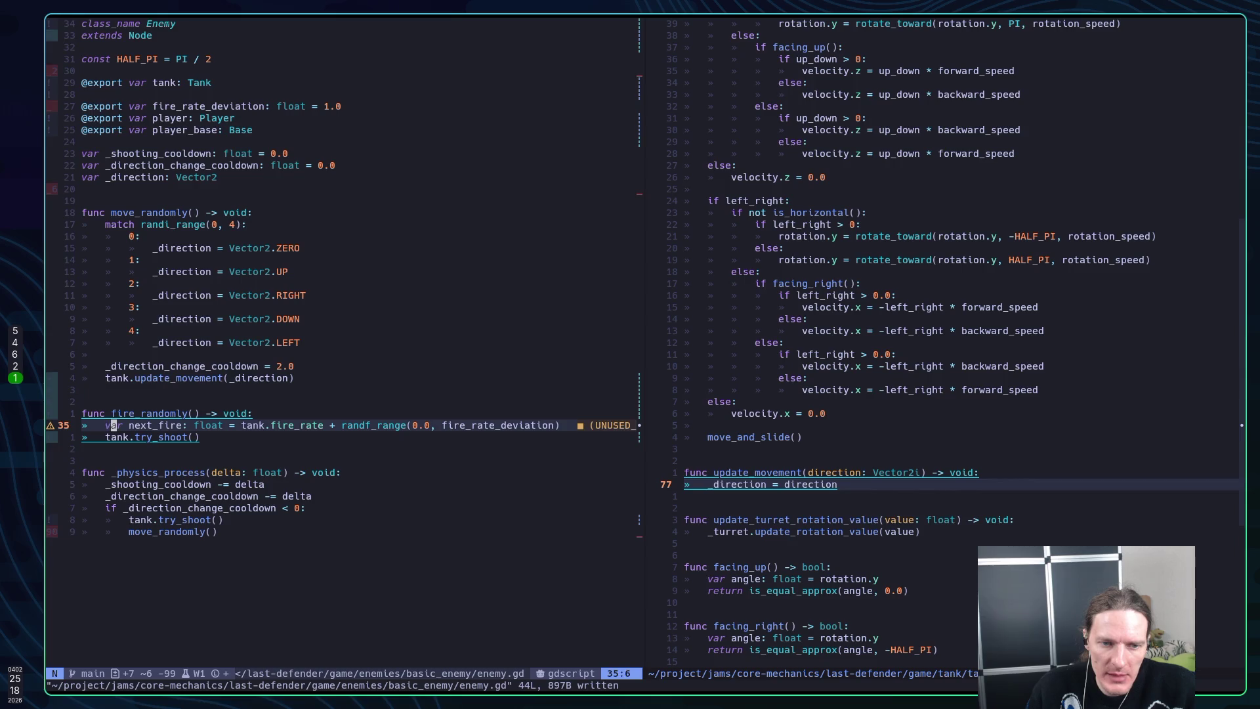
{"action": "type", "text": "ciw"}
{"action": "type", "text": "_"}
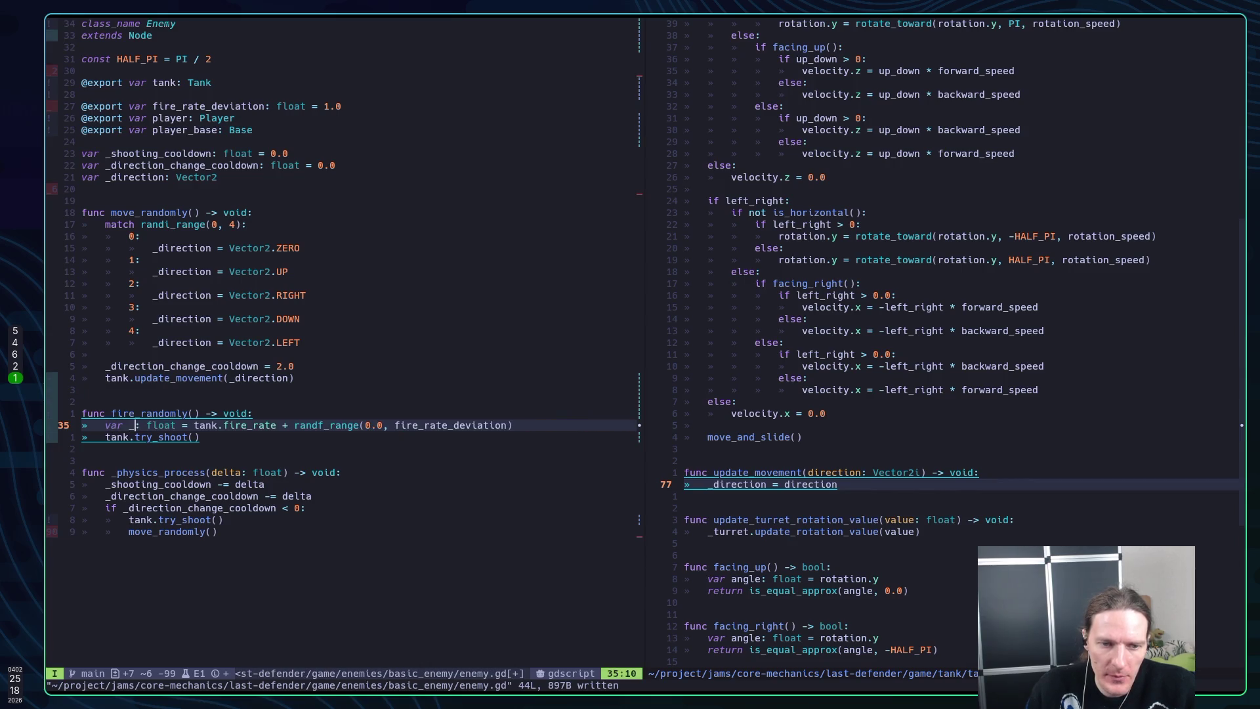
{"action": "key", "text": "BackSpace"}
{"action": "key", "text": "BackSpace"}
{"action": "key", "text": "BackSpace"}
{"action": "key", "text": "Delete"}
{"action": "key", "text": "Delete"}
{"action": "key", "text": "Delete"}
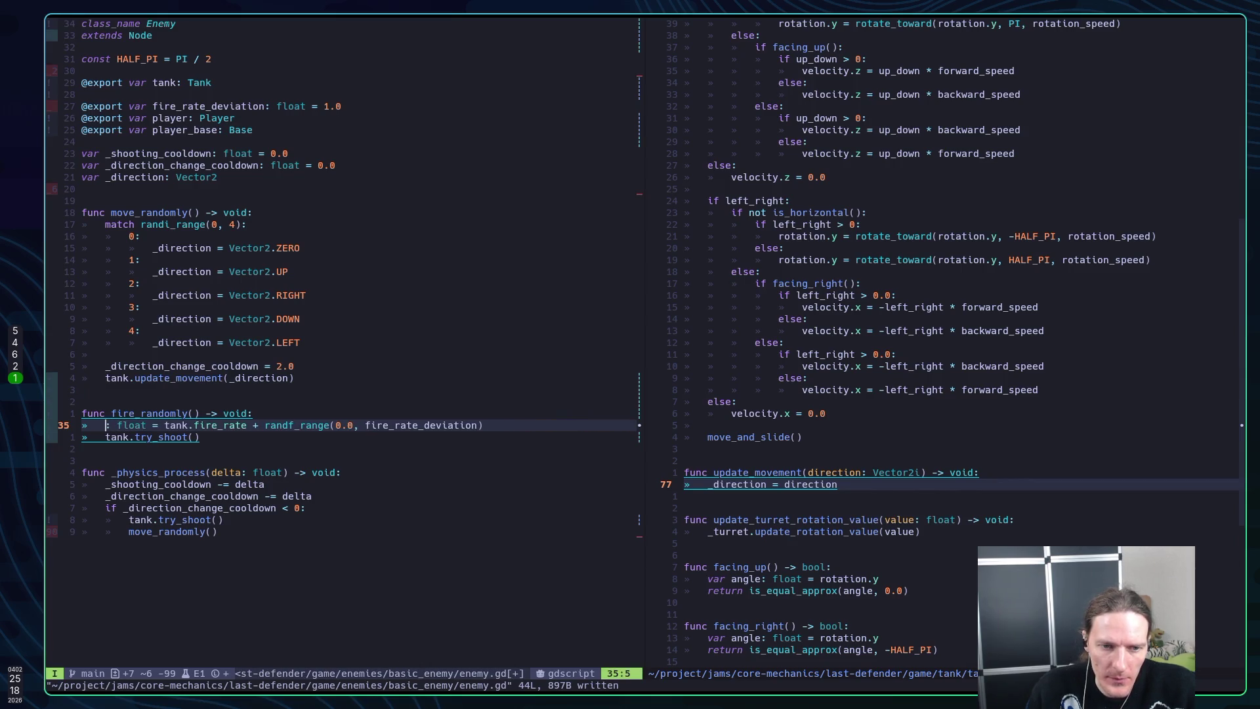
{"action": "key", "text": "Delete"}
{"action": "key", "text": "Delete"}
{"action": "key", "text": "Delete"}
{"action": "type", "text": "_sh"}
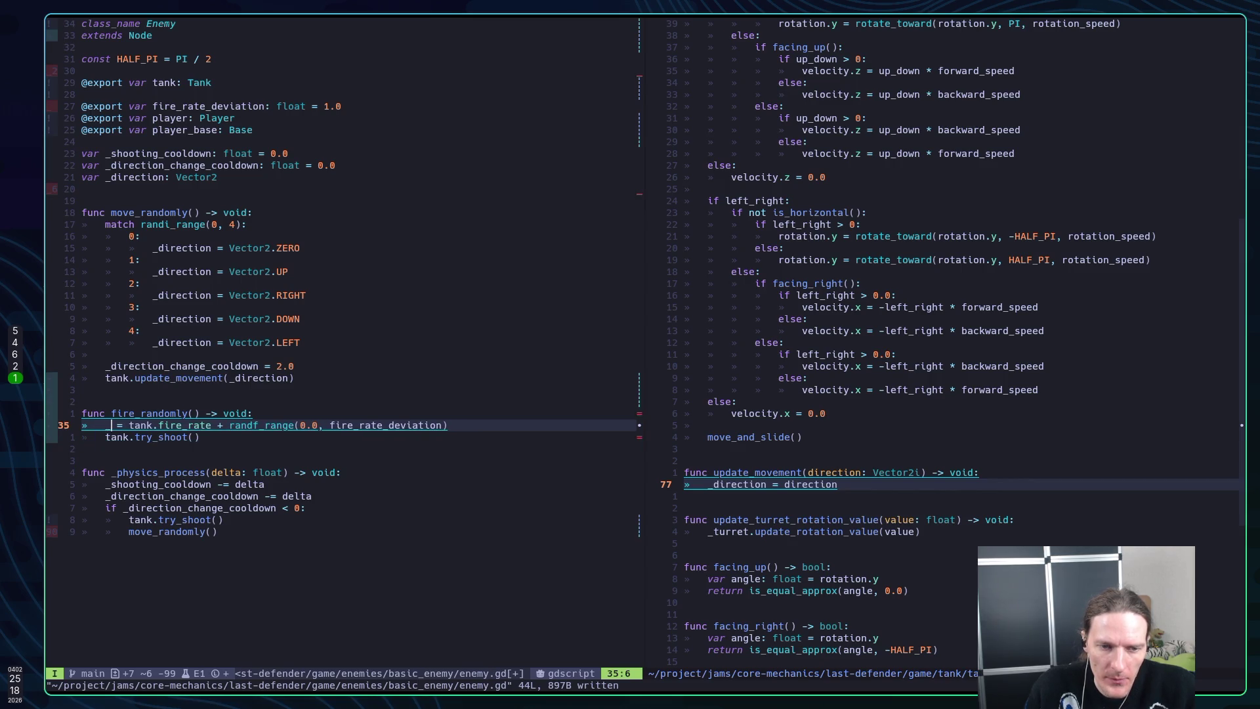
{"action": "key", "text": "Tab"}
{"action": "key", "text": "Escape"}
{"action": "type", "text": ":w"}
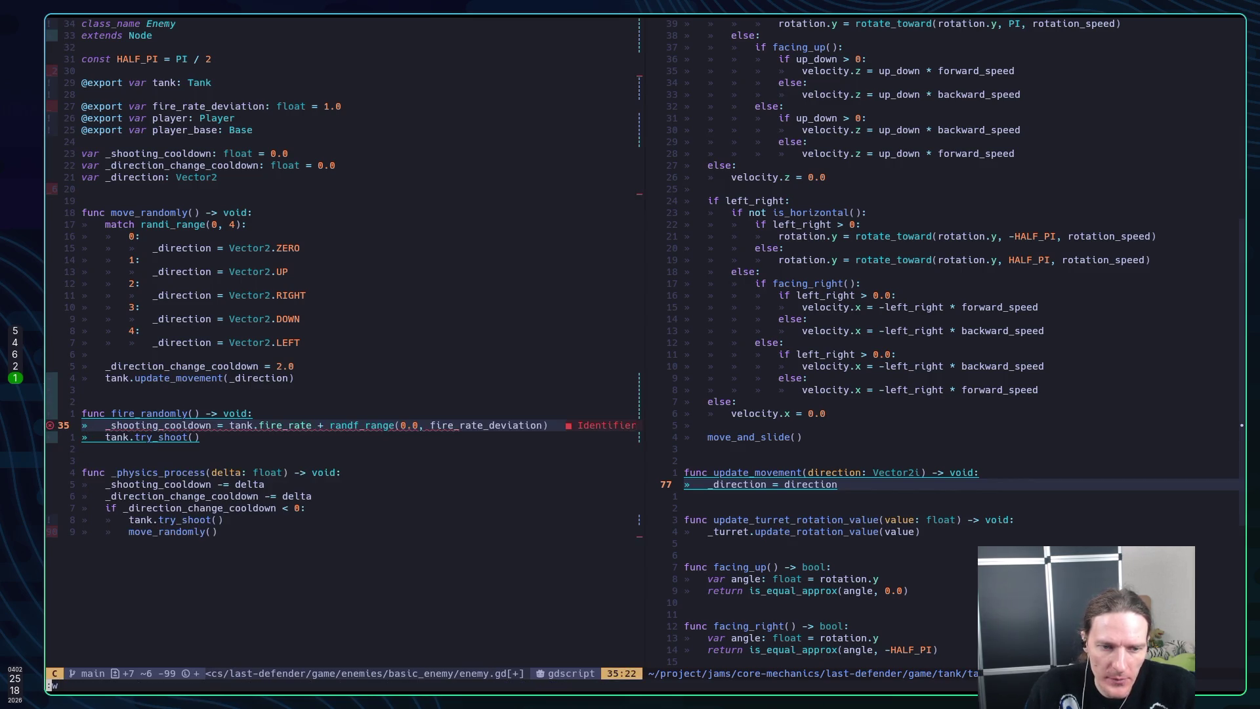
{"action": "key", "text": "Return"}
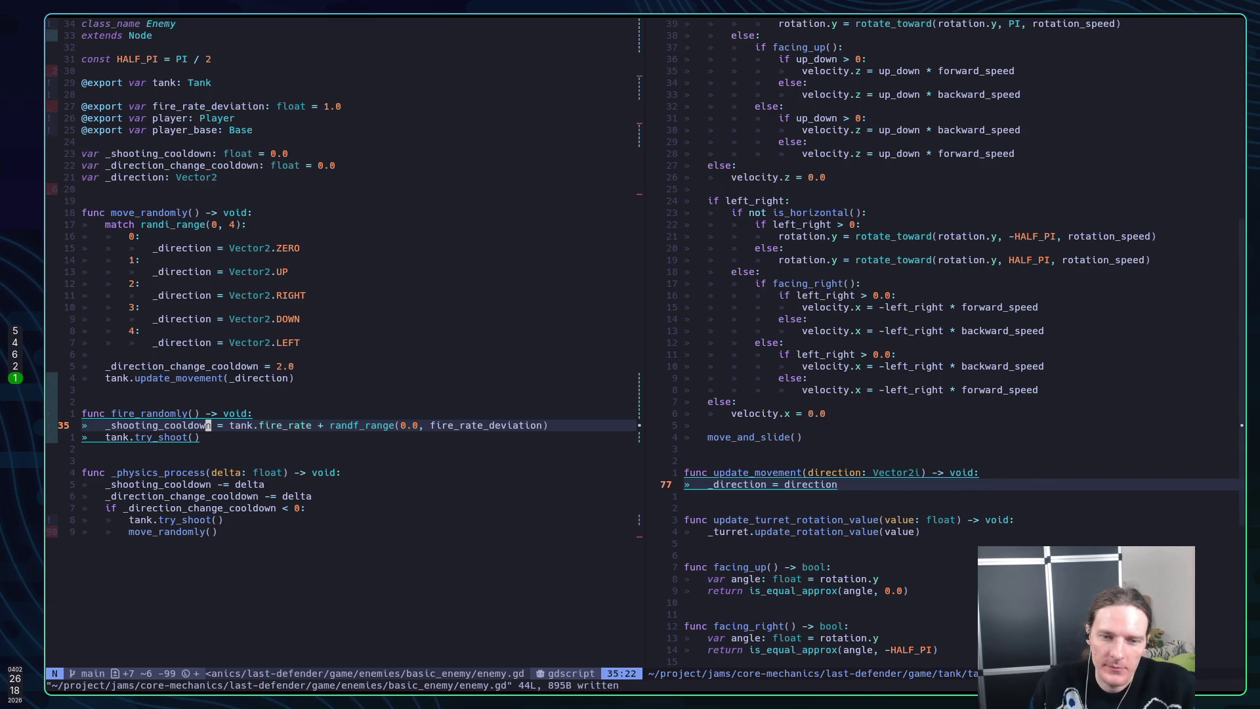
Add a blank line above fire_randomly and save enemy.gd
{"action": "key", "text": "k"}
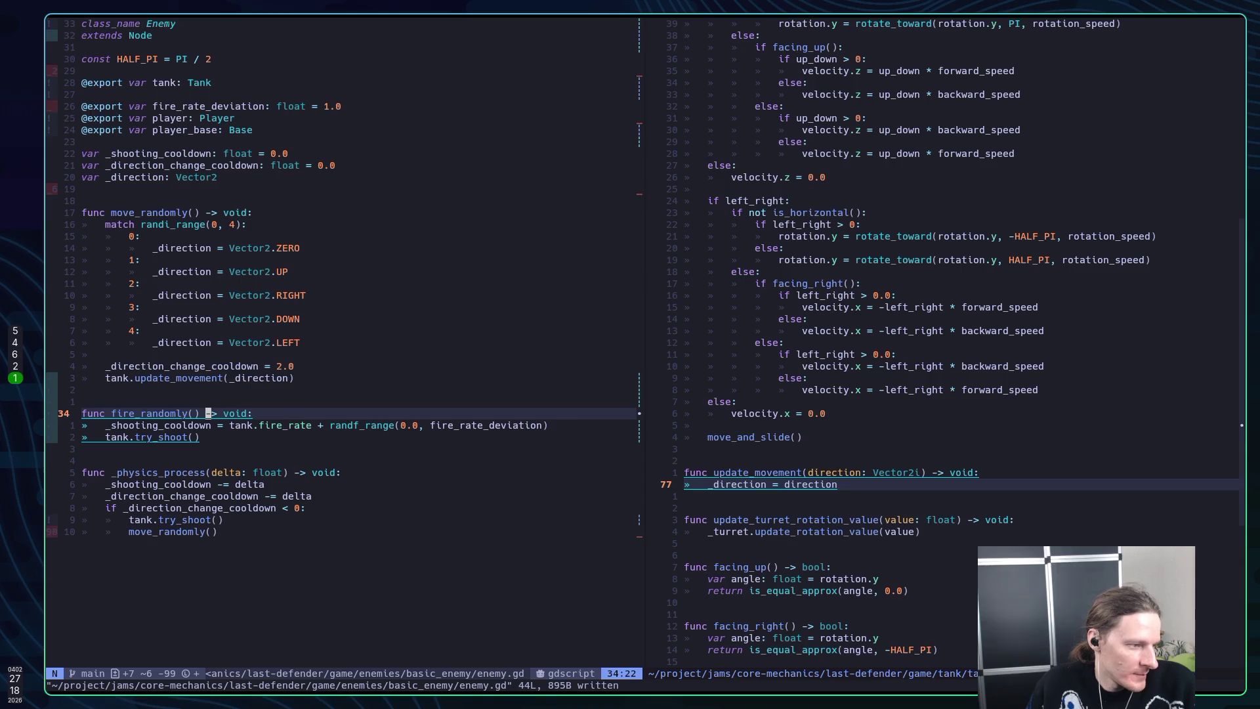
{"action": "key", "text": "O"}
{"action": "key", "text": "Escape"}
{"action": "type", "text": ":w"}
{"action": "key", "text": "Return"}
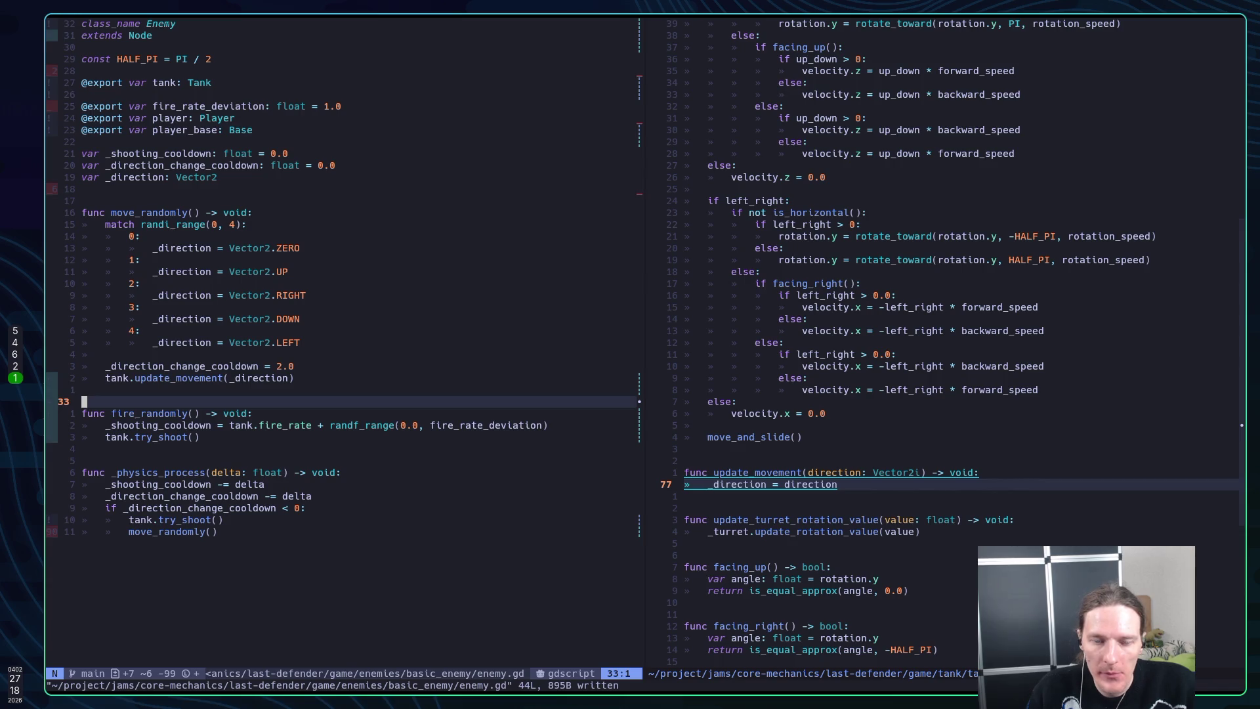
In the right split, show tank.gd from the top and find its _direction.x and _direction.y checks
{"action": "left_click", "coordinate": [208, 424]}
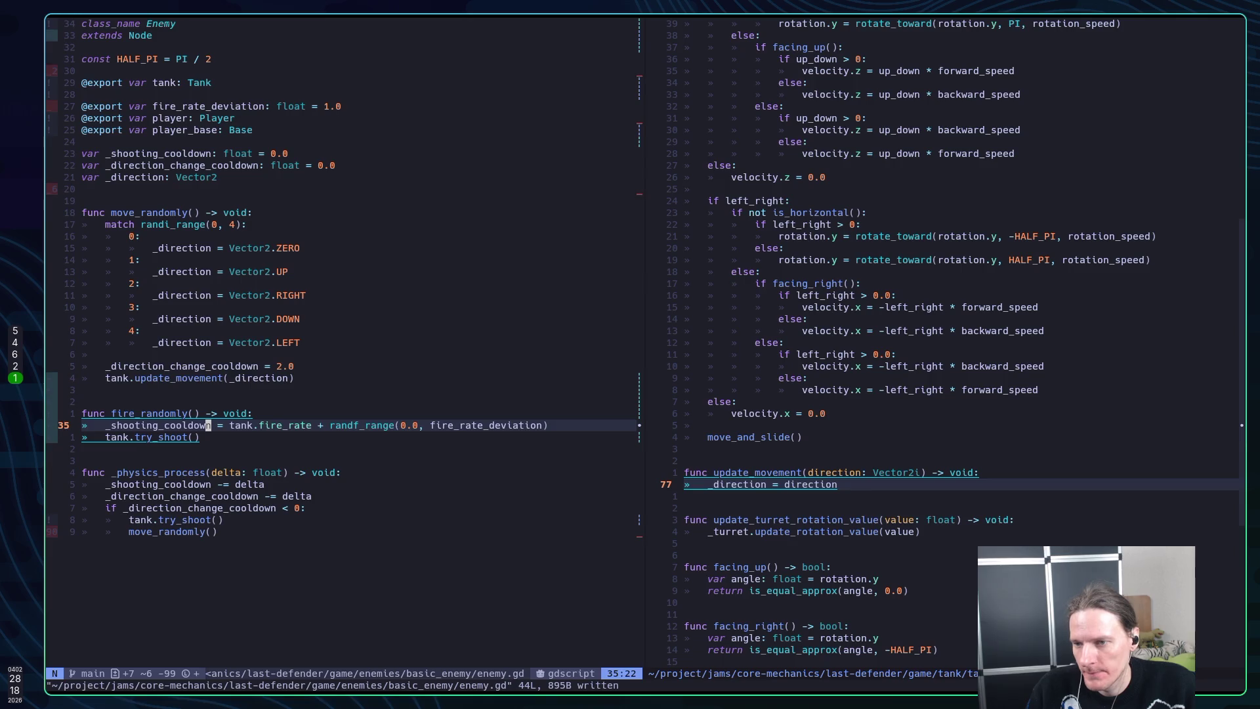
{"action": "key", "text": "ctrl+w"}
{"action": "key", "text": "l"}
{"action": "left_click", "coordinate": [881, 142]}
{"action": "key", "text": "ctrl+u"}
{"action": "key", "text": "ctrl+u"}
{"action": "key", "text": "j"}
{"action": "key", "text": "j"}
{"action": "key", "text": "j"}
{"action": "key", "text": "k"}
{"action": "key", "text": "k"}
{"action": "key", "text": "k"}
{"action": "key", "text": "k"}
{"action": "key", "text": "k"}
{"action": "key", "text": "j"}
{"action": "key", "text": "j"}
{"action": "key", "text": "j"}
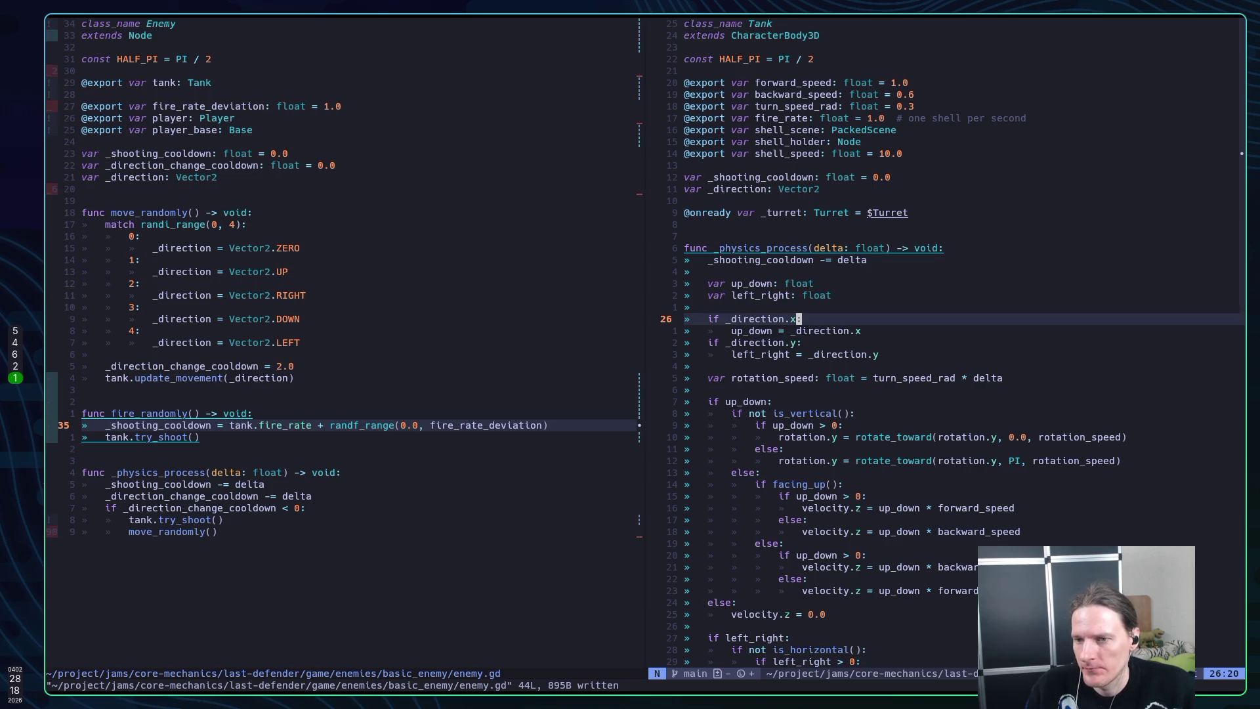
Go to the var _direction line in tank.gd, then return to enemy.gd's _shooting_cooldown -= delta line
{"action": "left_click", "coordinate": [817, 189]}
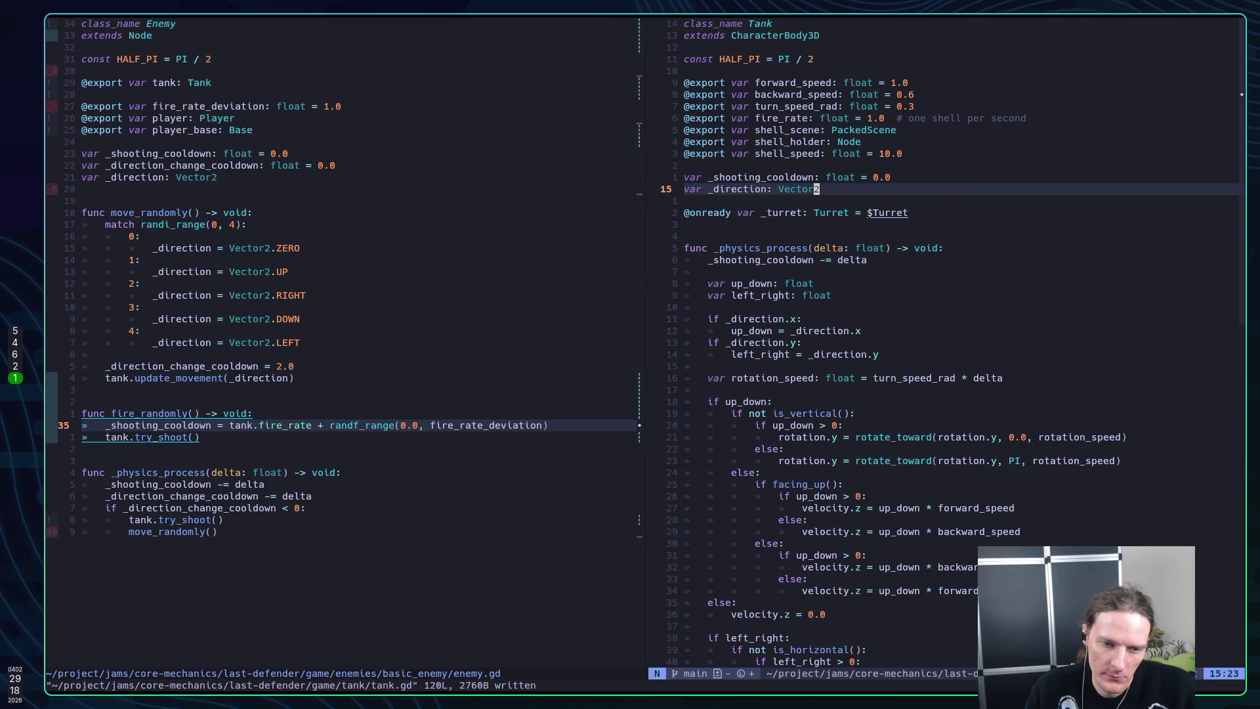
{"action": "key", "text": "ctrl+w"}
{"action": "key", "text": "h"}
{"action": "key", "text": "j"}
{"action": "key", "text": "j"}
{"action": "key", "text": "j"}
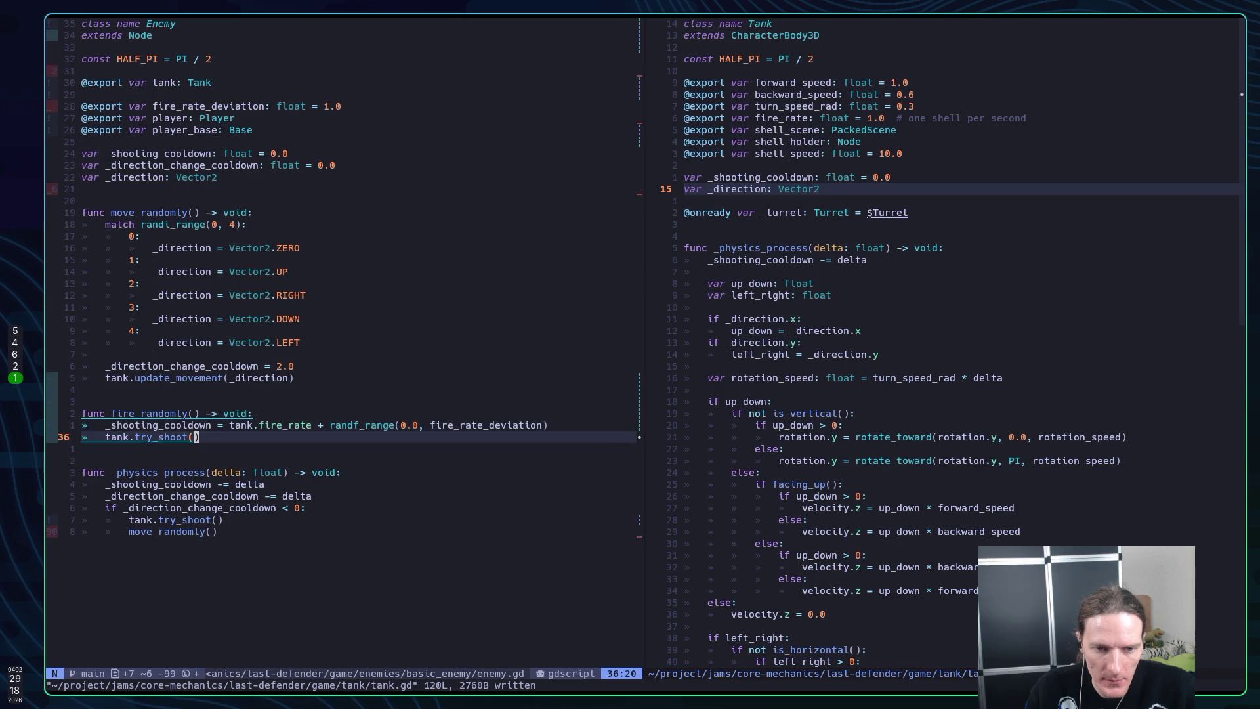
{"action": "key", "text": "j"}
{"action": "key", "text": "j"}
{"action": "key", "text": "k"}
{"action": "key", "text": "k"}
{"action": "key", "text": "k"}
{"action": "key", "text": "k"}
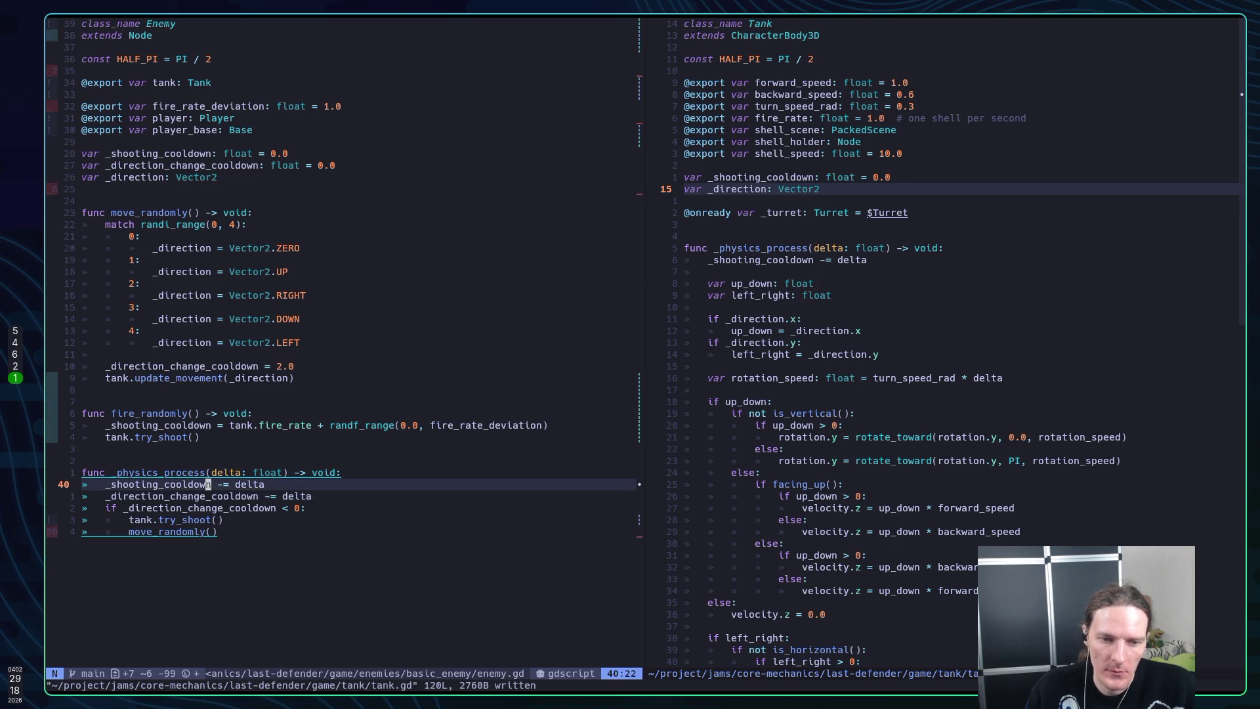
Add 'if _shooting_cooldown < 0.0:' calling fire_randomly() to _physics_process and save
{"action": "type", "text": "oif _s"}
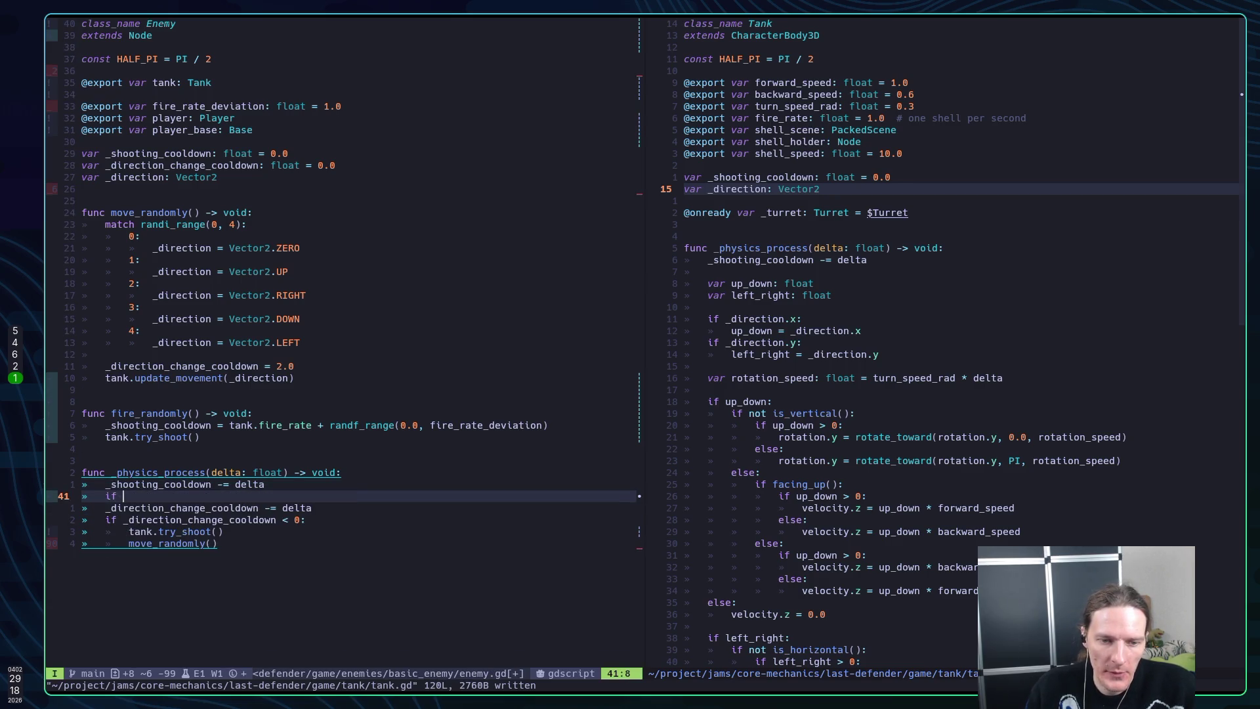
{"action": "type", "text": "ho"}
{"action": "key", "text": "Return"}
{"action": "type", "text": "< 0.0:"}
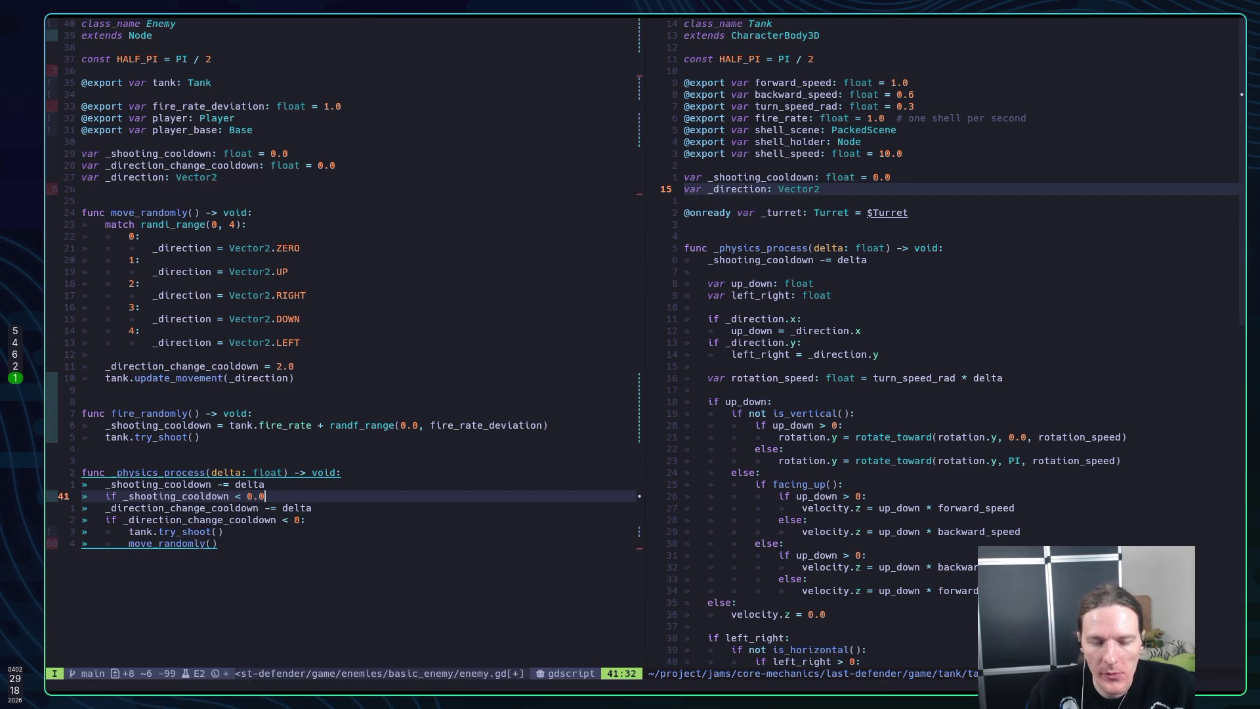
{"action": "key", "text": "Return"}
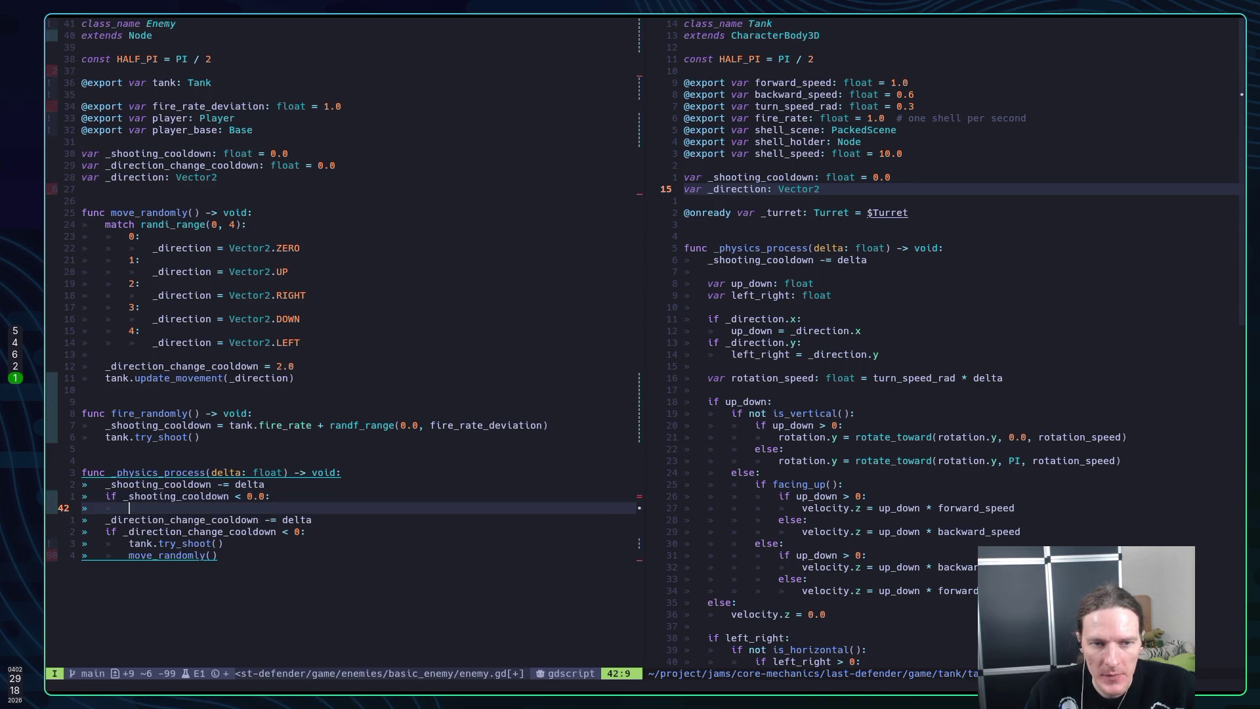
{"action": "type", "text": "fire_randomly("}
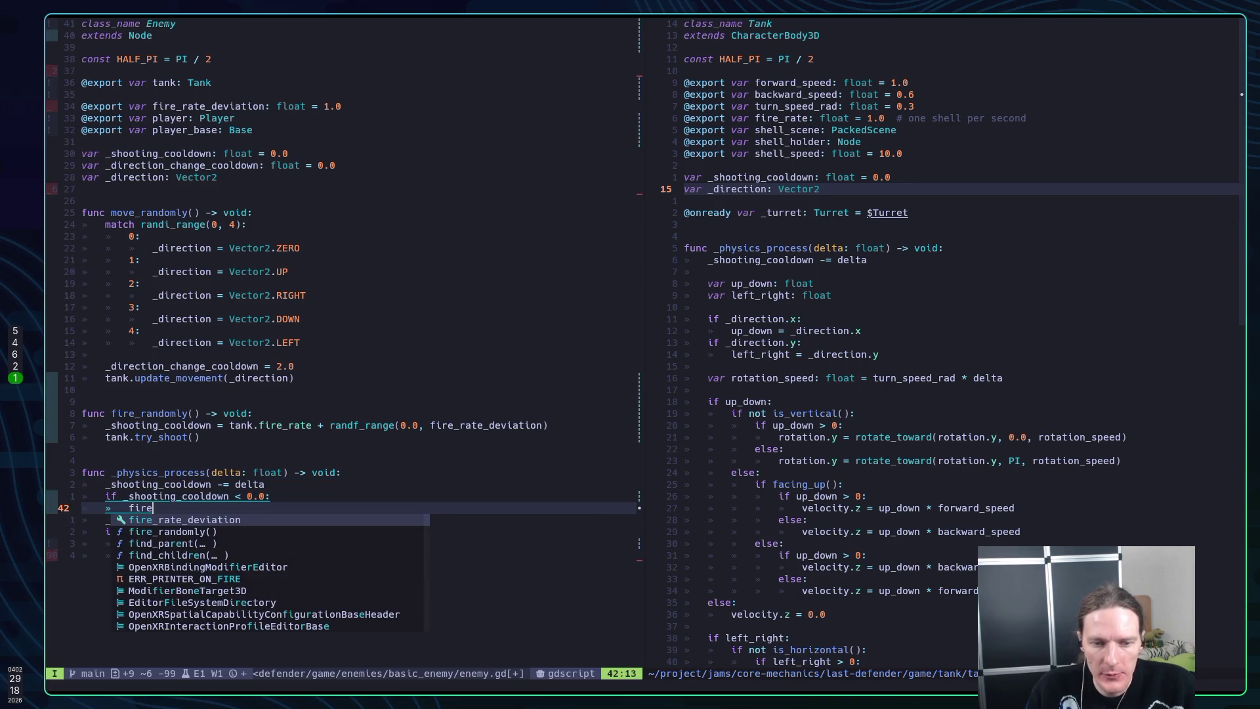
{"action": "key", "text": "Tab"}
{"action": "key", "text": "Return"}
{"action": "key", "text": "Escape"}
{"action": "type", "text": ":w"}
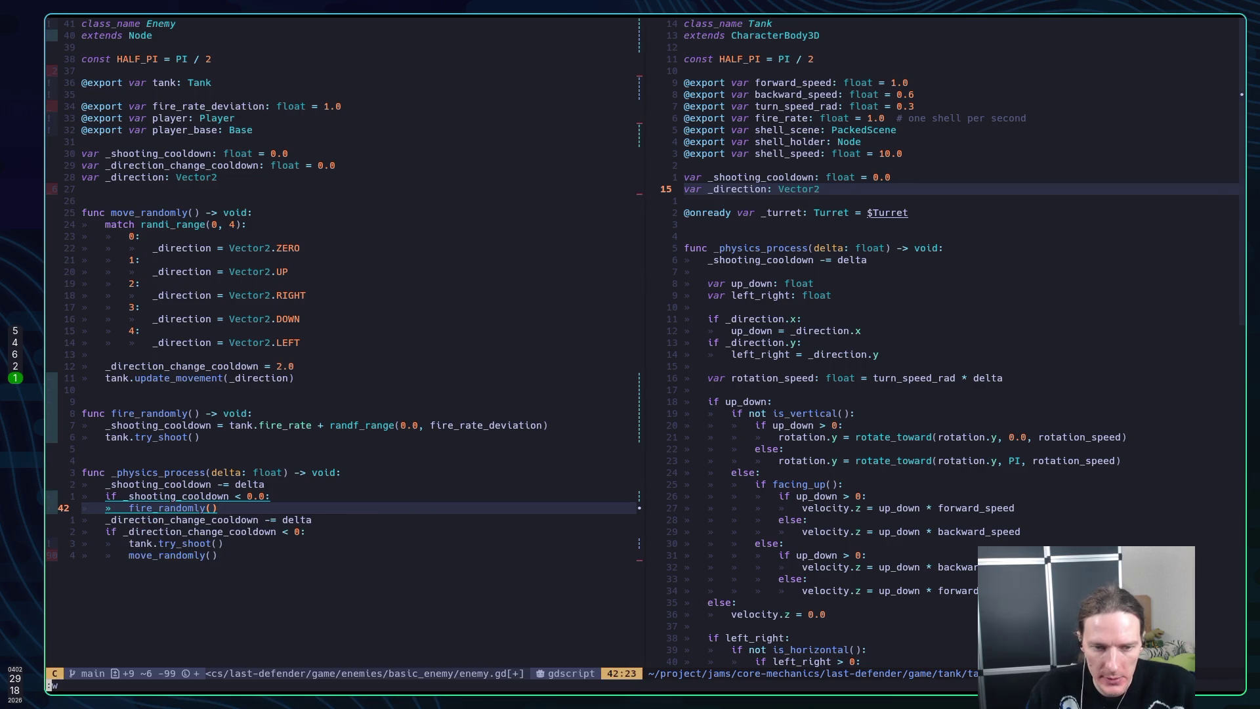
{"action": "key", "text": "Return"}
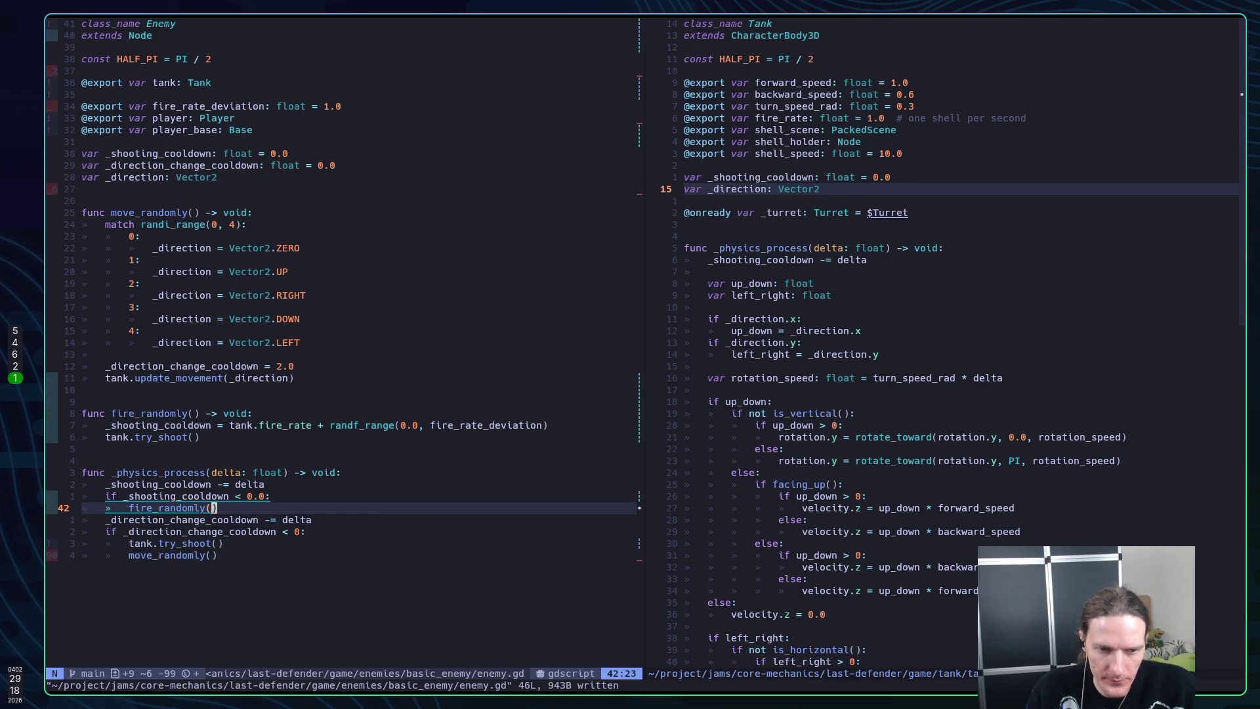
Add a blank line after the fire_randomly() call and save
{"action": "key", "text": "o"}
{"action": "key", "text": "Escape"}
{"action": "type", "text": ":w"}
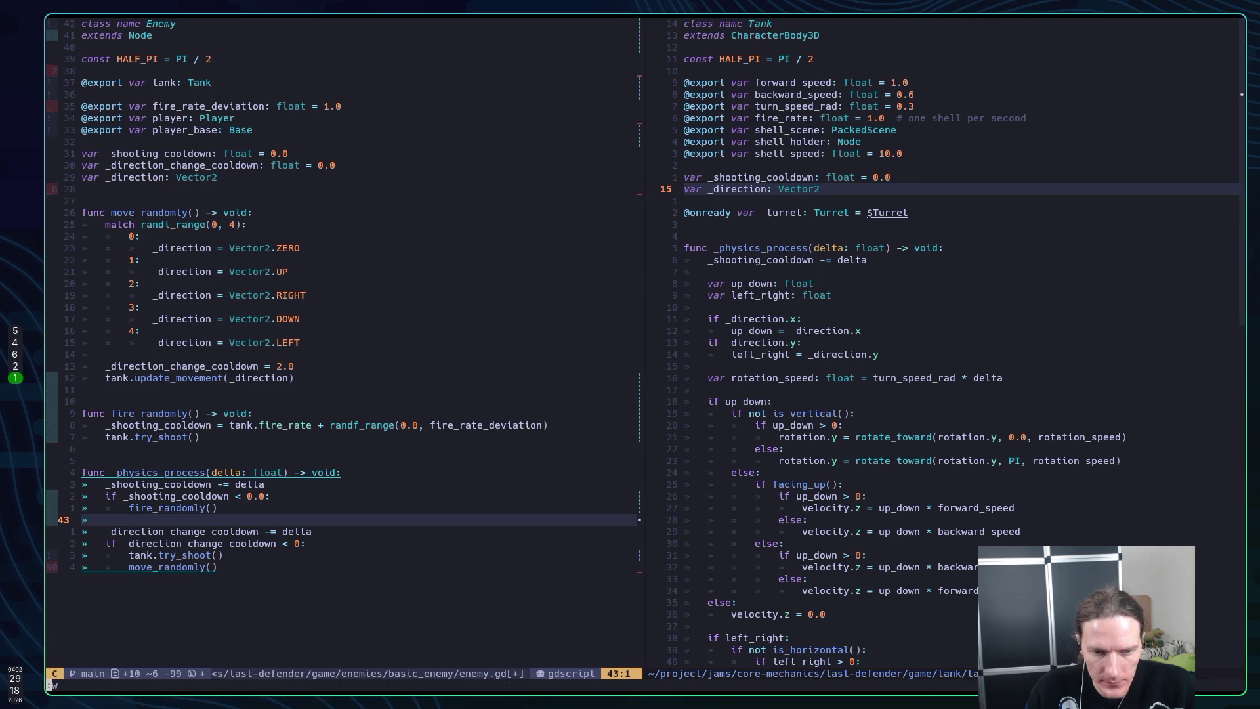
{"action": "key", "text": "Return"}
{"action": "key", "text": "Return"}
{"action": "key", "text": "Return"}
{"action": "key", "text": "Return"}
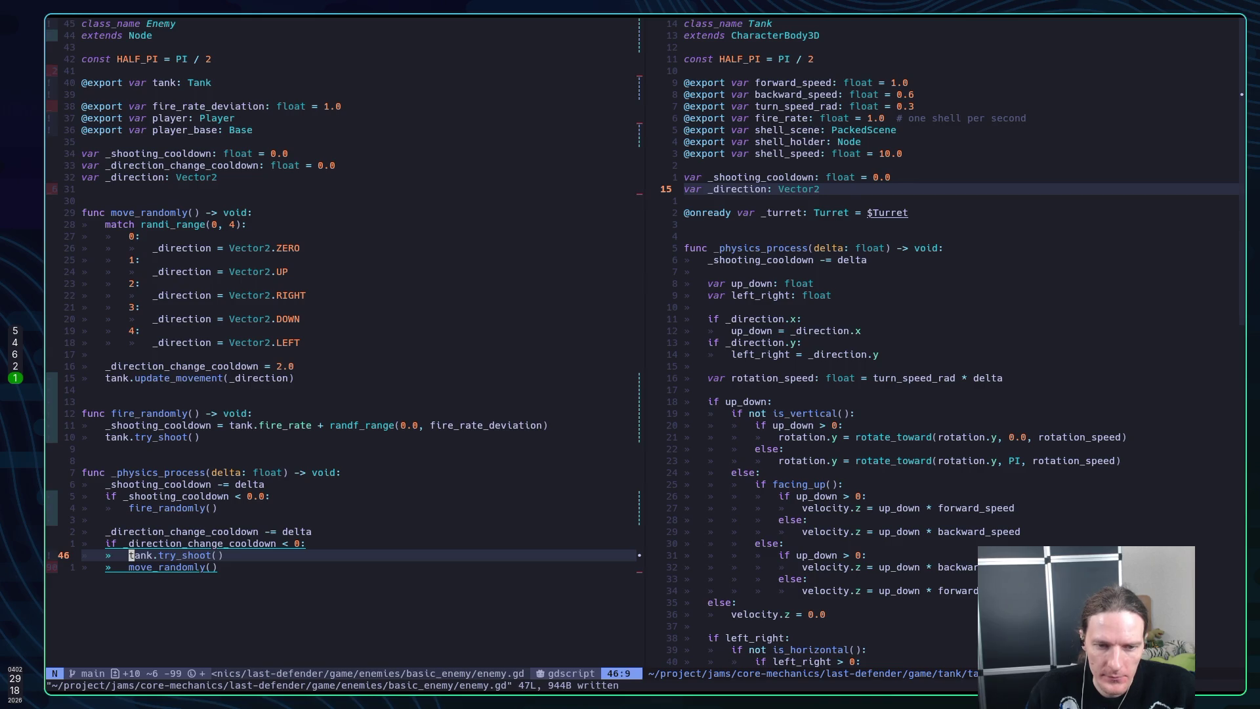
Delete the tank.try_shoot() line from the direction-change branch, save, and find the _direction declaration
{"action": "key", "text": "d"}
{"action": "key", "text": "d"}
{"action": "type", "text": ":w"}
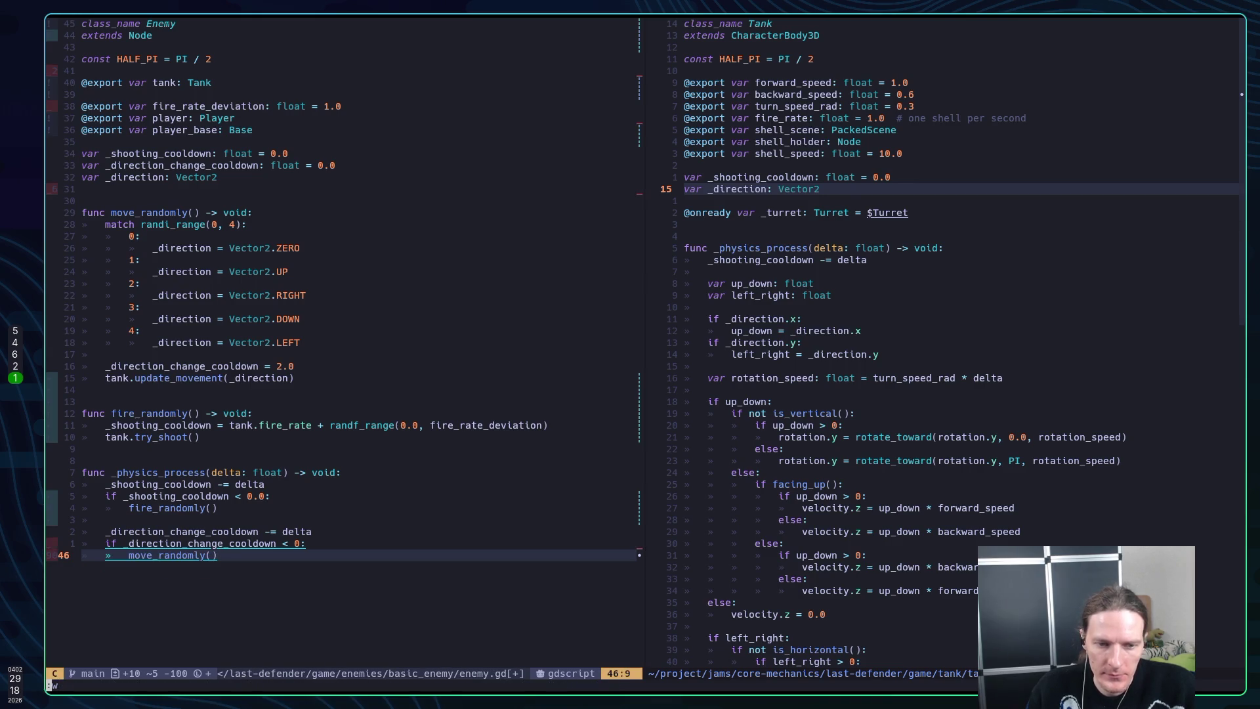
{"action": "key", "text": "Return"}
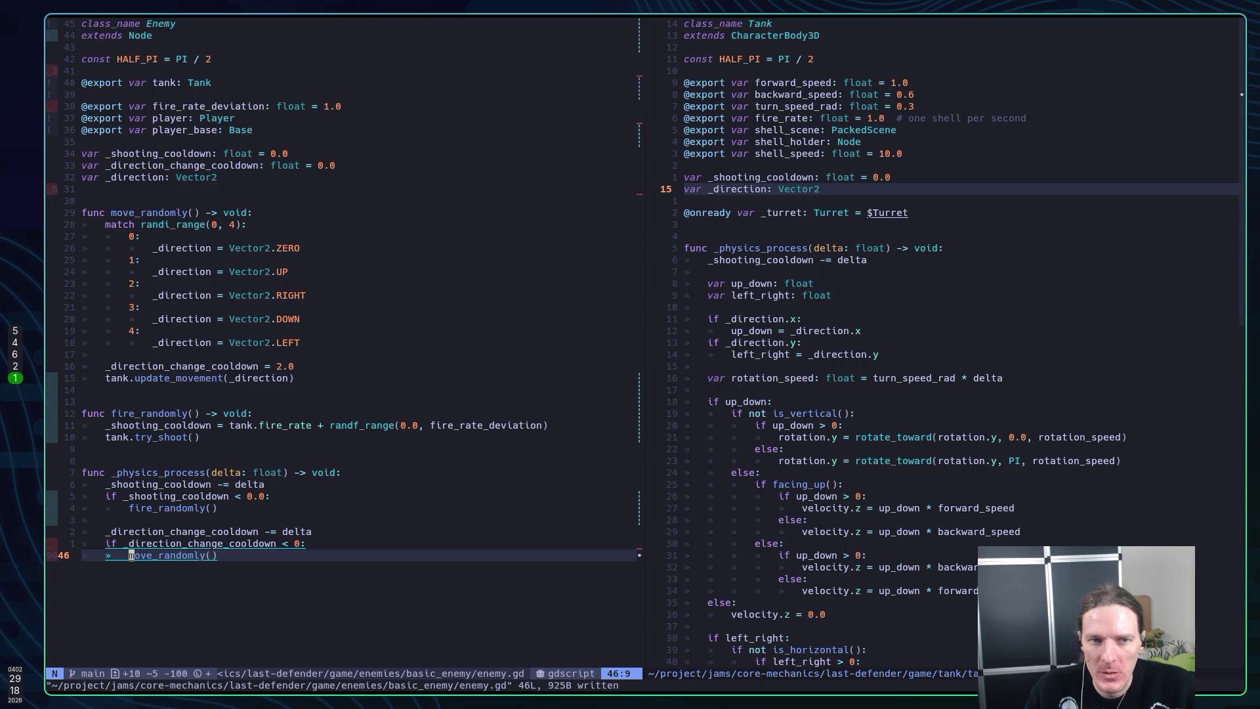
{"action": "key", "text": "k"}
{"action": "key", "text": "k"}
{"action": "key", "text": "k"}
{"action": "key", "text": "k"}
{"action": "key", "text": "k"}
{"action": "key", "text": "k"}
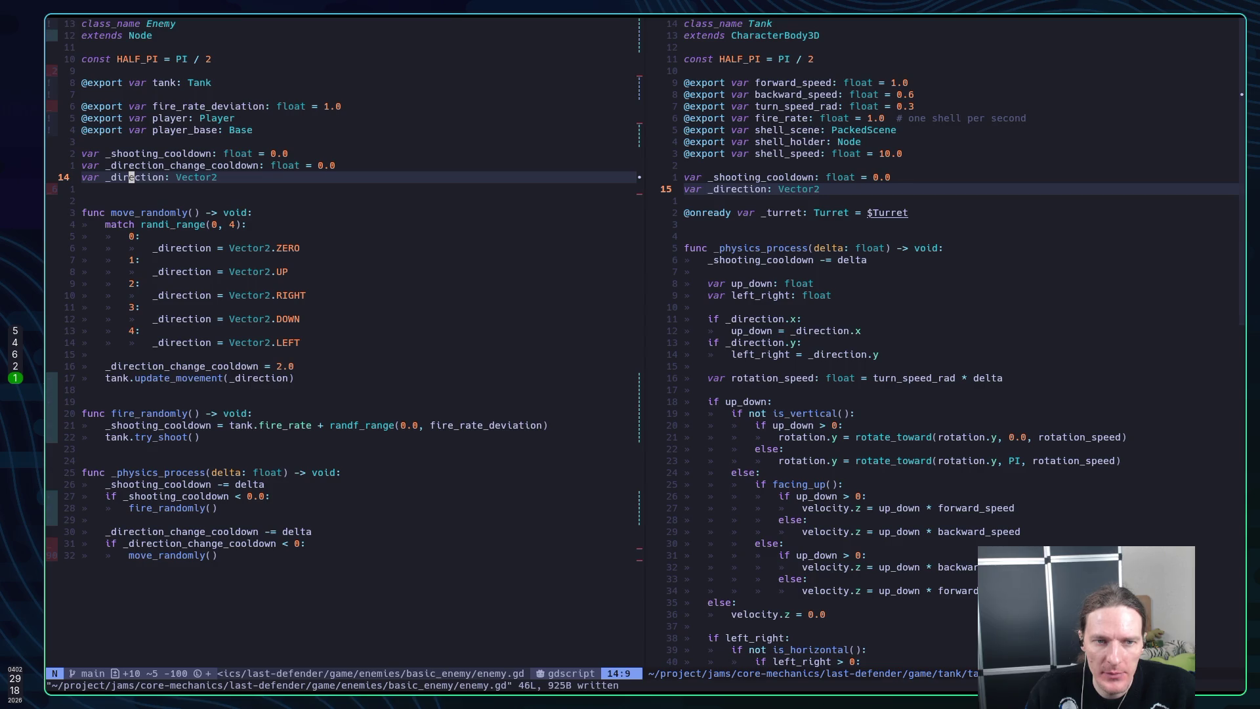
{"action": "key", "text": "k"}
{"action": "key", "text": "j"}
{"action": "key", "text": "k"}
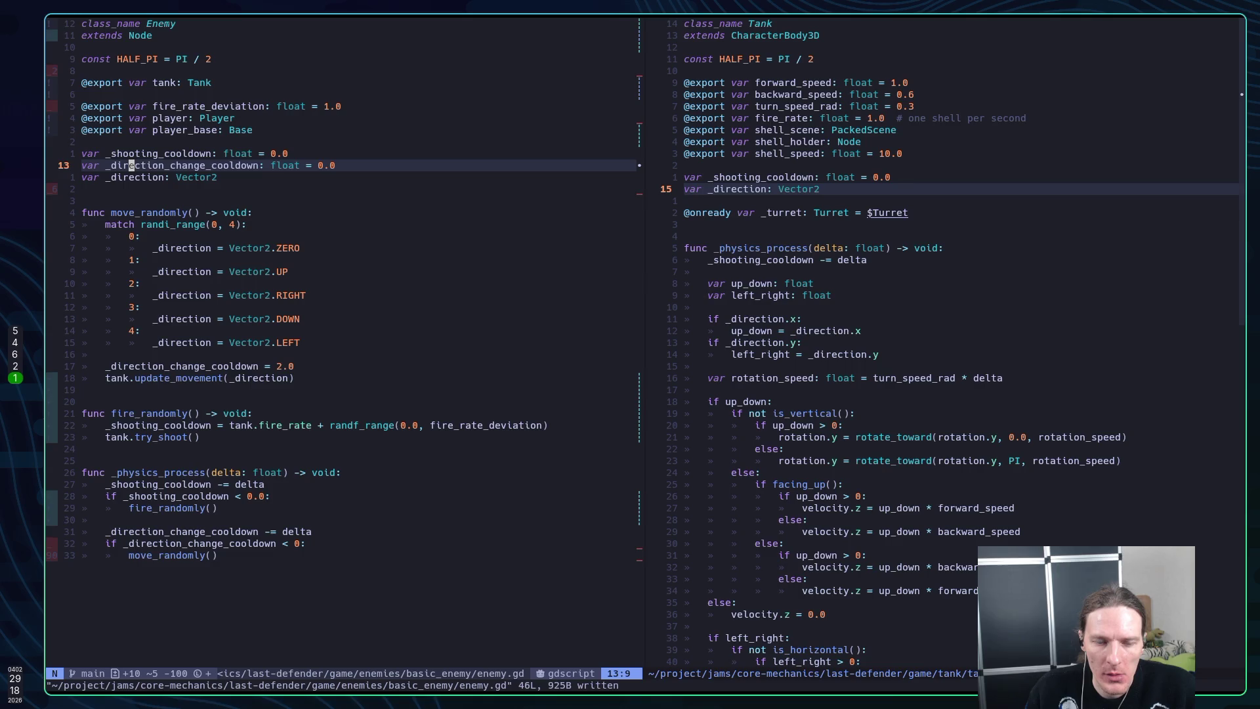
Move the _direction declaration into move_randomly as an indented local variable and save enemy.gd
{"action": "key", "text": "j"}
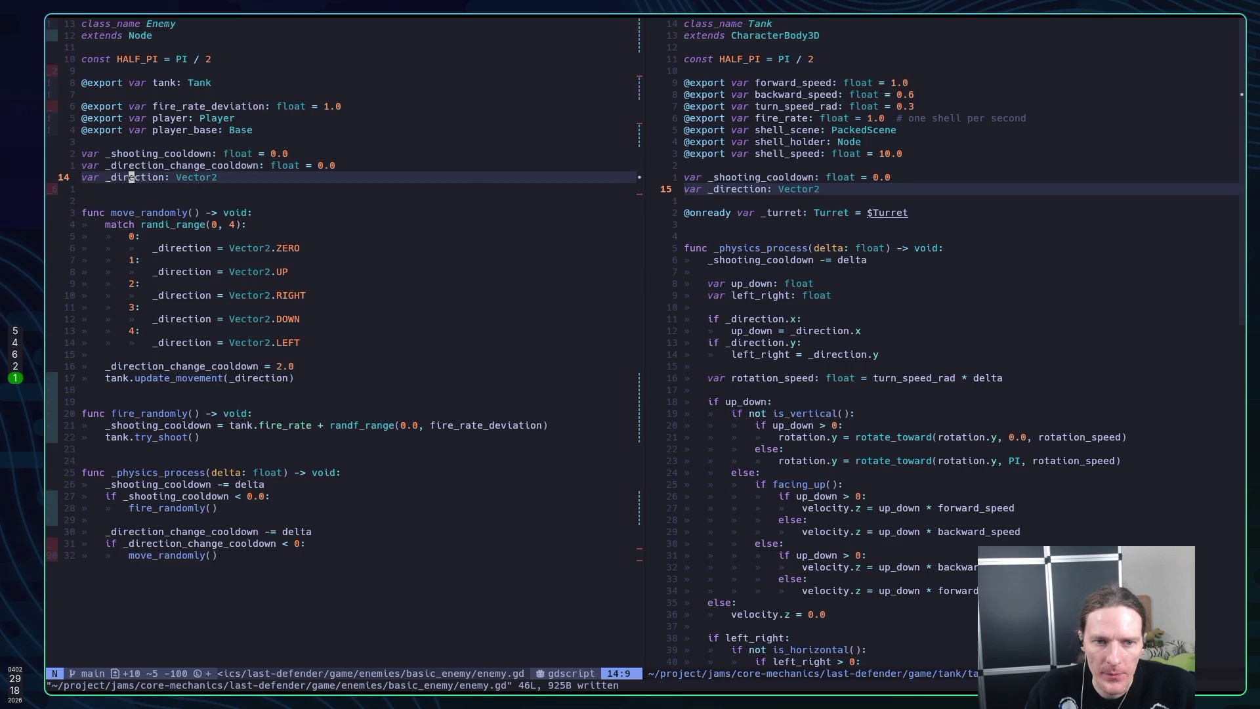
{"action": "key", "text": "d"}
{"action": "key", "text": "d"}
{"action": "key", "text": "j"}
{"action": "key", "text": "j"}
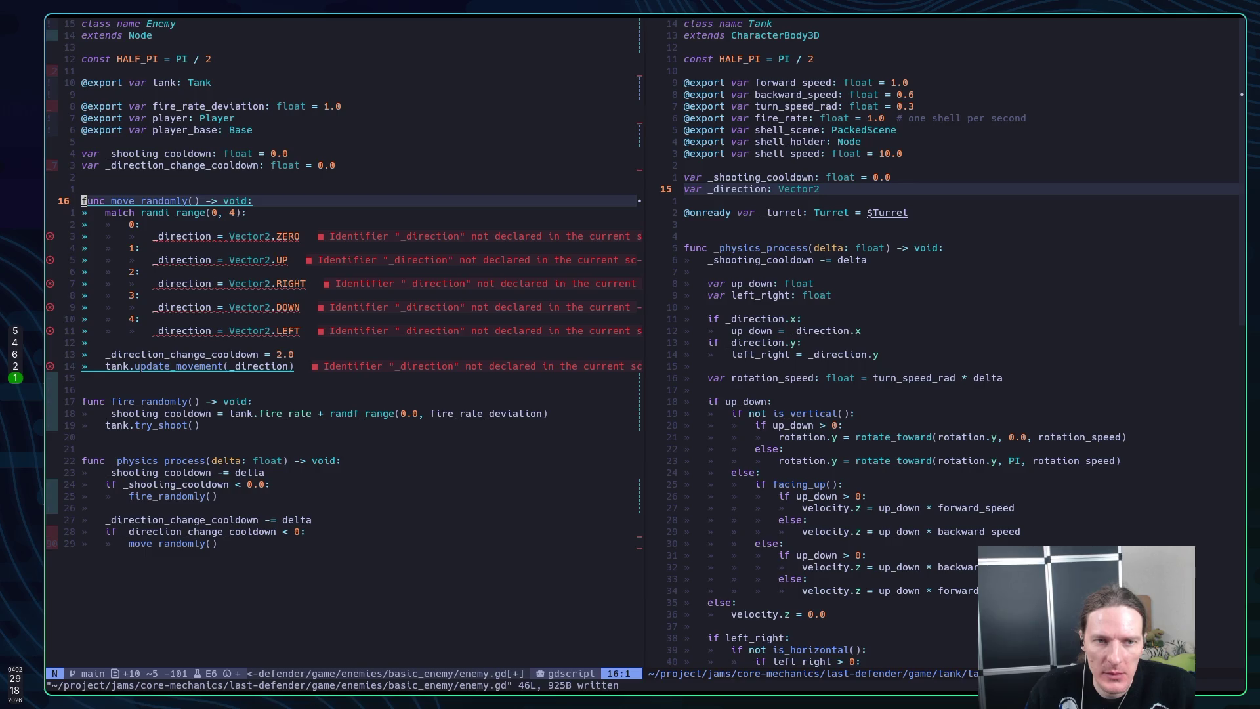
{"action": "key", "text": "p"}
{"action": "key", "text": "greater"}
{"action": "key", "text": "greater"}
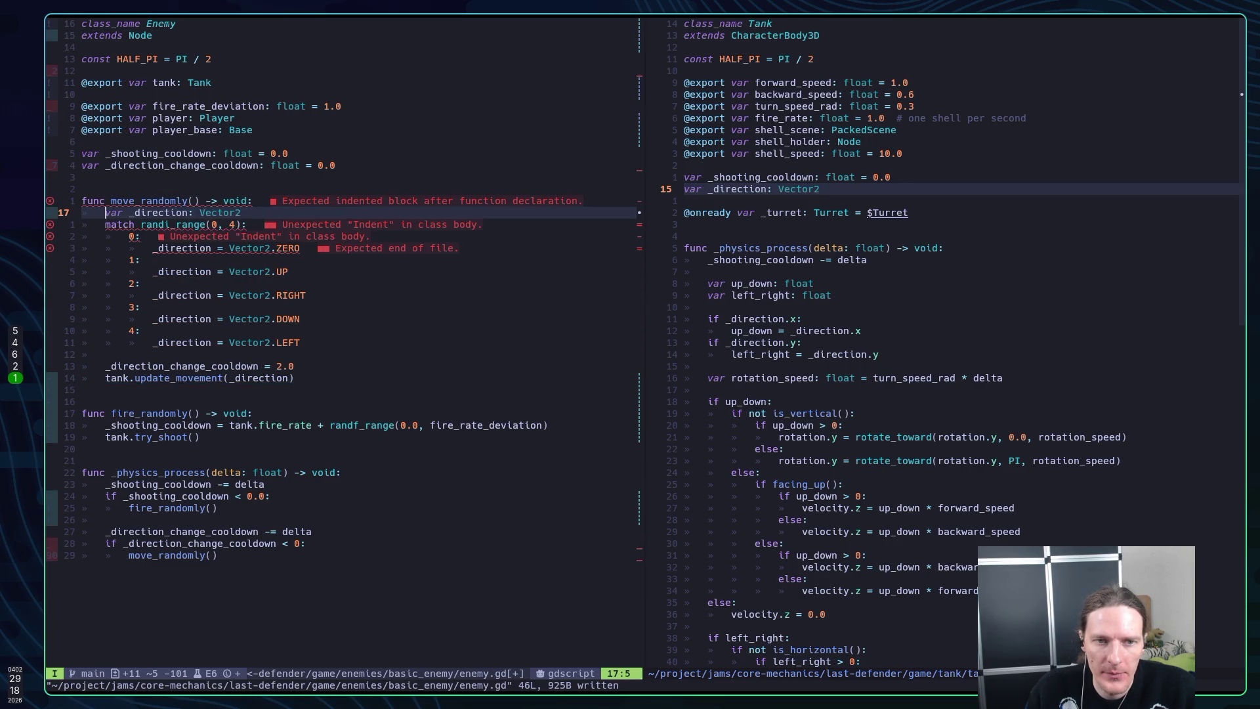
{"action": "type", "text": ":w"}
{"action": "key", "text": "Return"}
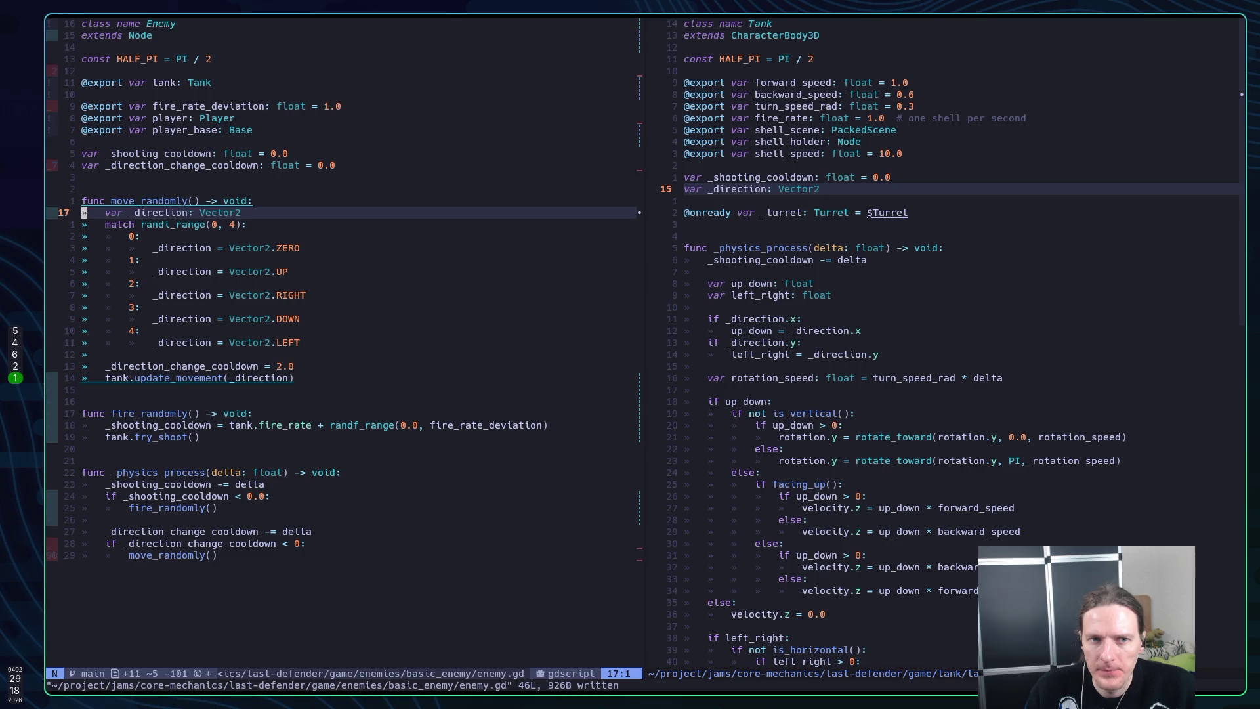
Remove the HALF_PI constant, save enemy.gd and tank.gd, and return to Godot
{"action": "key", "text": "k"}
{"action": "key", "text": "k"}
{"action": "key", "text": "k"}
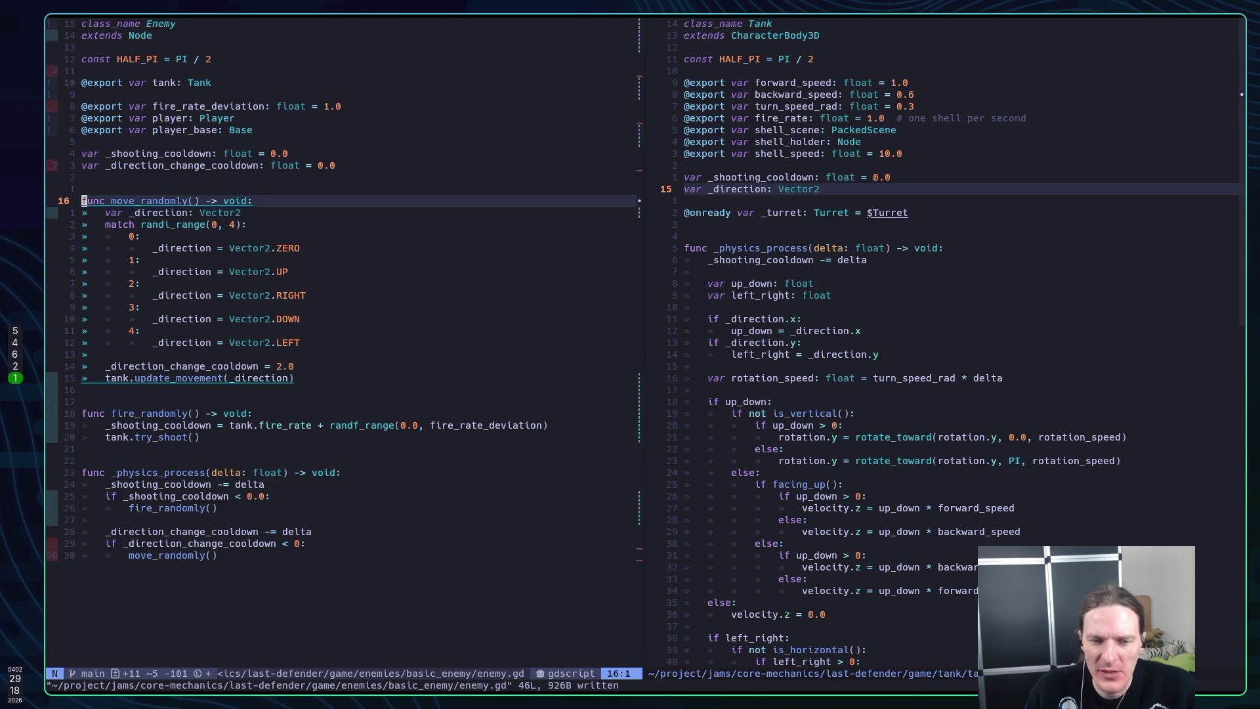
{"action": "key", "text": "d"}
{"action": "key", "text": "d"}
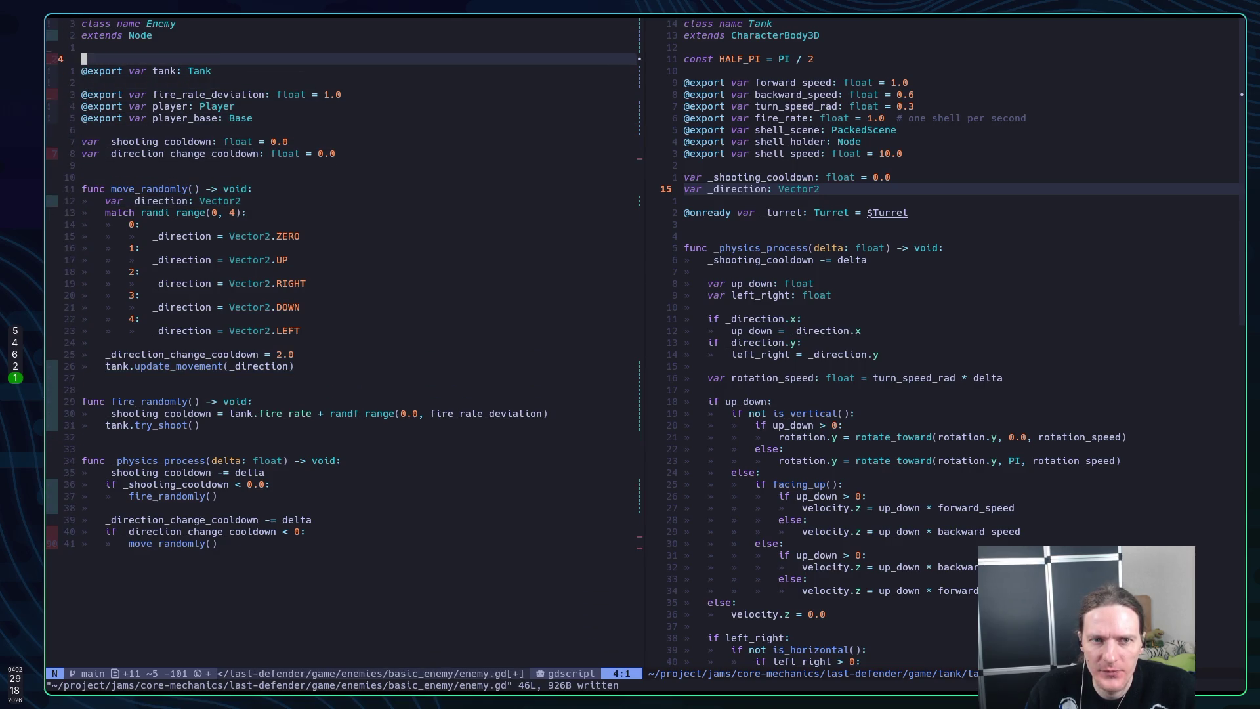
{"action": "key", "text": "d"}
{"action": "key", "text": "d"}
{"action": "type", "text": ":w"}
{"action": "key", "text": "j"}
{"action": "key", "text": "j"}
{"action": "key", "text": "j"}
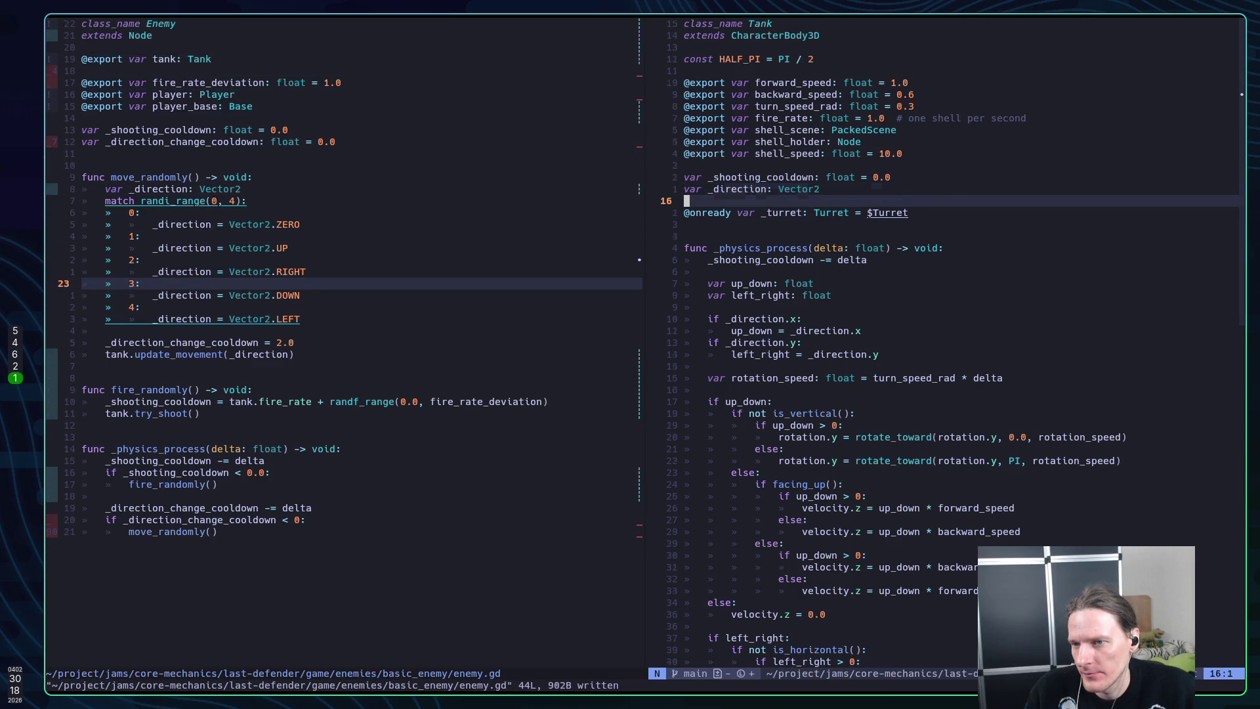
{"action": "type", "text": ":w"}
{"action": "key", "text": "Return"}
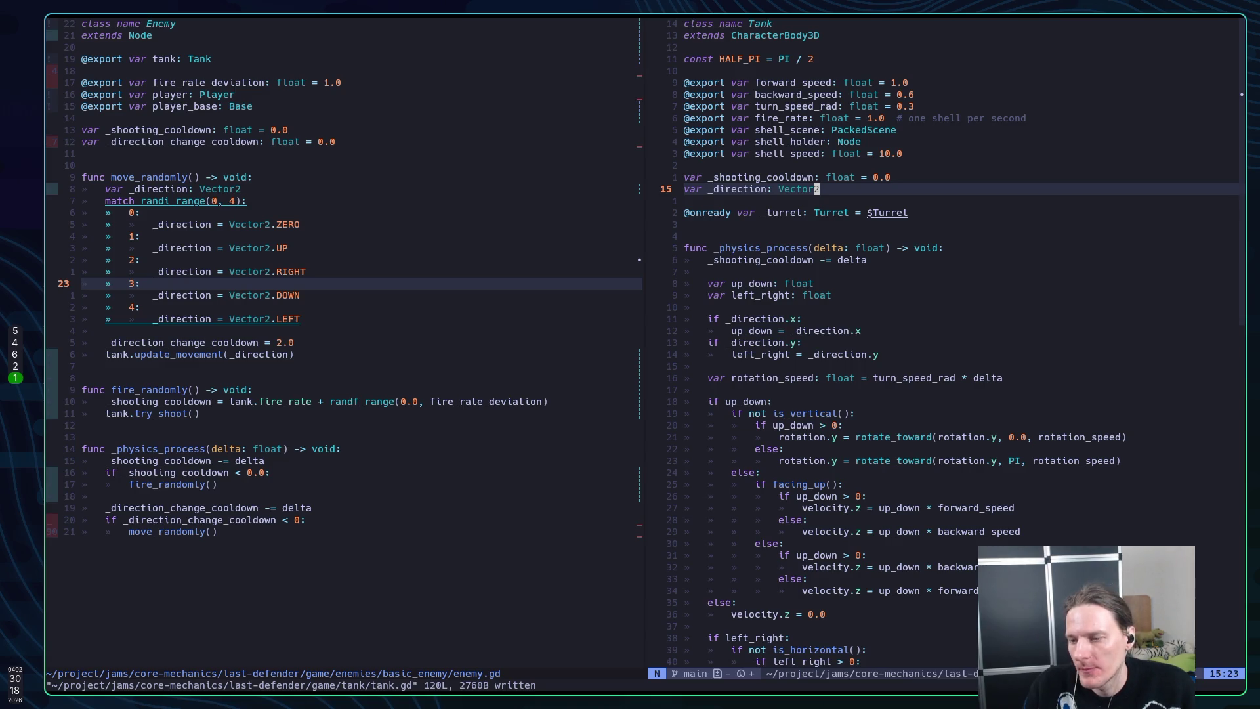
{"action": "key", "text": "alt+Tab"}
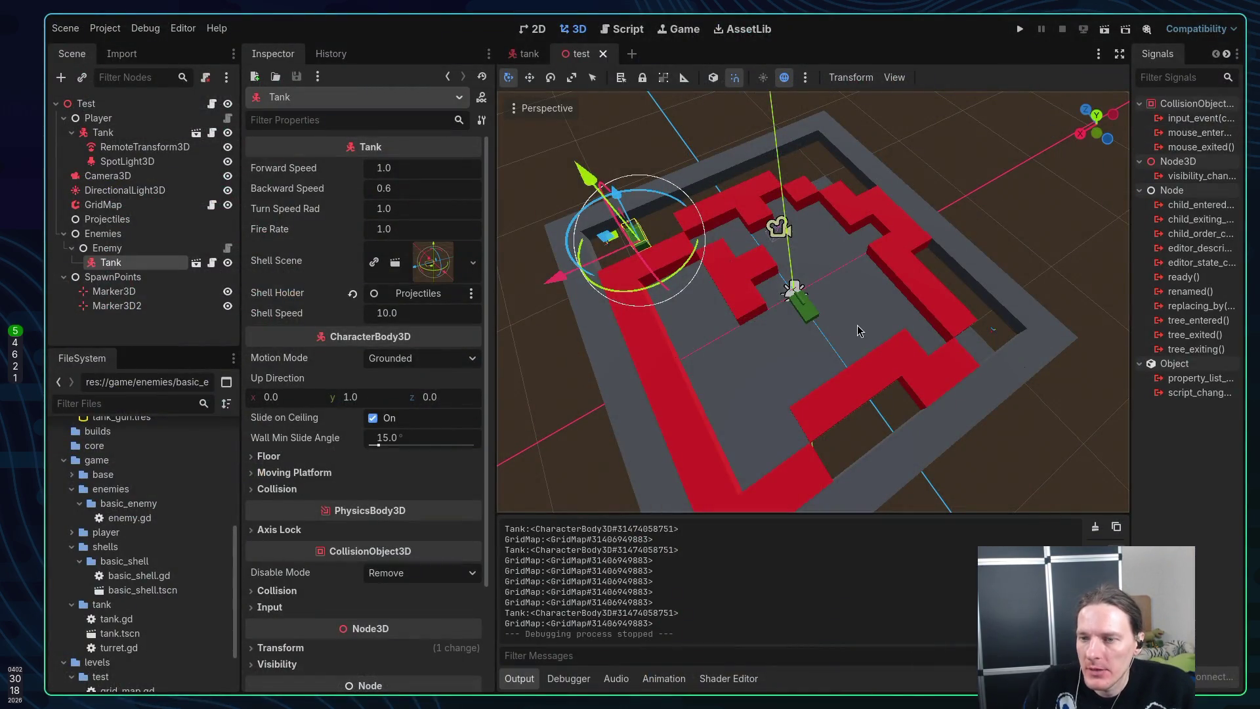
{"action": "key", "text": "f"}
{"action": "left_click", "coordinate": [806, 312]}
{"action": "key", "text": "f"}
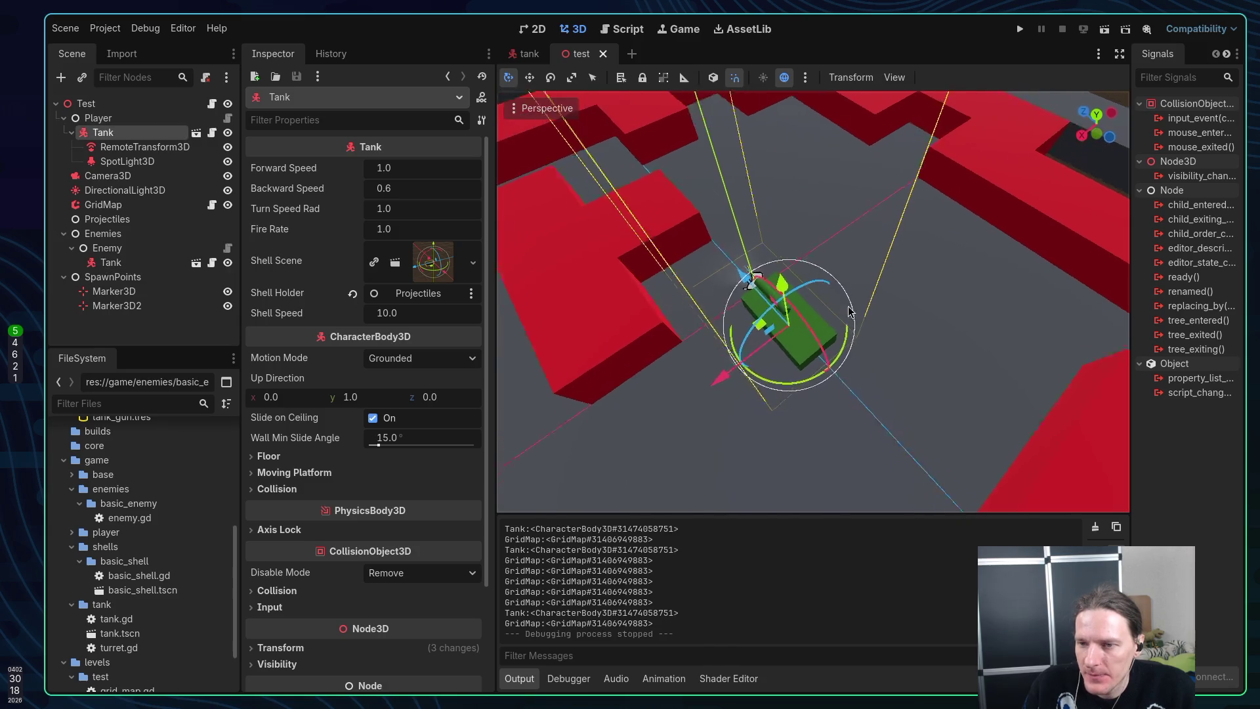
{"action": "mouse_move", "coordinate": [892, 251]}
{"action": "left_mouse_down"}
{"action": "mouse_move", "coordinate": [881, 262]}
{"action": "mouse_move", "coordinate": [766, 238]}
{"action": "mouse_move", "coordinate": [784, 261]}
{"action": "mouse_move", "coordinate": [1242, 264]}
{"action": "mouse_move", "coordinate": [1074, 257]}
{"action": "left_mouse_up"}
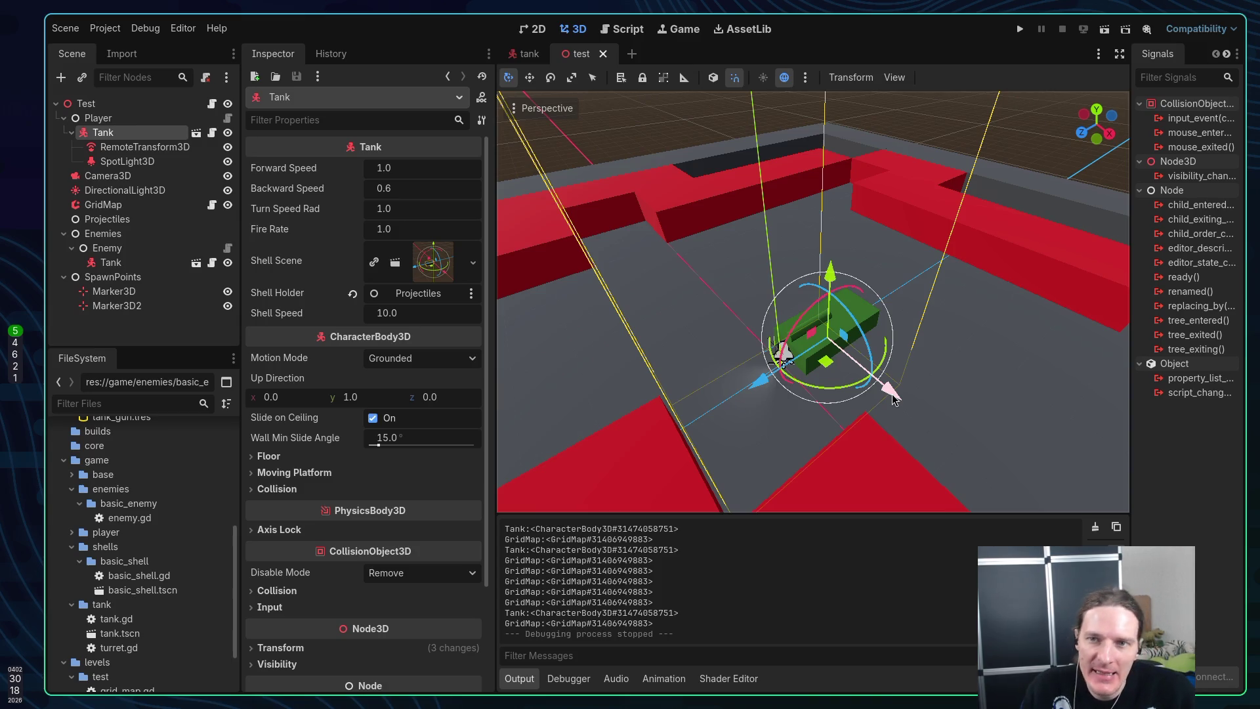
{"action": "left_click", "coordinate": [196, 134]}
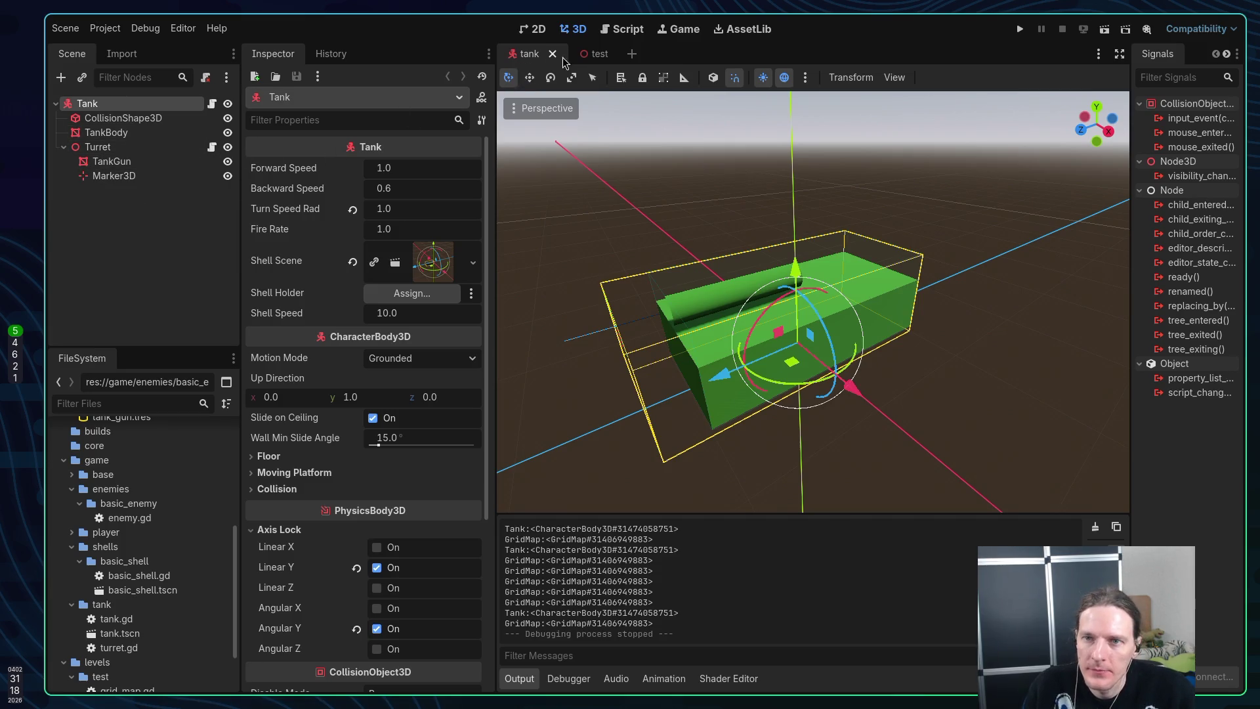
{"action": "left_click", "coordinate": [593, 54]}
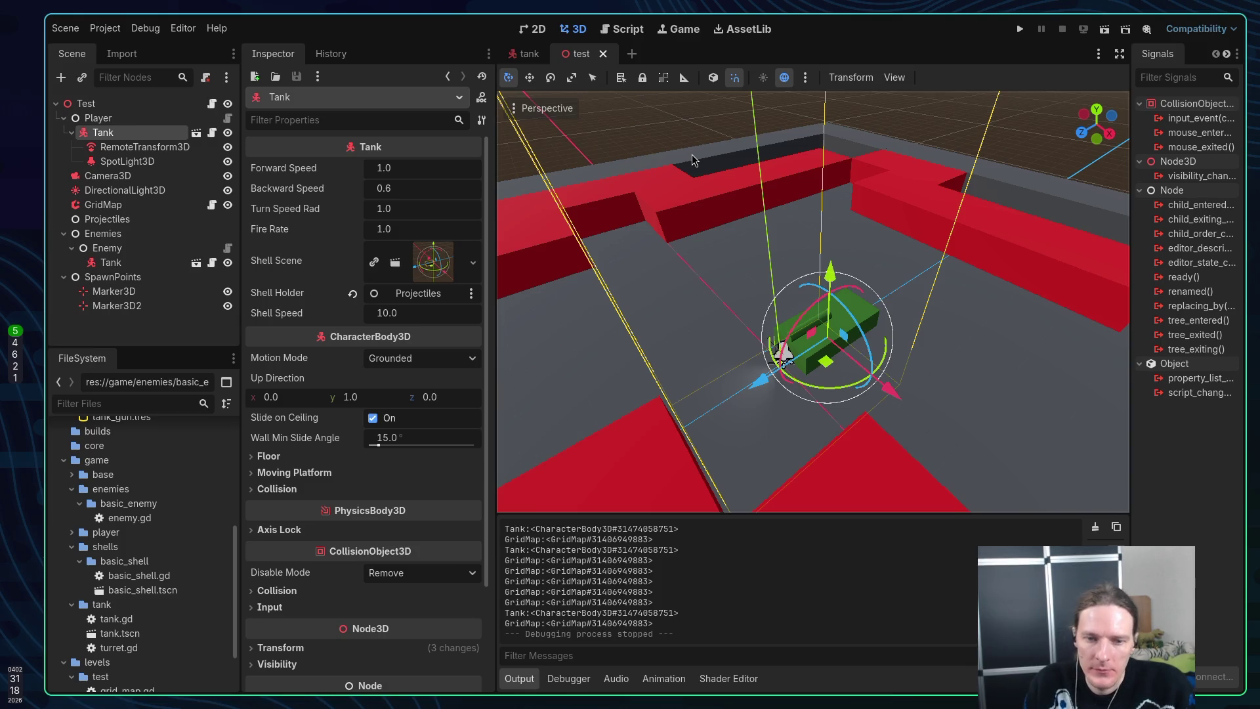
{"action": "key", "text": "super+1"}
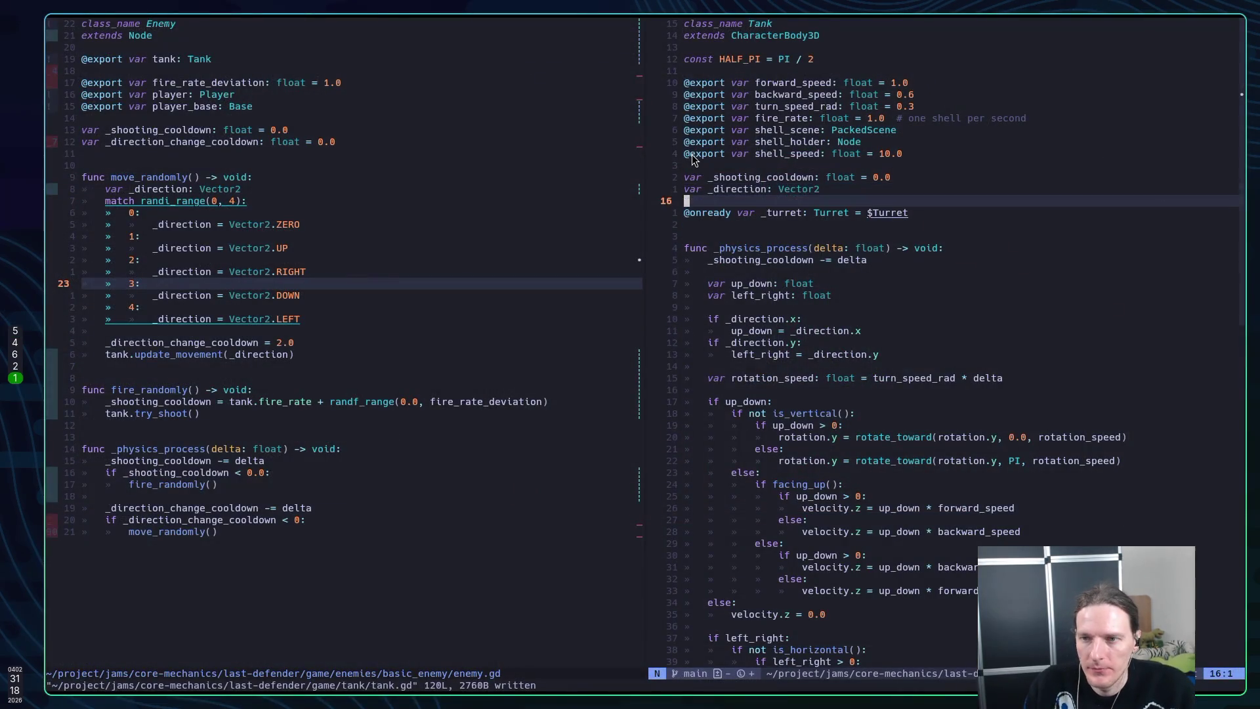
{"action": "key", "text": "space"}
{"action": "type", "text": "b"}
{"action": "type", "text": "map"}
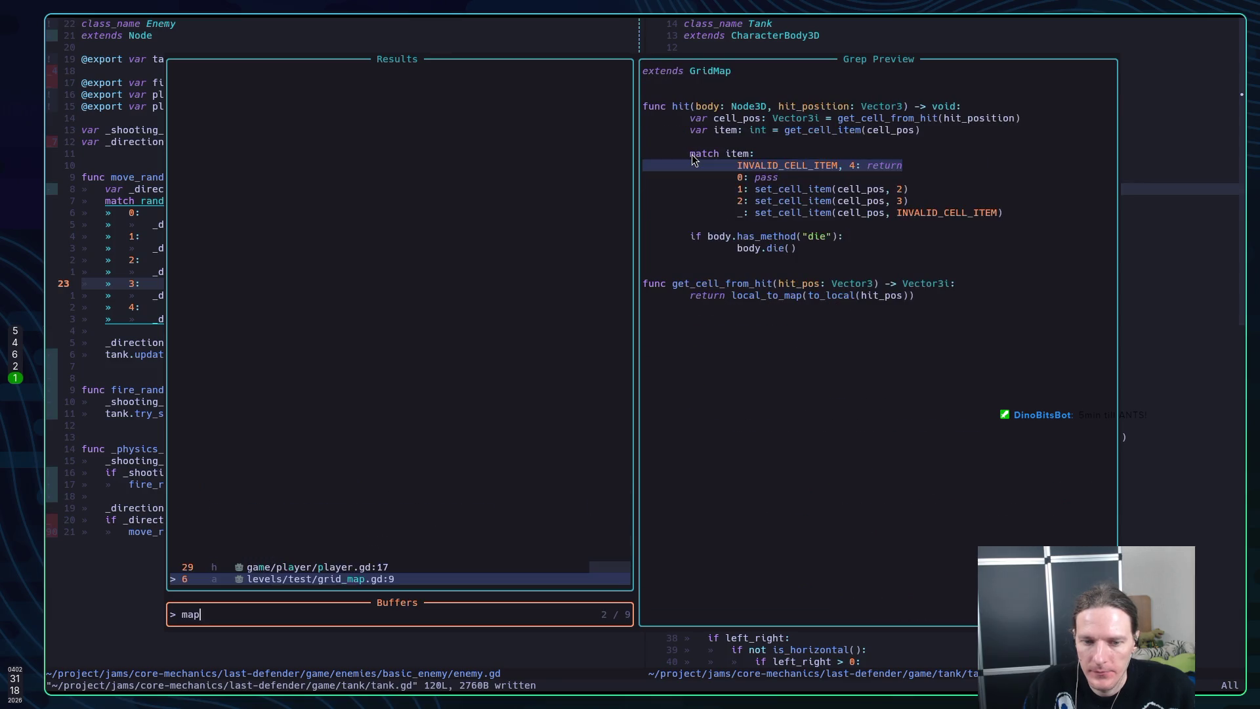
{"action": "key", "text": "Return"}
{"action": "key", "text": "j"}
{"action": "key", "text": "j"}
{"action": "key", "text": "j"}
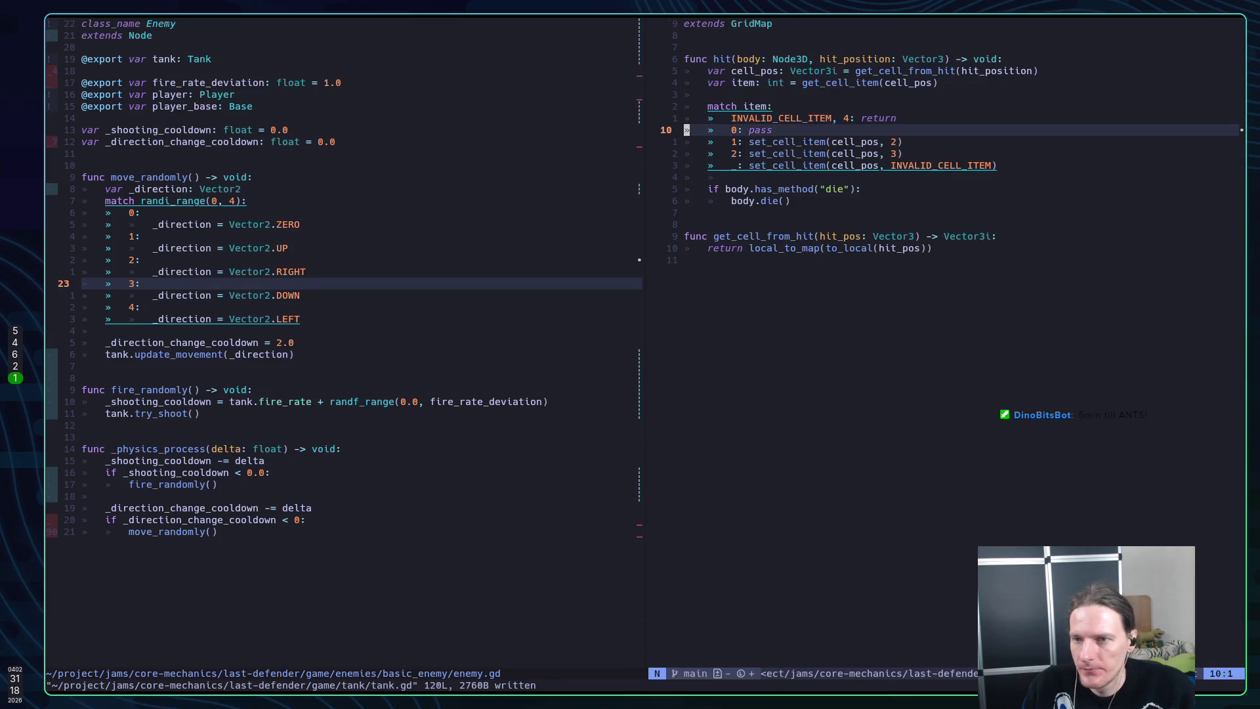
{"action": "key", "text": "k"}
{"action": "key", "text": "j"}
{"action": "key", "text": "j"}
{"action": "key", "text": "j"}
{"action": "key", "text": "k"}
{"action": "key", "text": "k"}
{"action": "key", "text": "k"}
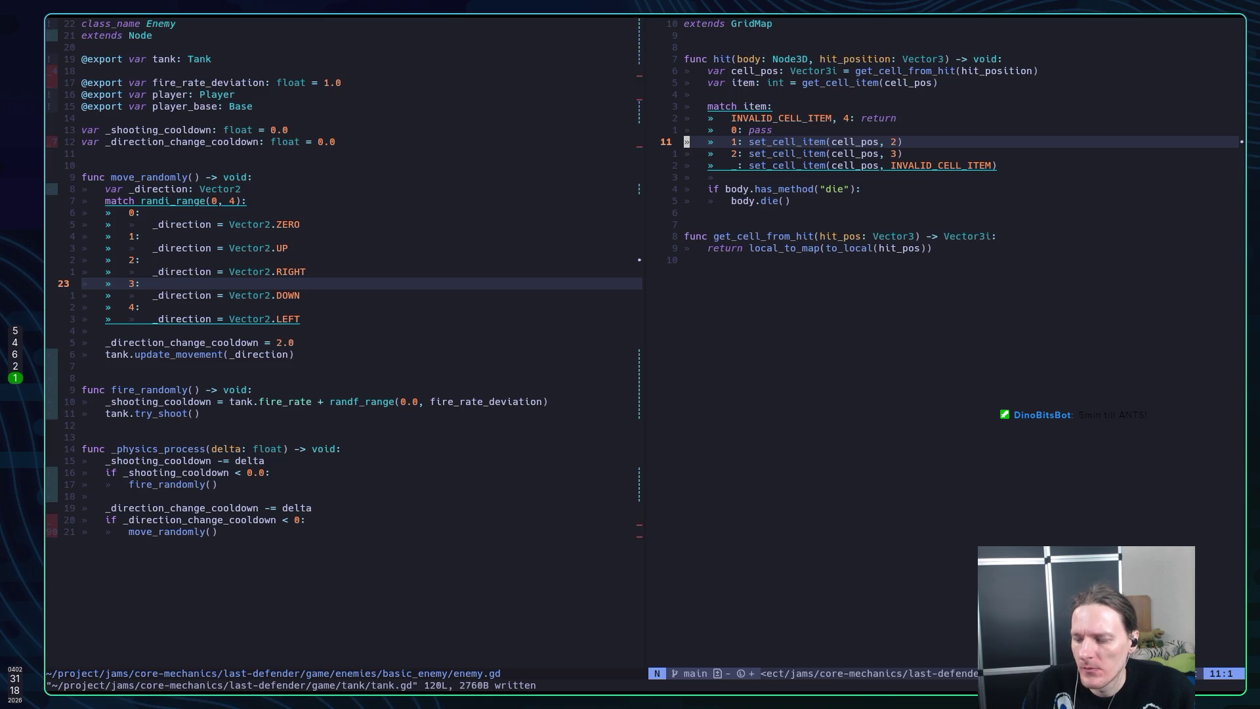
{"action": "key", "text": "ctrl+6"}
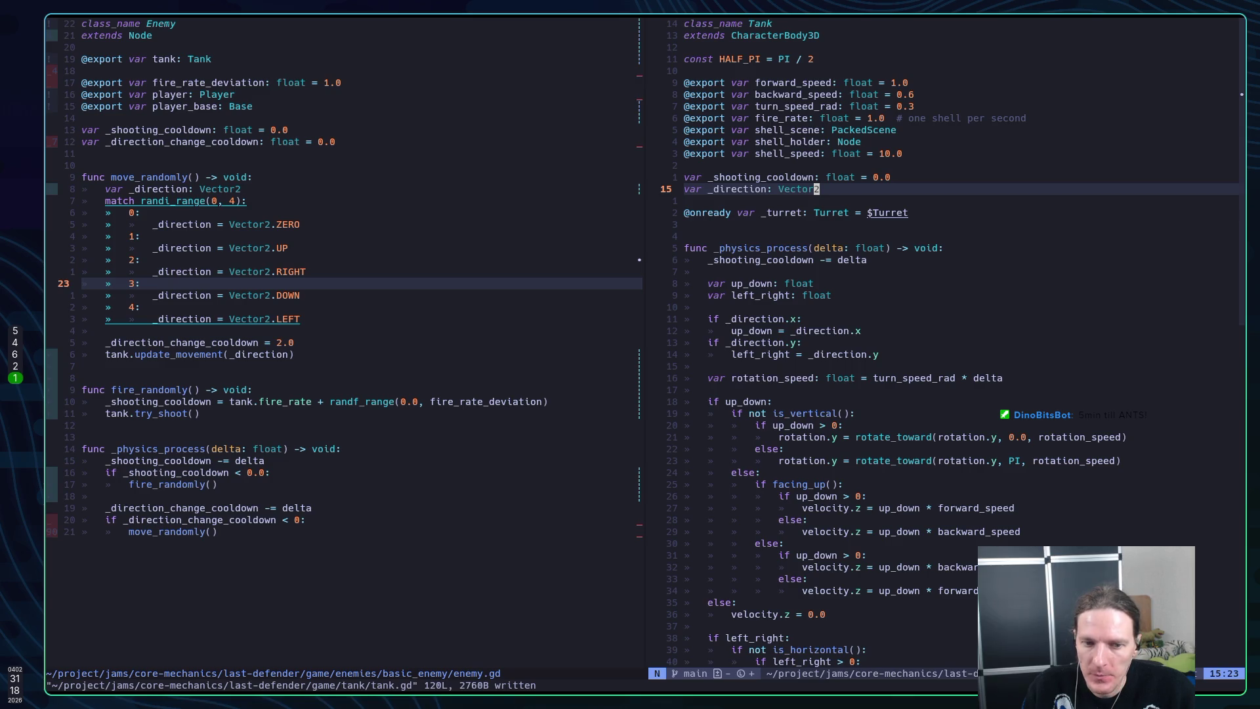
{"action": "key", "text": "space"}
{"action": "key", "text": "space"}
Open basic_shell.gd from the buffer list, delete the prints(collision.get_collider()) line, and save
{"action": "type", "text": "she"}
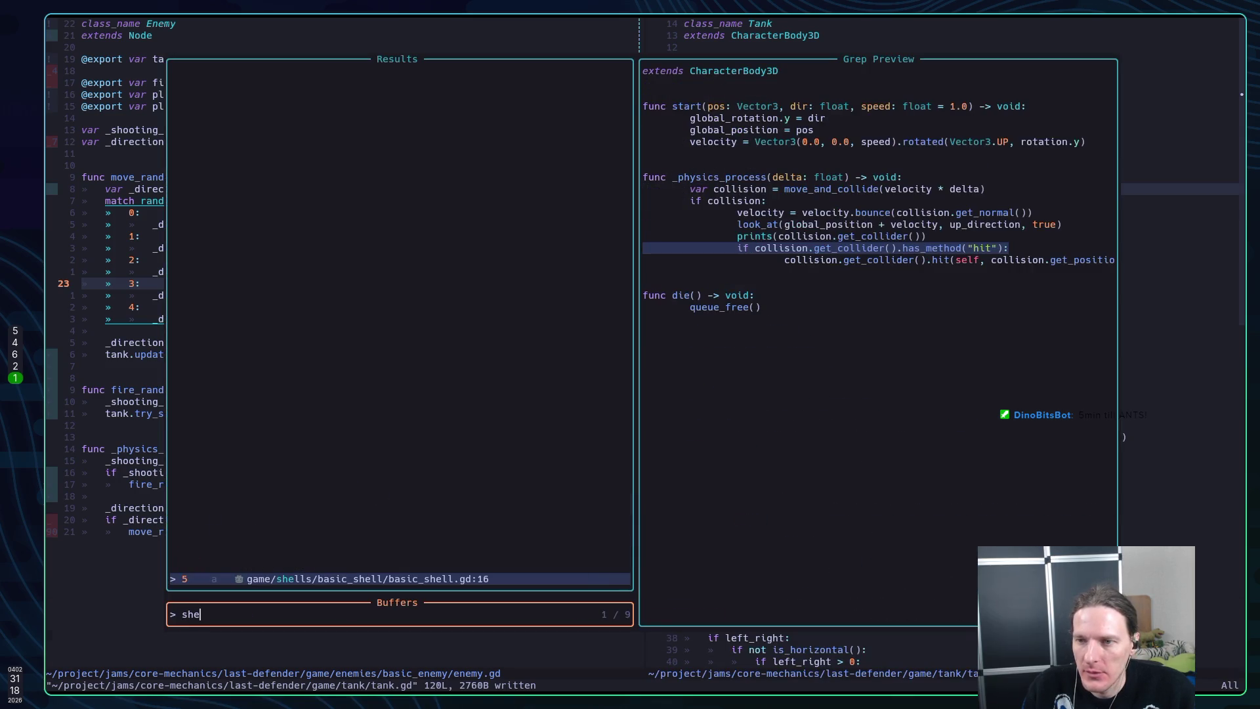
{"action": "key", "text": "Return"}
{"action": "key", "text": "k"}
{"action": "key", "text": "k"}
{"action": "key", "text": "j"}
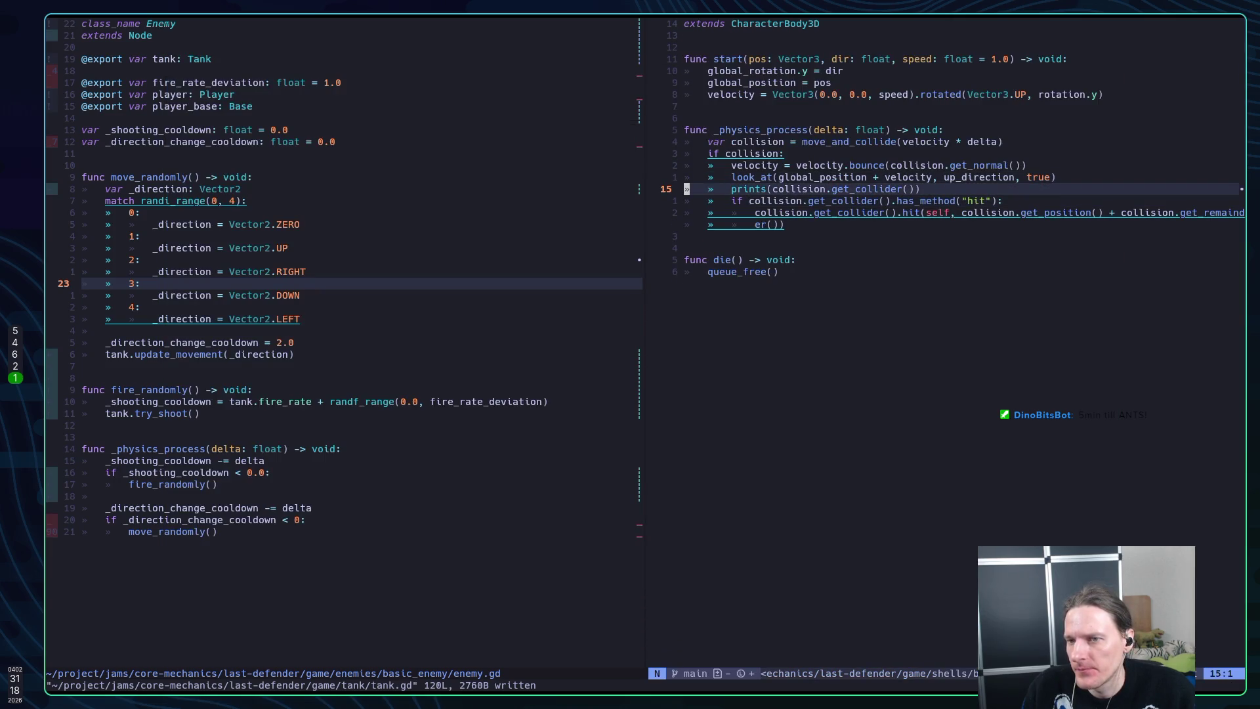
{"action": "key", "text": "d"}
{"action": "key", "text": "d"}
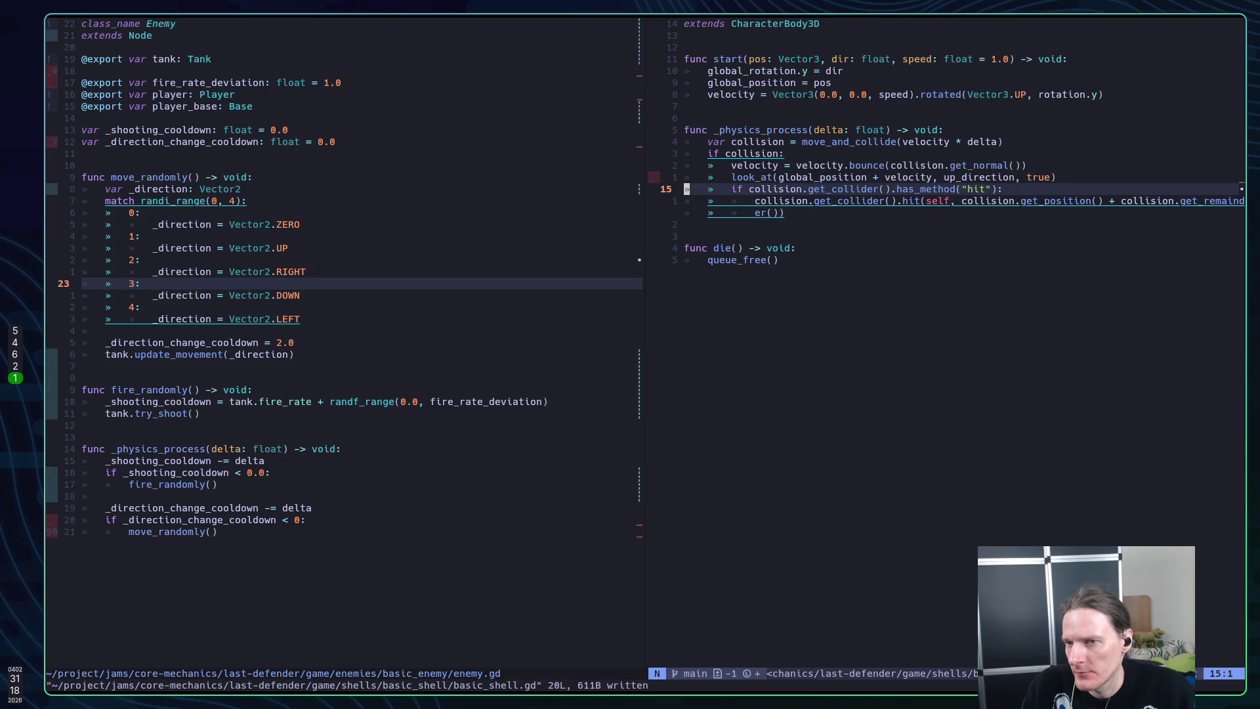
{"action": "type", "text": ":w"}
{"action": "key", "text": "Return"}
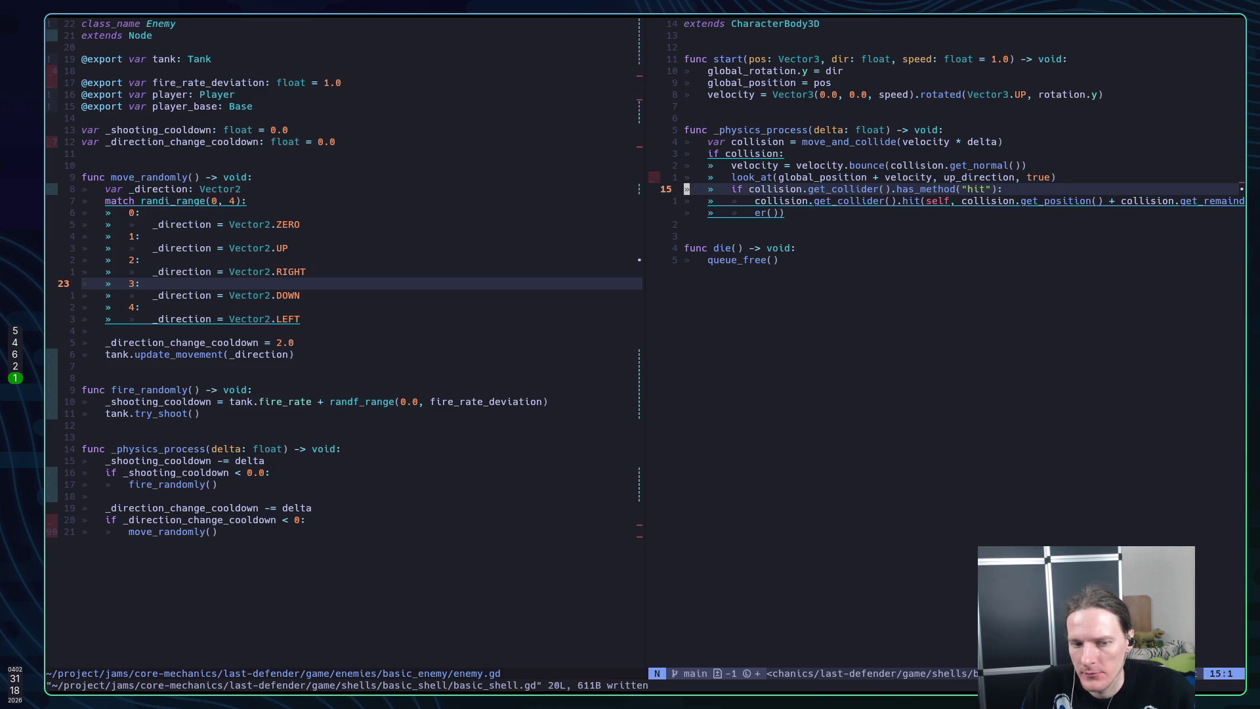
Find the hit call's position argument, then move up to the has_method check
{"action": "key", "text": "j"}
{"action": "key", "text": "j"}
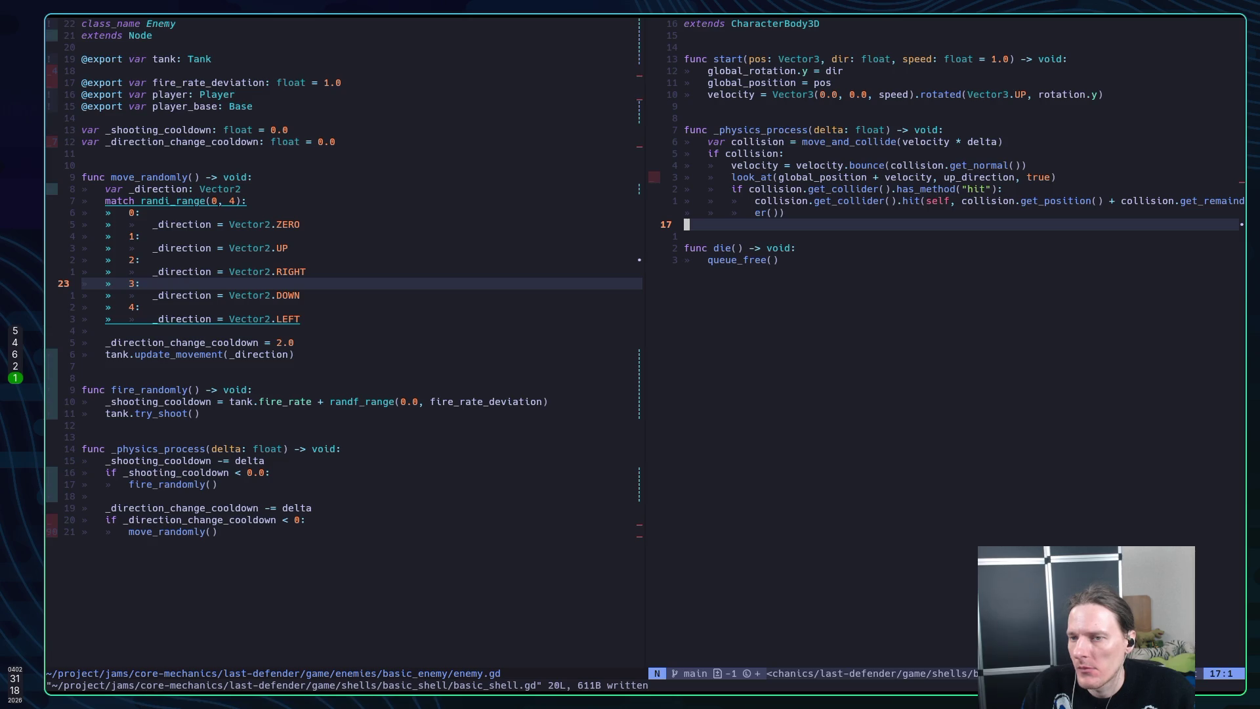
{"action": "key", "text": "k"}
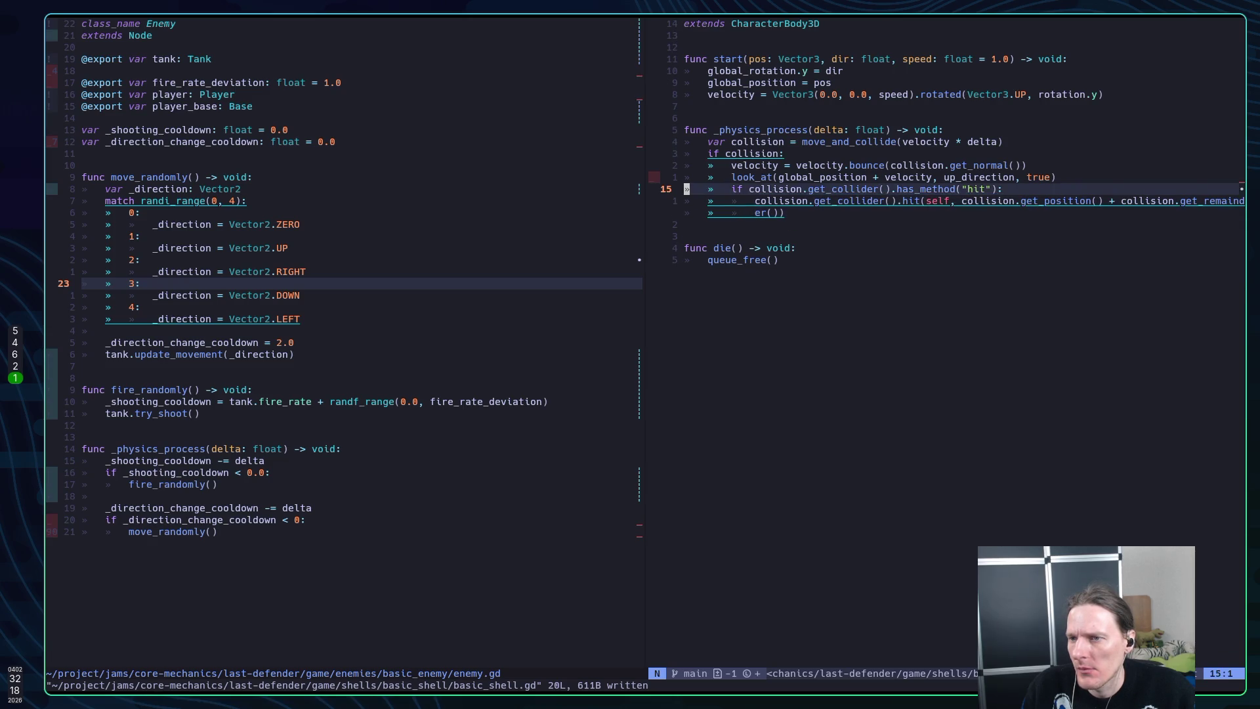
{"action": "key", "text": "l"}
{"action": "key", "text": "w"}
{"action": "key", "text": "w"}
{"action": "key", "text": "w"}
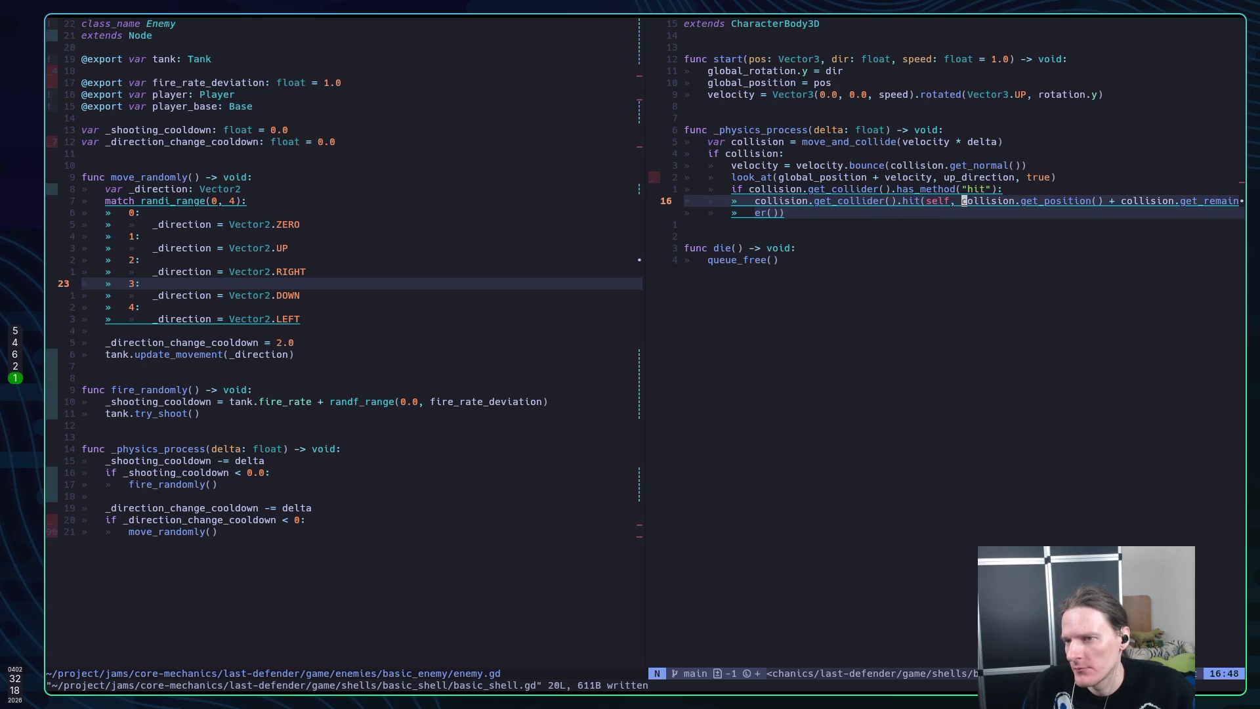
{"action": "key", "text": "k"}
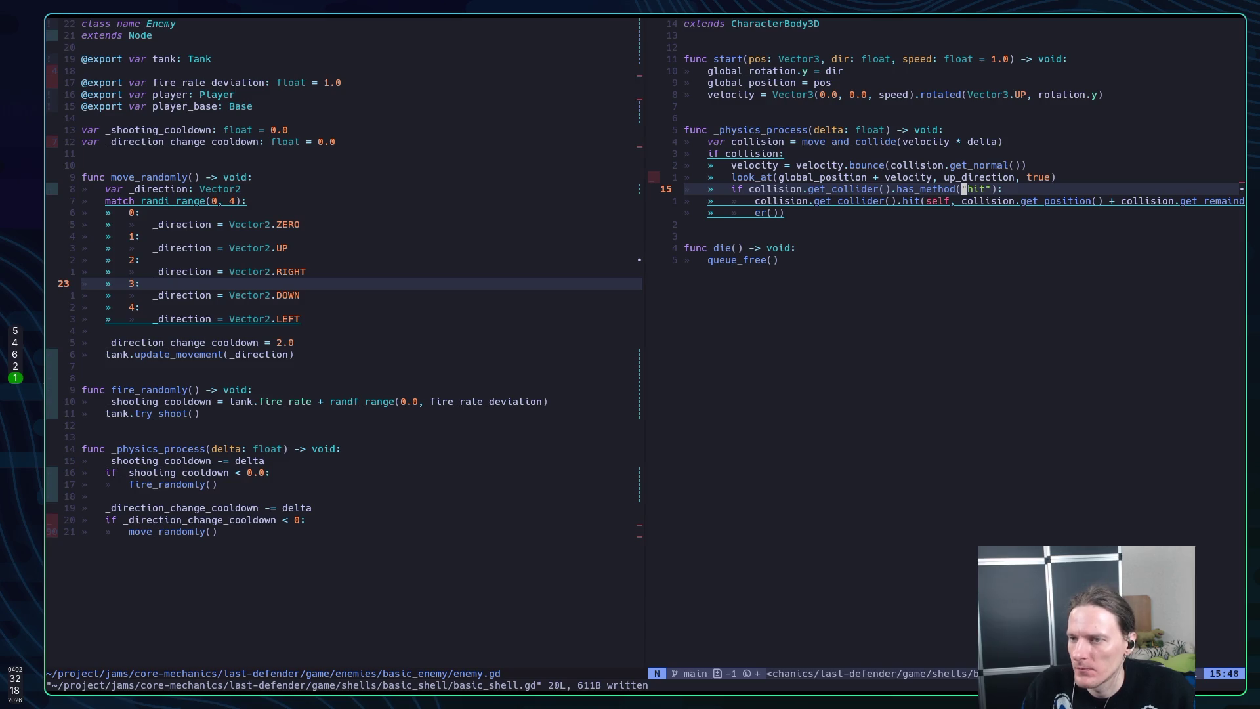
Add a new line declaring 'var collision_pos: Vector2 ='
{"action": "type", "text": "ovar co"}
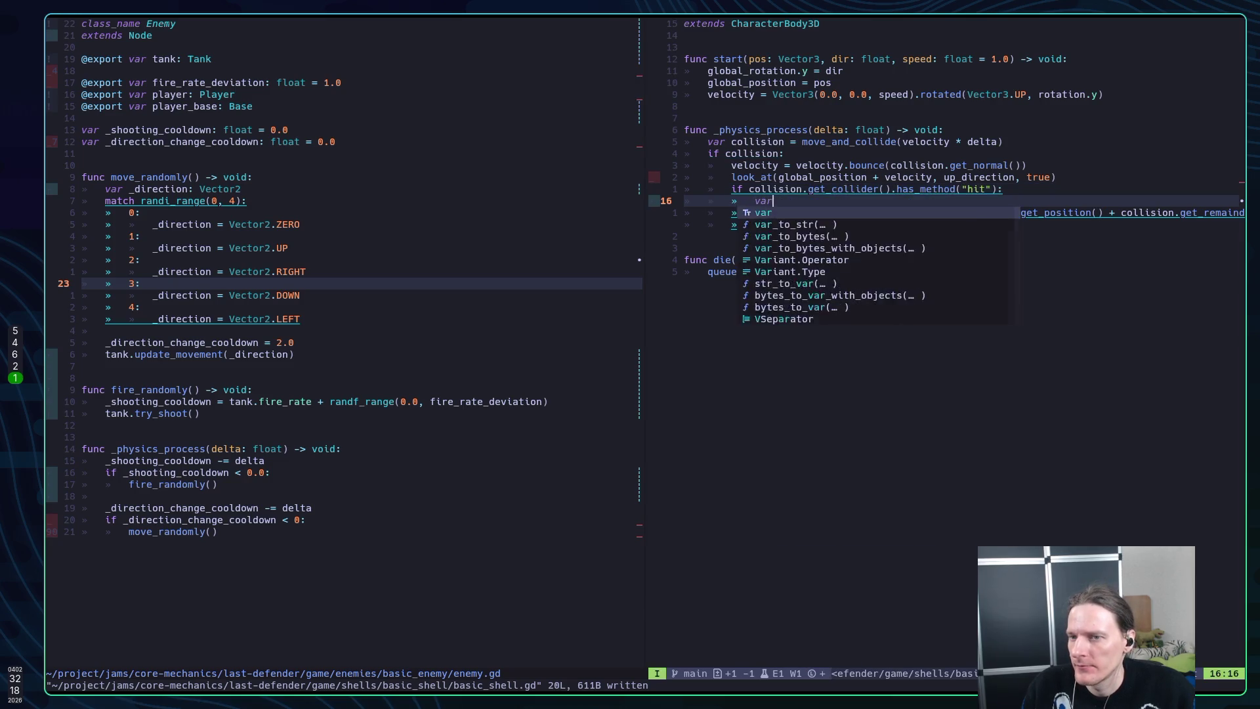
{"action": "type", "text": "l"}
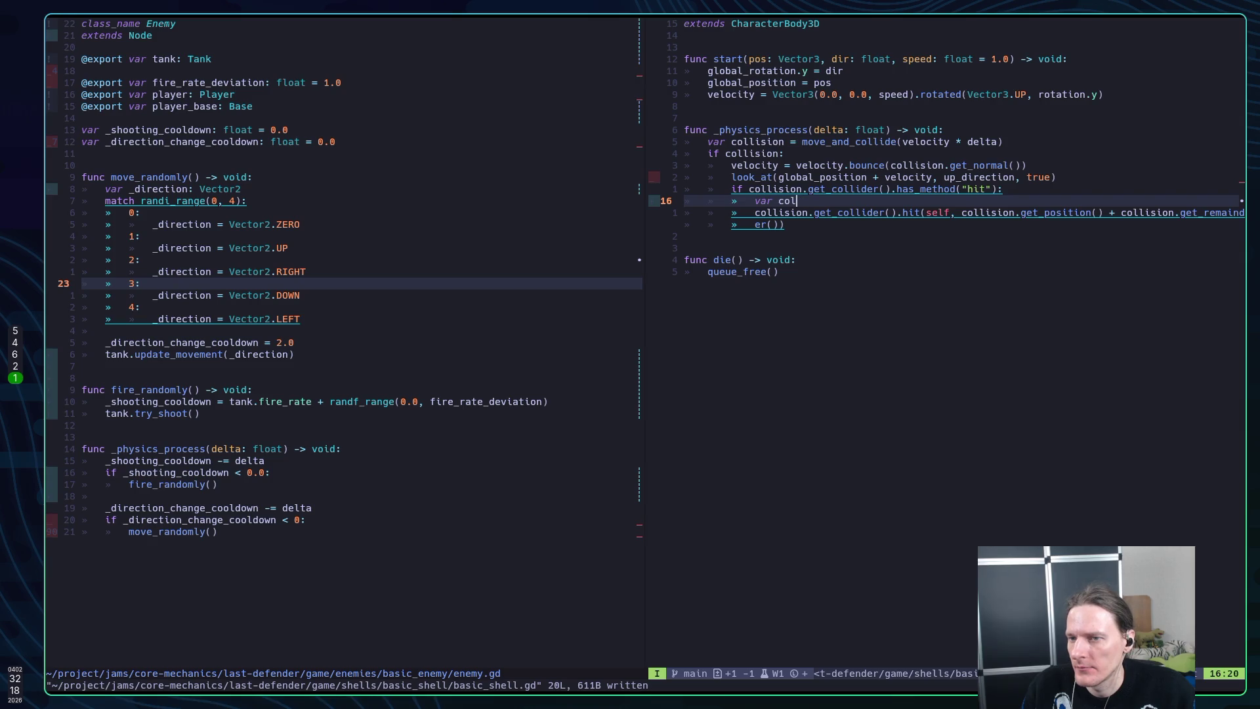
{"action": "type", "text": "_"}
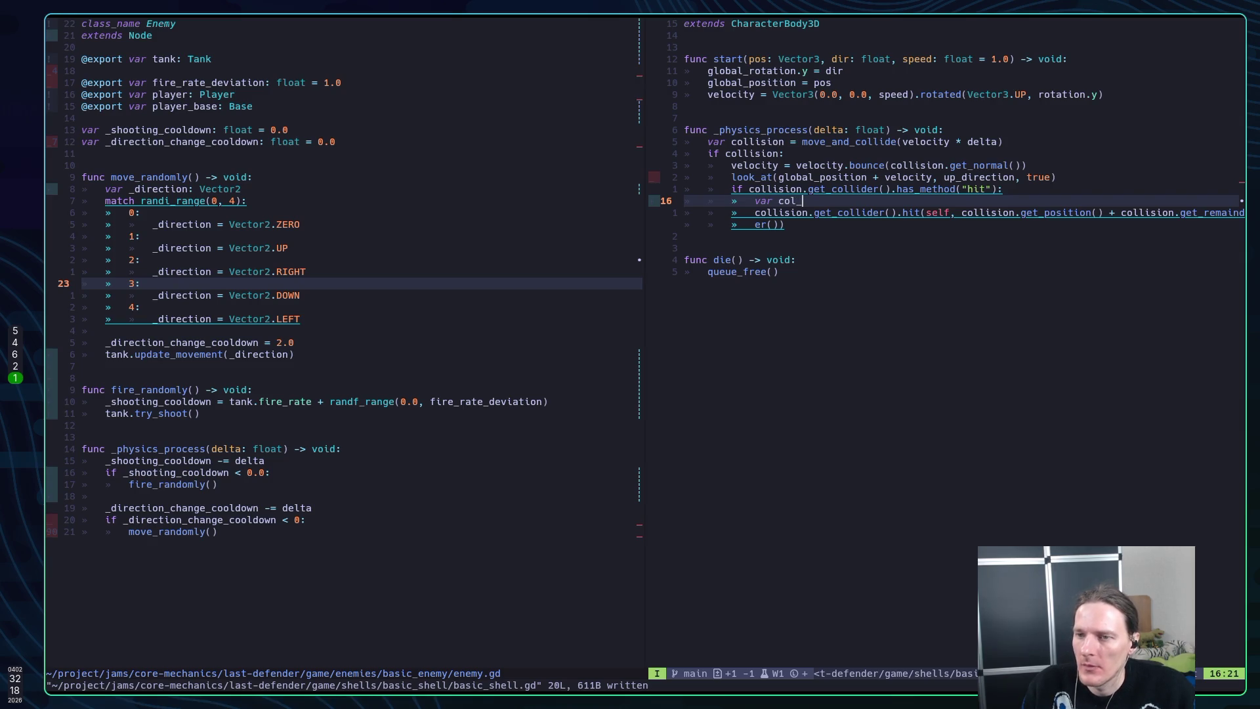
{"action": "key", "text": "BackSpace"}
{"action": "type", "text": "lision"}
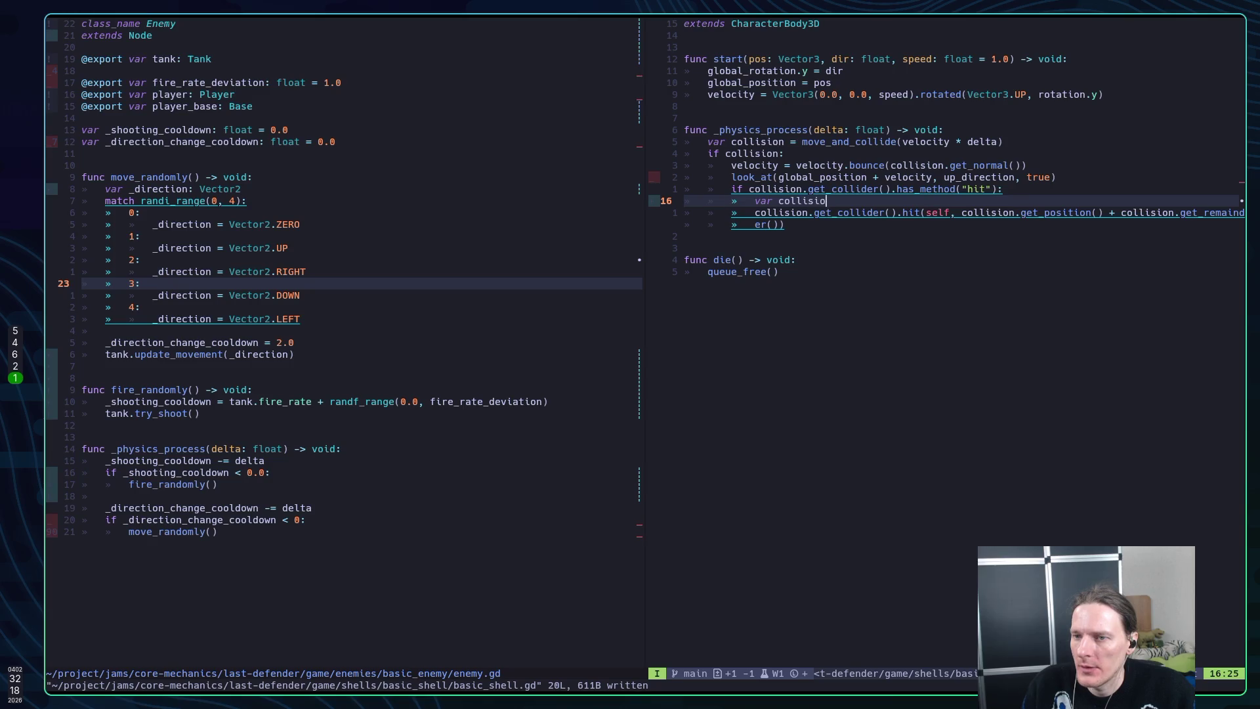
{"action": "type", "text": "_pos: "}
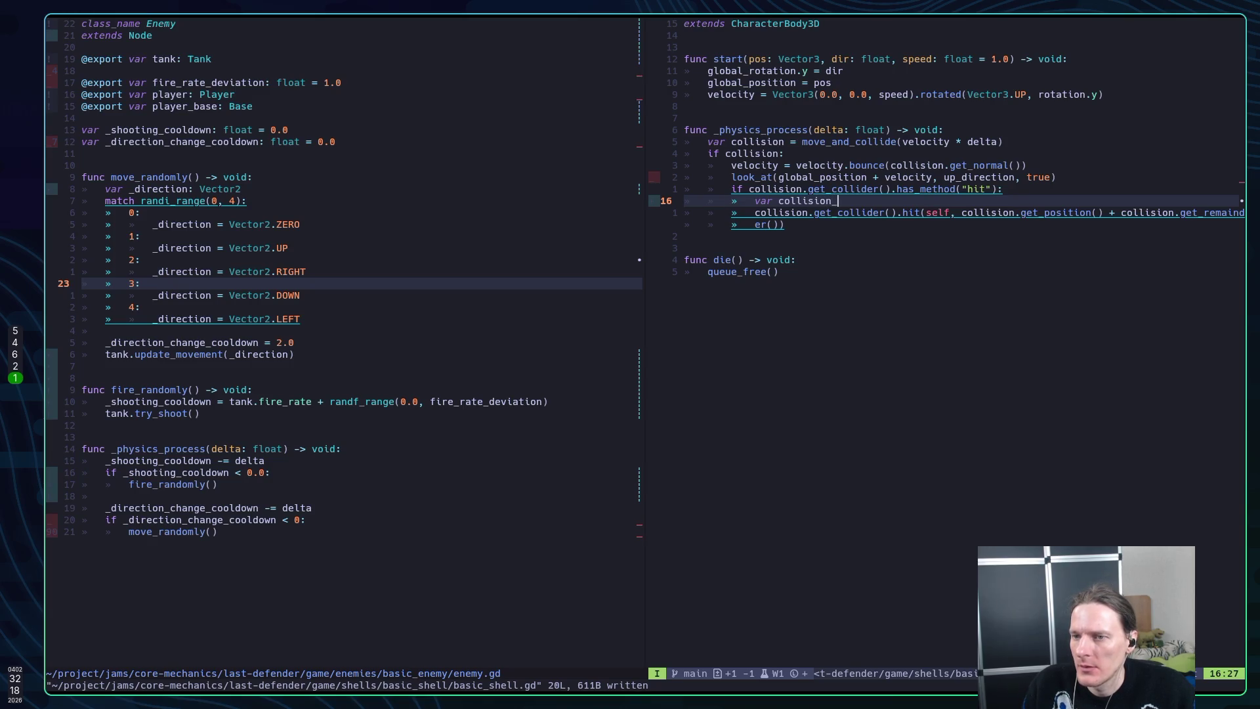
{"action": "type", "text": "}"}
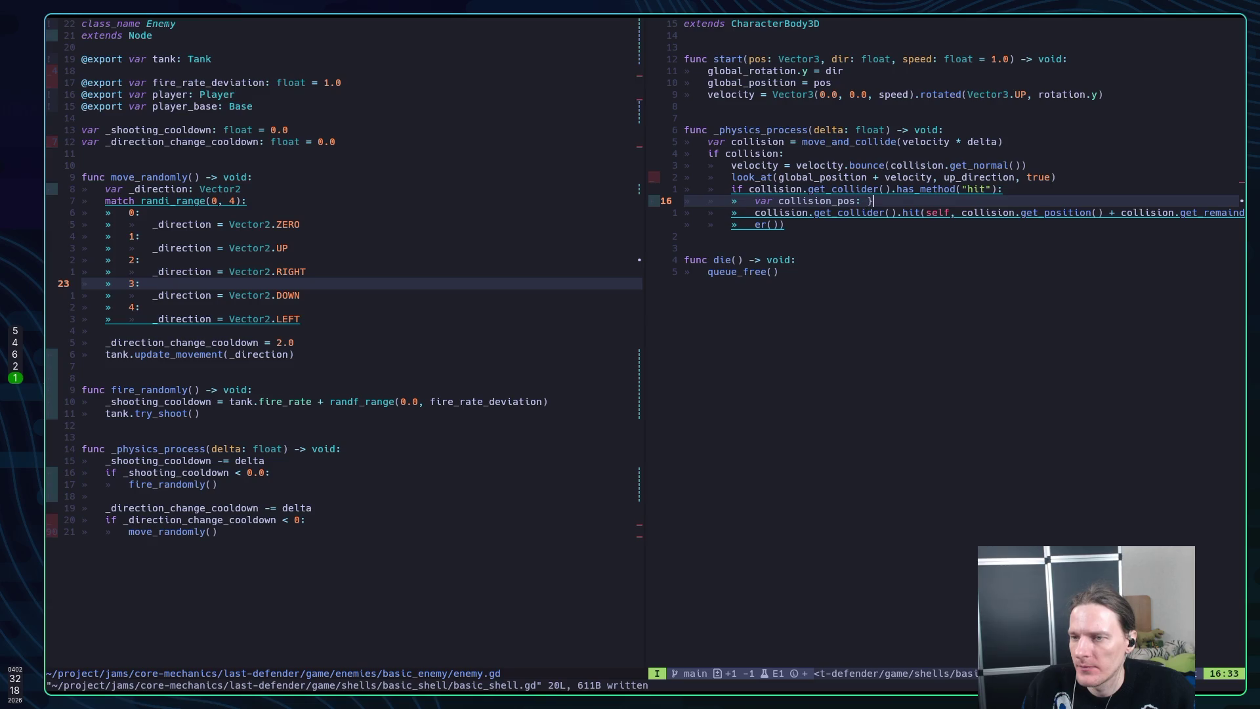
{"action": "key", "text": "BackSpace"}
{"action": "key", "text": "BackSpace"}
{"action": "key", "text": "BackSpace"}
{"action": "type", "text": "Vector2 "}
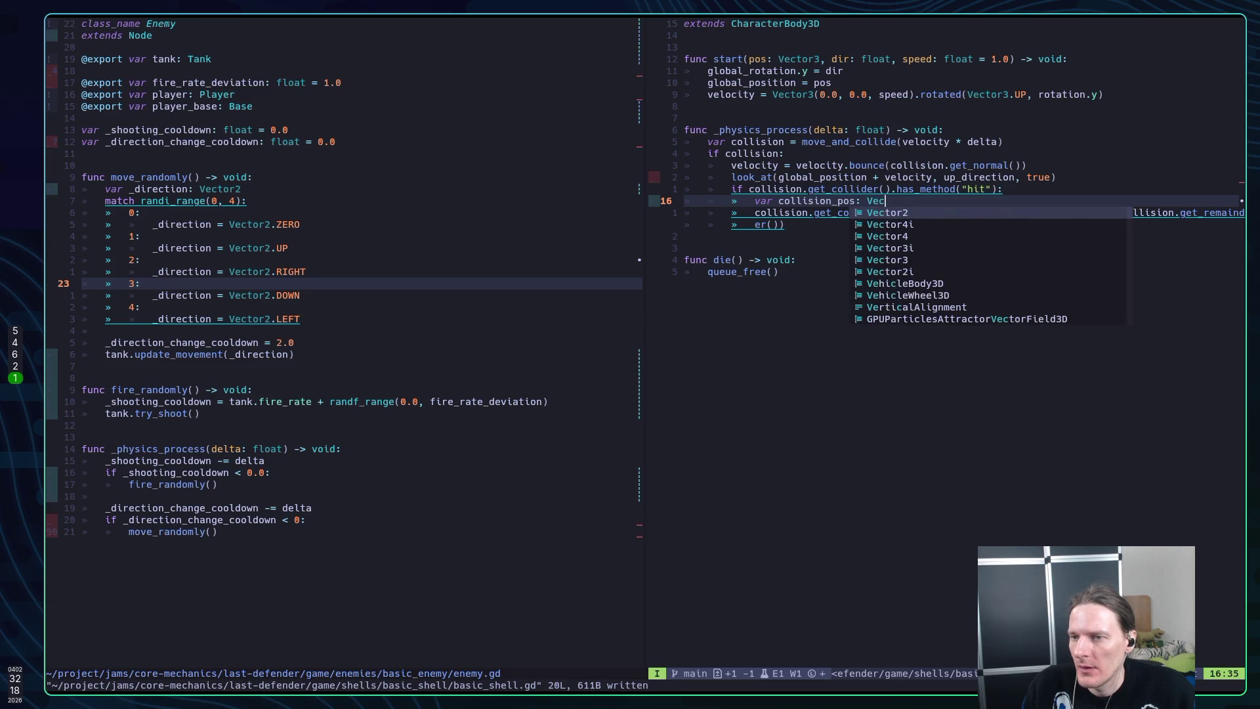
{"action": "type", "text": "="}
Move the position expression into collision_pos, pass collision_pos to hit(), and save
{"action": "key", "text": "Escape"}
{"action": "key", "text": "j"}
{"action": "key", "text": "w"}
{"action": "key", "text": "w"}
{"action": "key", "text": "w"}
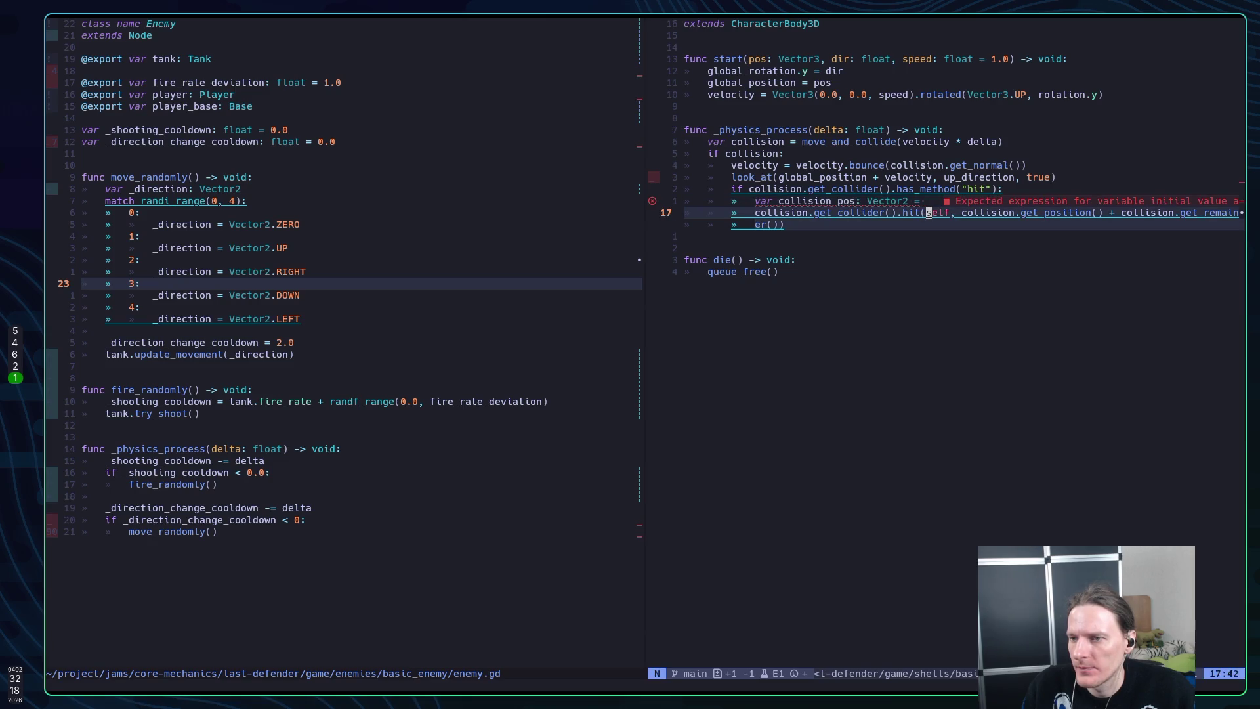
{"action": "key", "text": "shift+d"}
{"action": "key", "text": "k"}
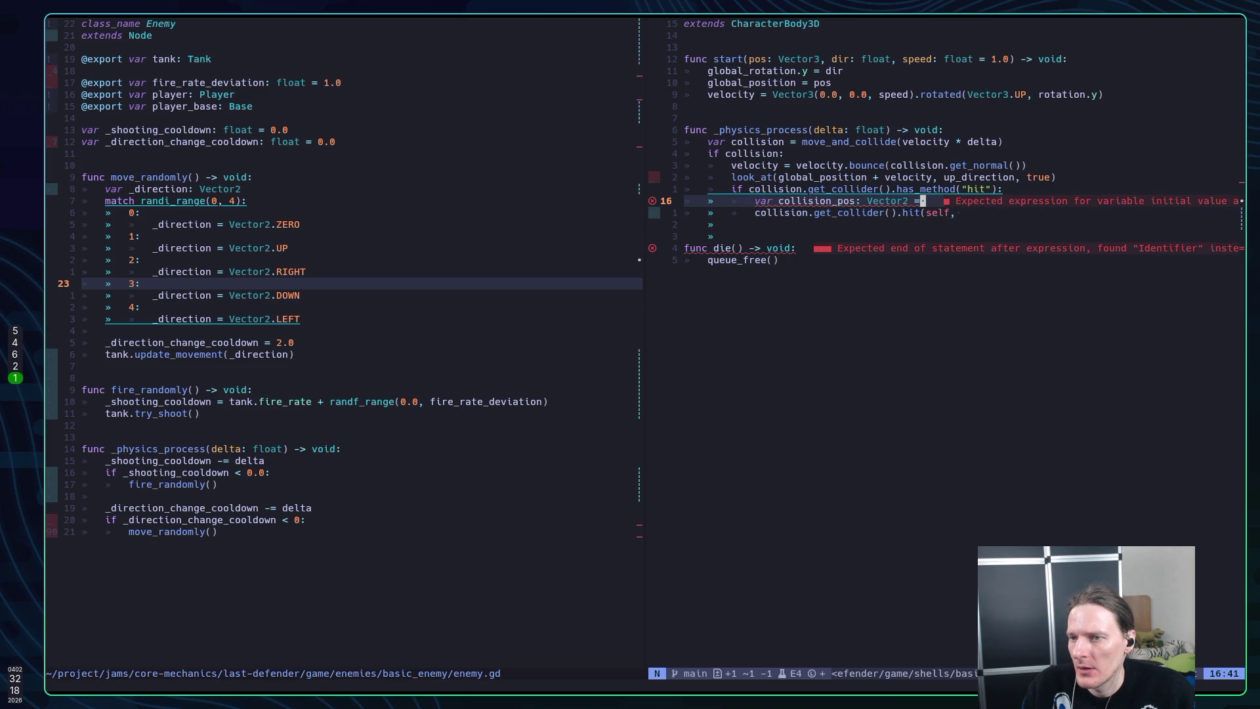
{"action": "key", "text": "p"}
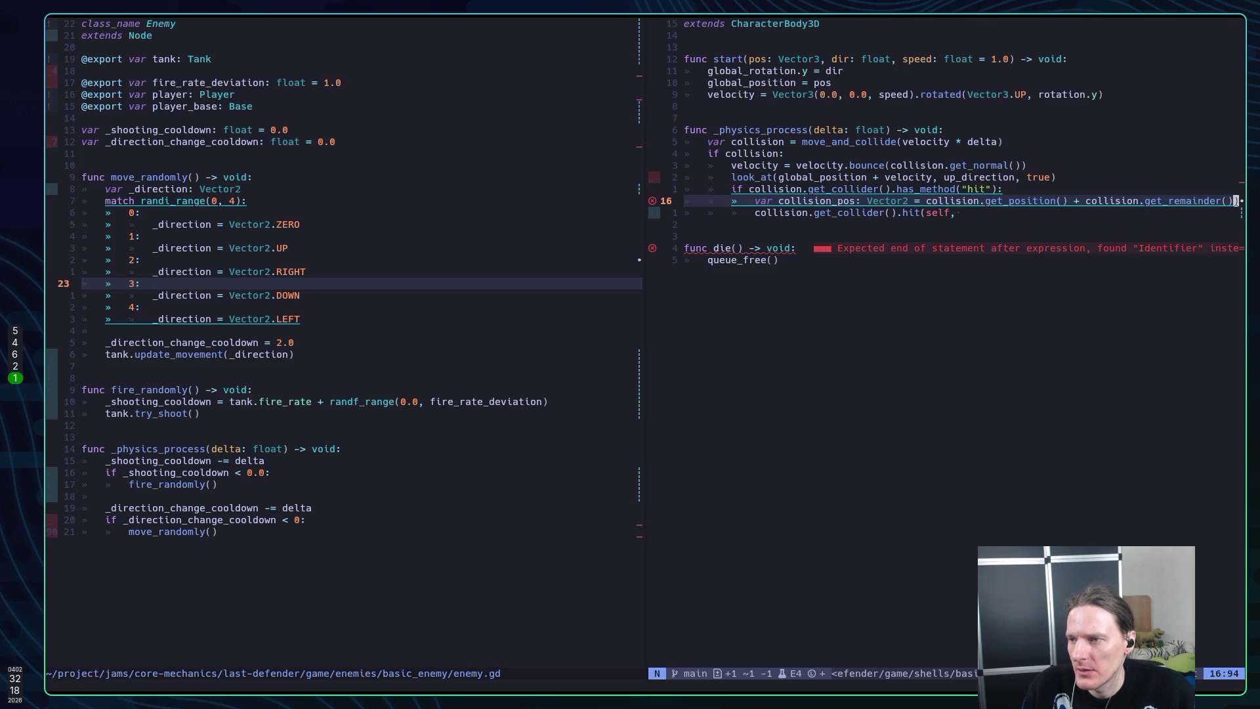
{"action": "type", "text": "xj"}
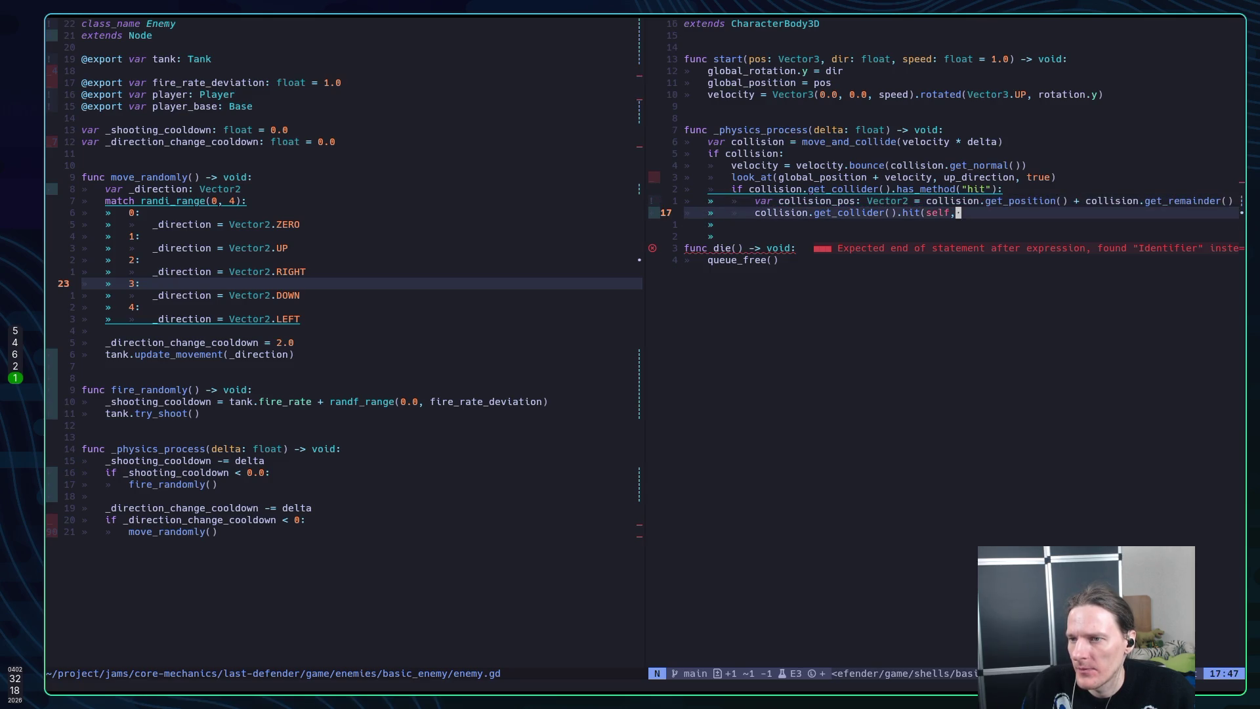
{"action": "type", "text": "acollision_pos"}
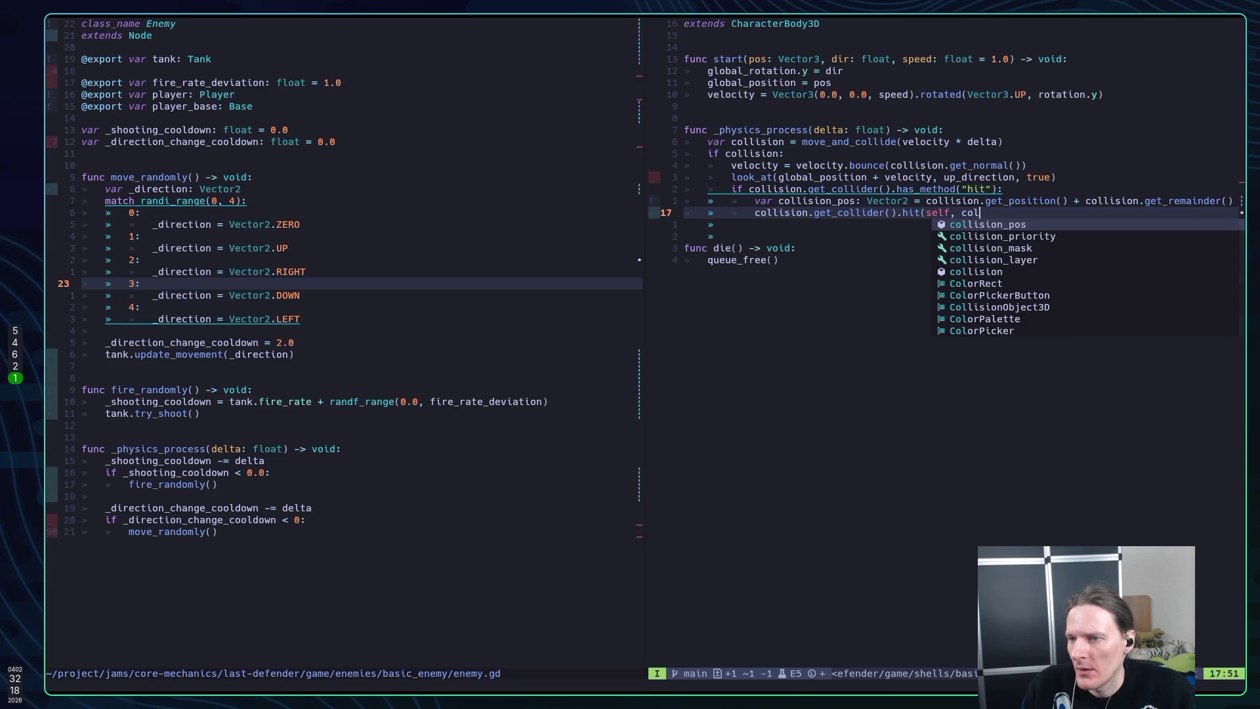
{"action": "type", "text": ")"}
{"action": "key", "text": "Escape"}
{"action": "type", "text": ":w"}
{"action": "key", "text": "Return"}
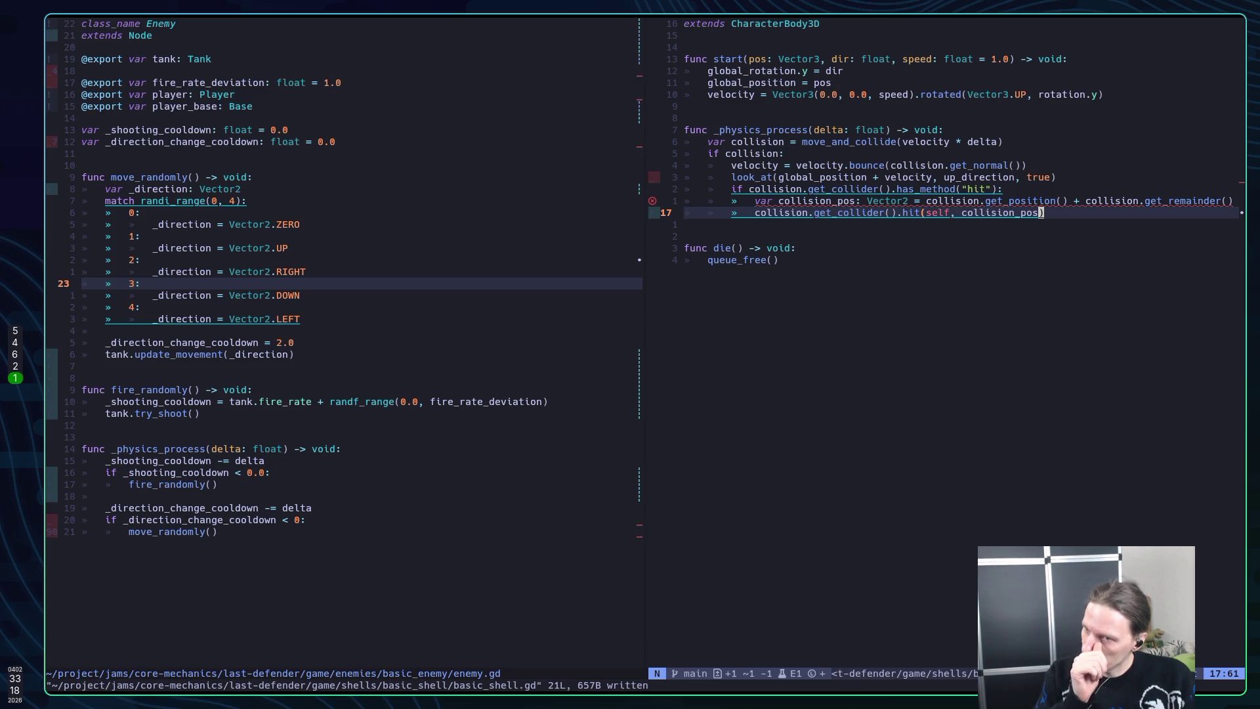
Check the get_position documentation and the collision_pos line's type error details
{"action": "key", "text": "k"}
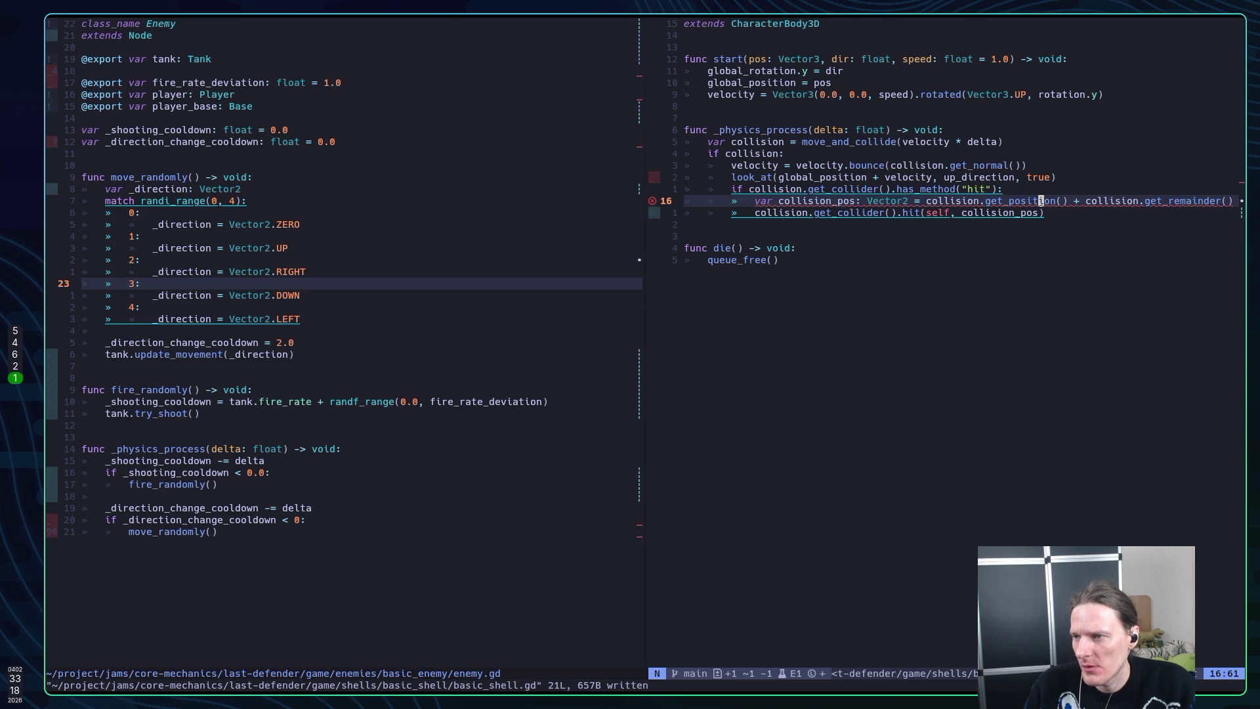
{"action": "key", "text": "k"}
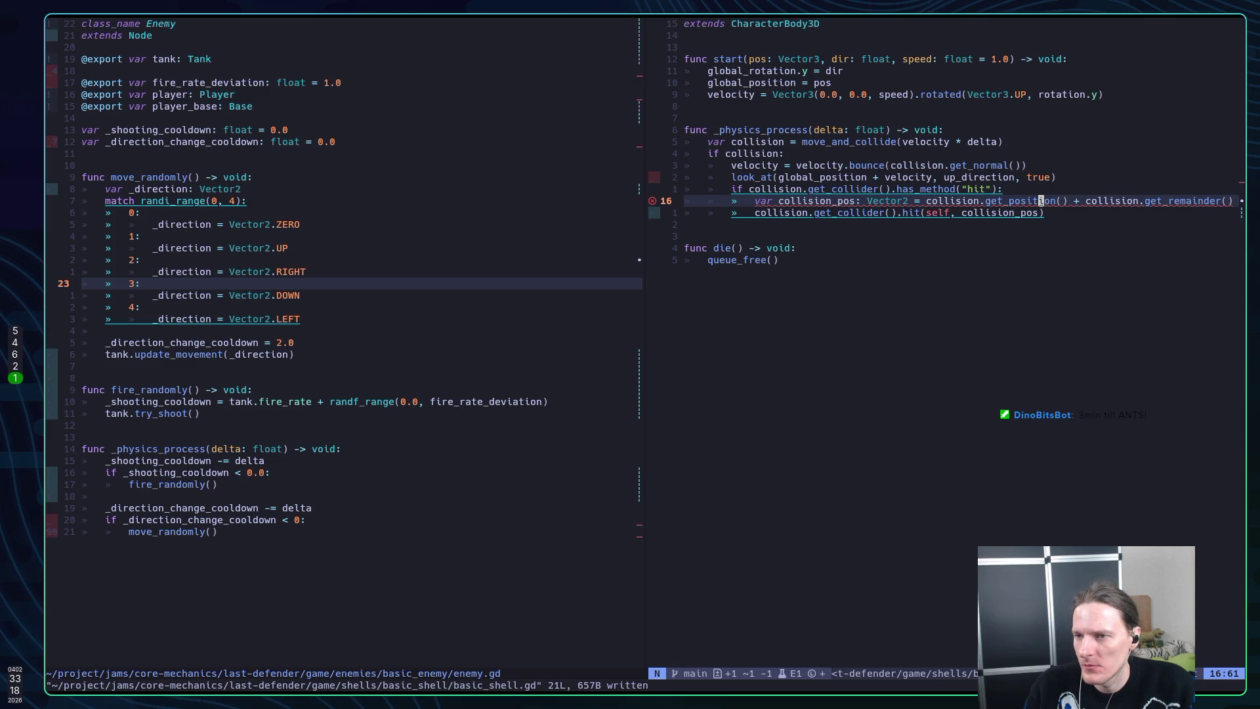
{"action": "key", "text": "K"}
{"action": "key", "text": "Escape"}
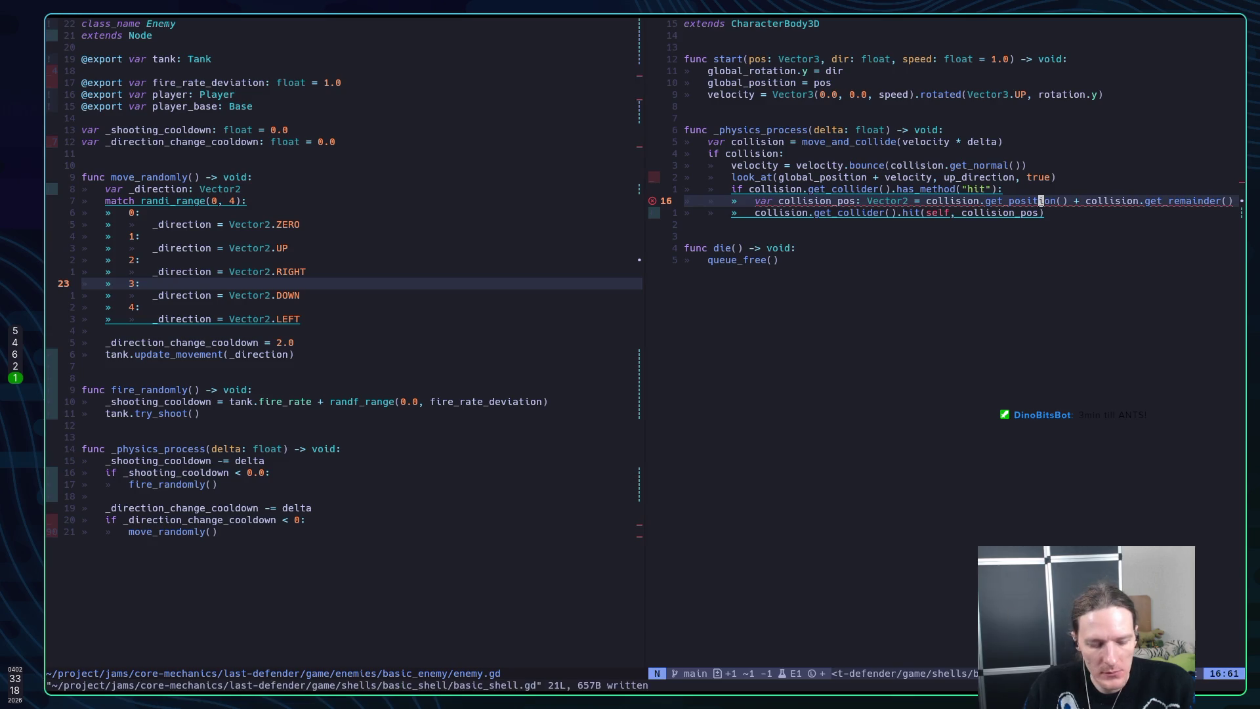
{"action": "key", "text": "space"}
{"action": "key", "text": "e"}
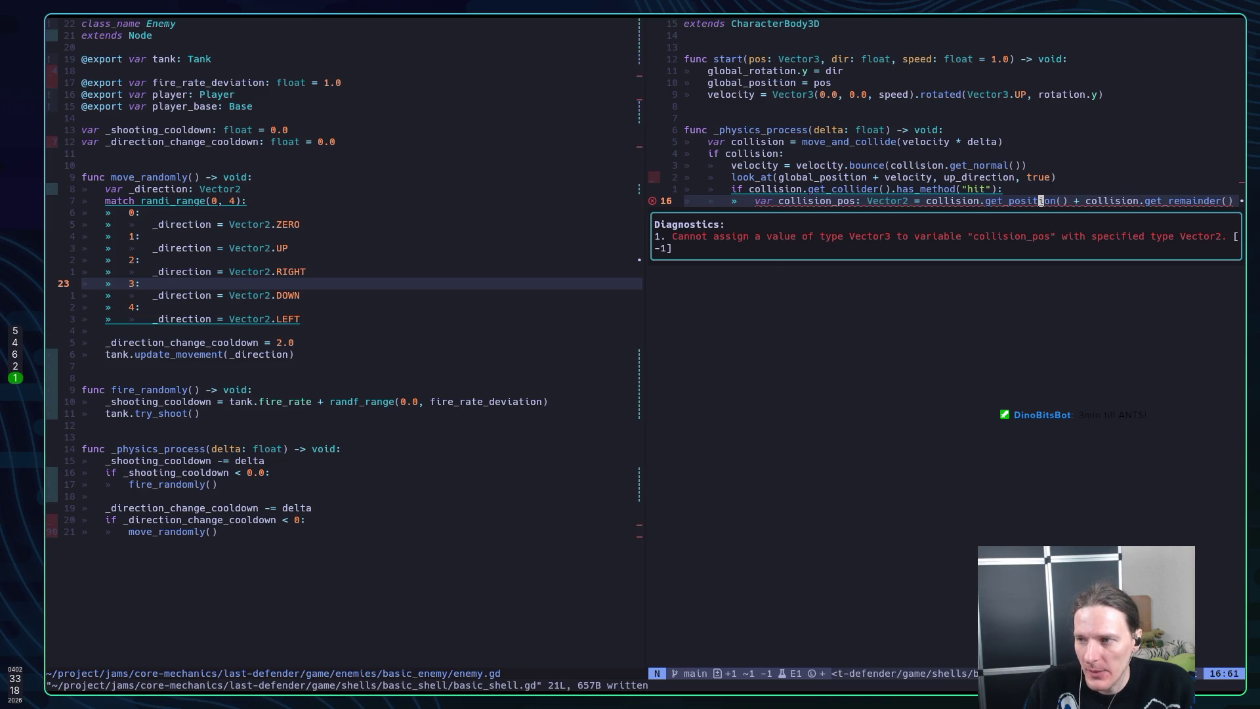
Change collision_pos's type from Vector2 to Vector3 and save basic_shell.gd
{"action": "key", "text": "k"}
{"action": "key", "text": "b"}
{"action": "key", "text": "b"}
{"action": "key", "text": "b"}
{"action": "key", "text": "j"}
{"action": "key", "text": "e"}
{"action": "key", "text": "e"}
{"action": "type", "text": "r3"}
{"action": "type", "text": ":w"}
{"action": "key", "text": "Return"}
{"action": "key", "text": "j"}
{"action": "key", "text": "j"}
{"action": "type", "text": ":w"}
{"action": "key", "text": "Return"}
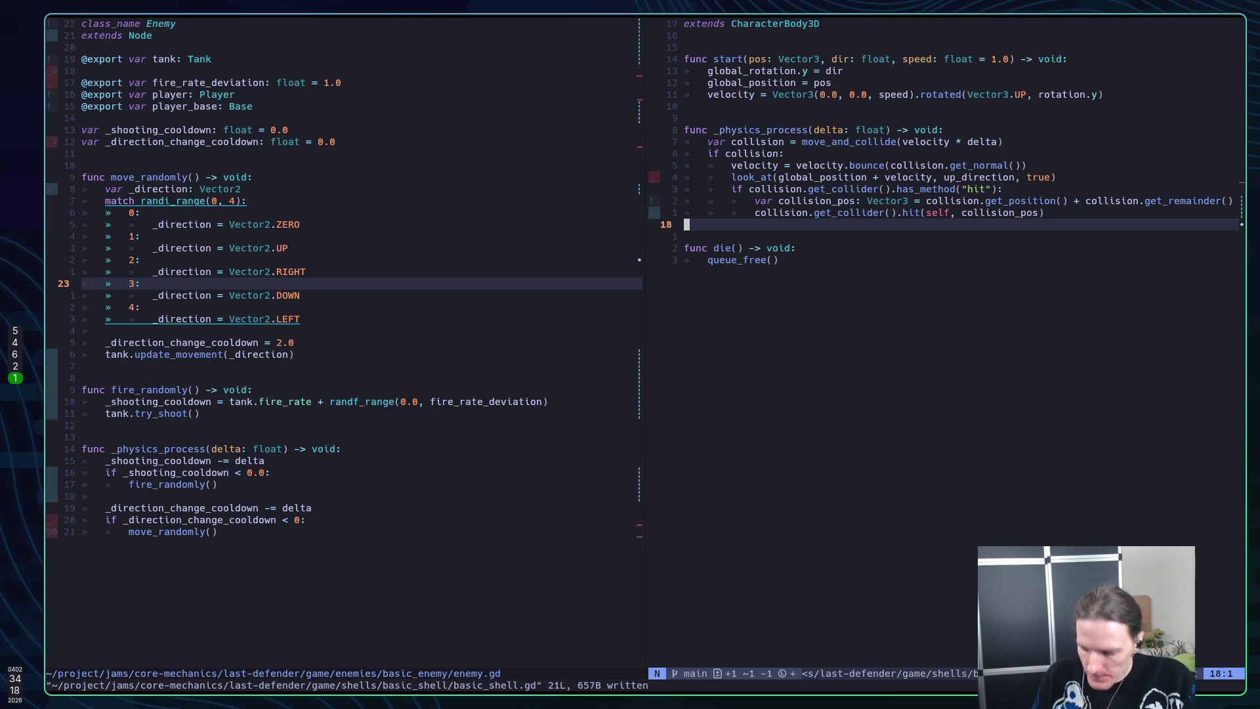
Return to the hit call on line 17, save basic_shell.gd again, and switch to Godot for testing
{"action": "key", "text": "j"}
{"action": "key", "text": "j"}
{"action": "key", "text": "k"}
{"action": "key", "text": "k"}
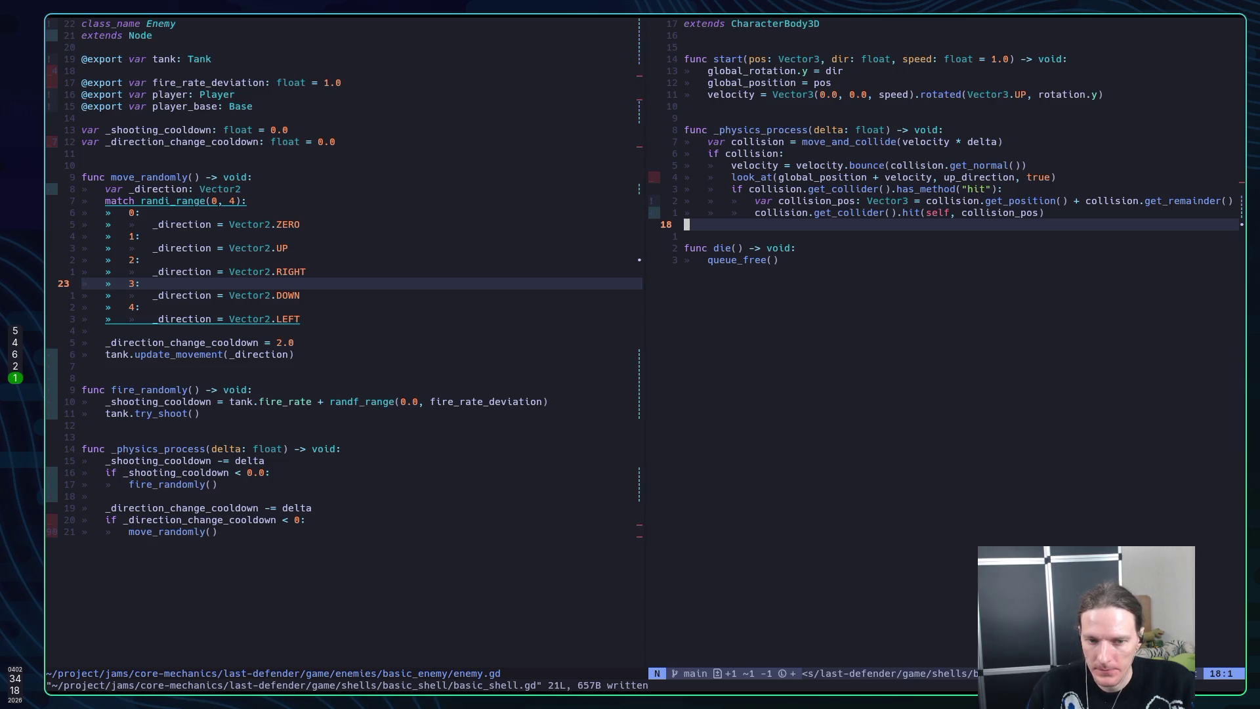
{"action": "key", "text": "j"}
{"action": "key", "text": "j"}
{"action": "key", "text": "k"}
{"action": "key", "text": "k"}
{"action": "left_click", "coordinate": [906, 212]}
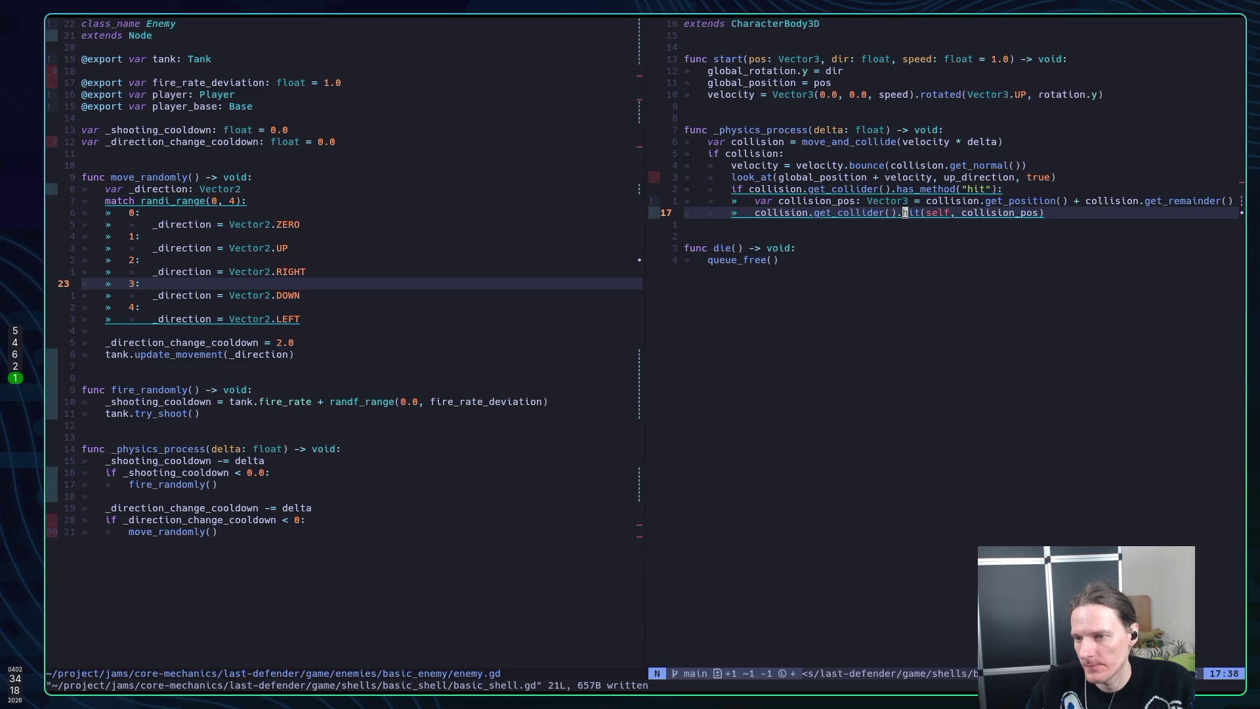
{"action": "type", "text": ":w"}
{"action": "key", "text": "Return"}
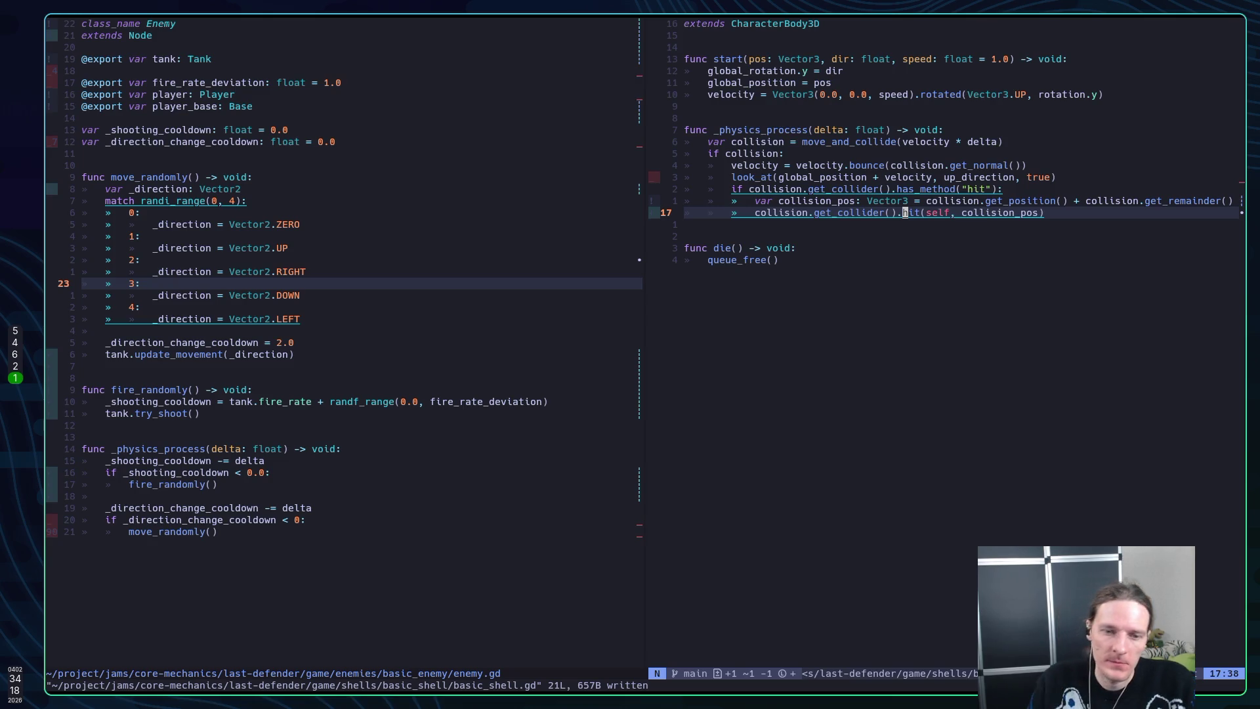
{"action": "type", "text": ":w"}
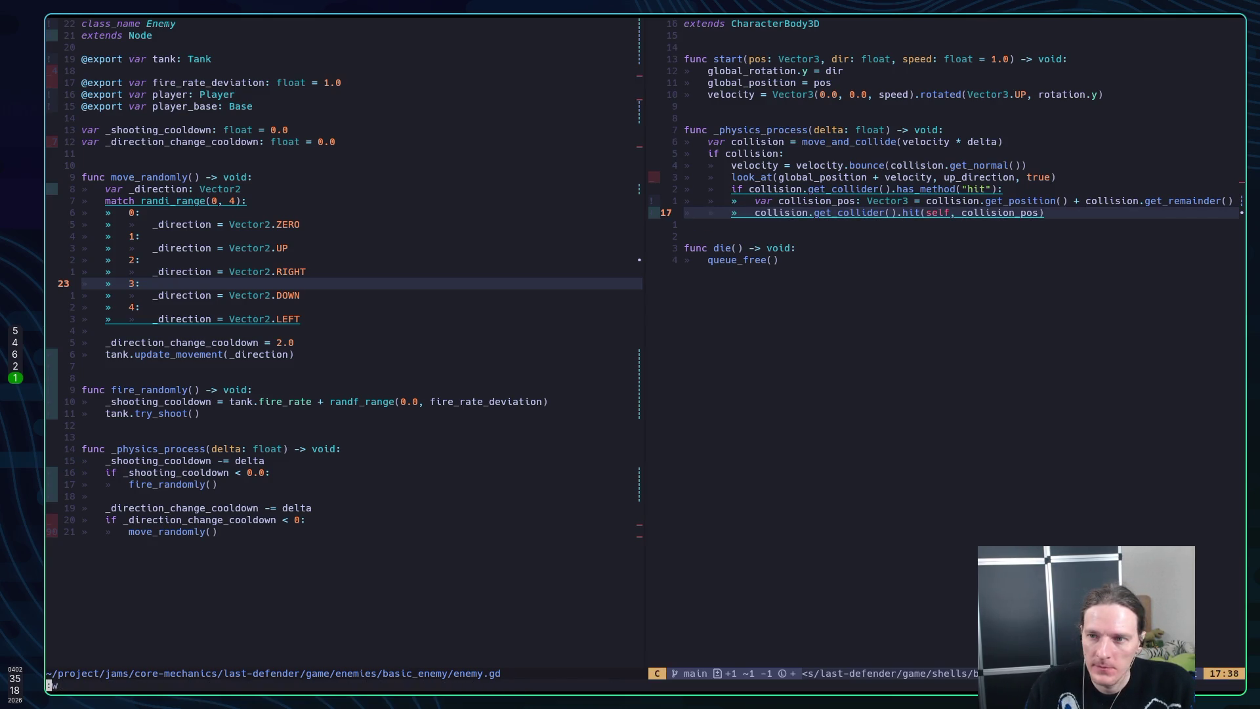
{"action": "key", "text": "Return"}
{"action": "key", "text": "super+5"}
Run the game, drive the tank, fire a shell at a red wall, then stop
{"action": "key", "text": "F5"}
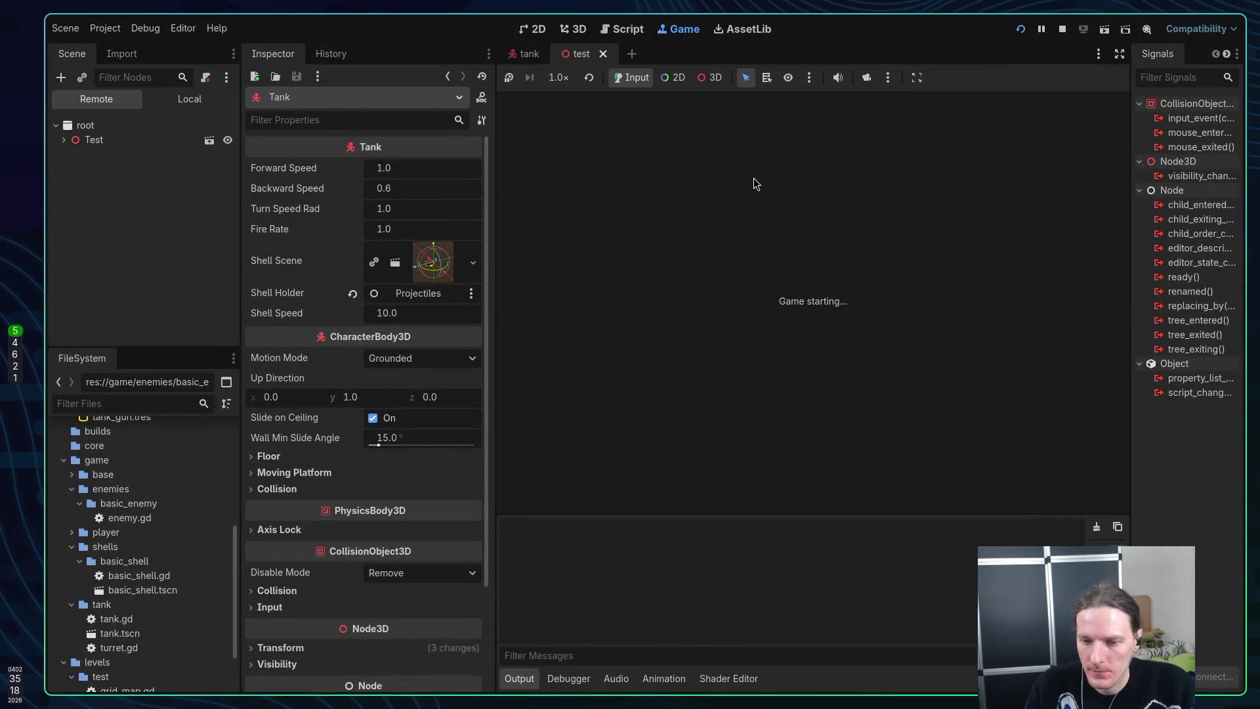
{"action": "key", "text": "d"}
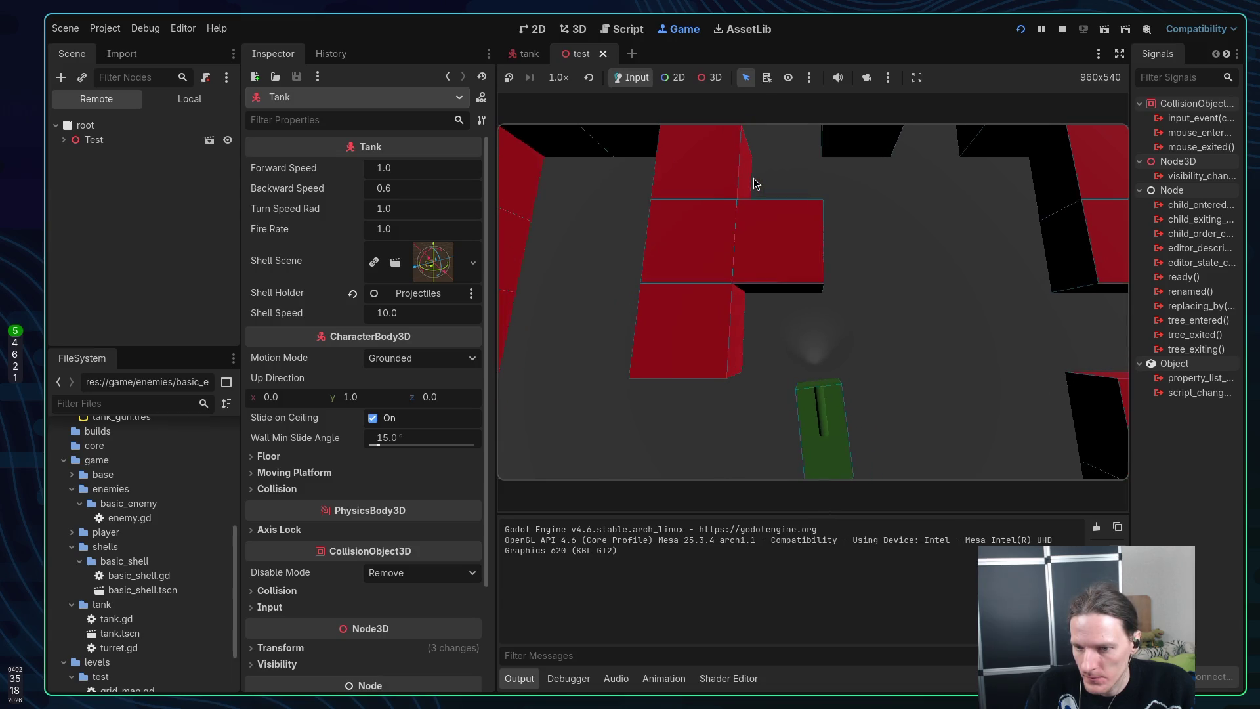
{"action": "key", "text": "d"}
{"action": "key", "text": "d"}
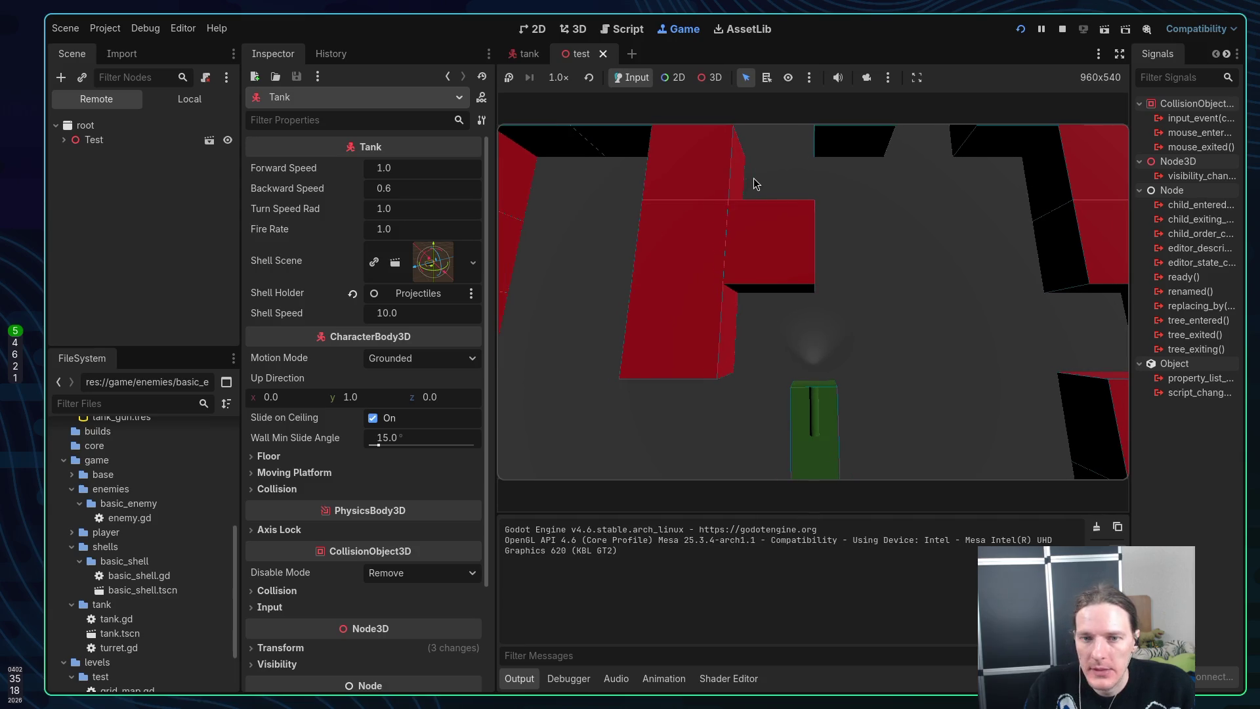
{"action": "left_click", "coordinate": [774, 328]}
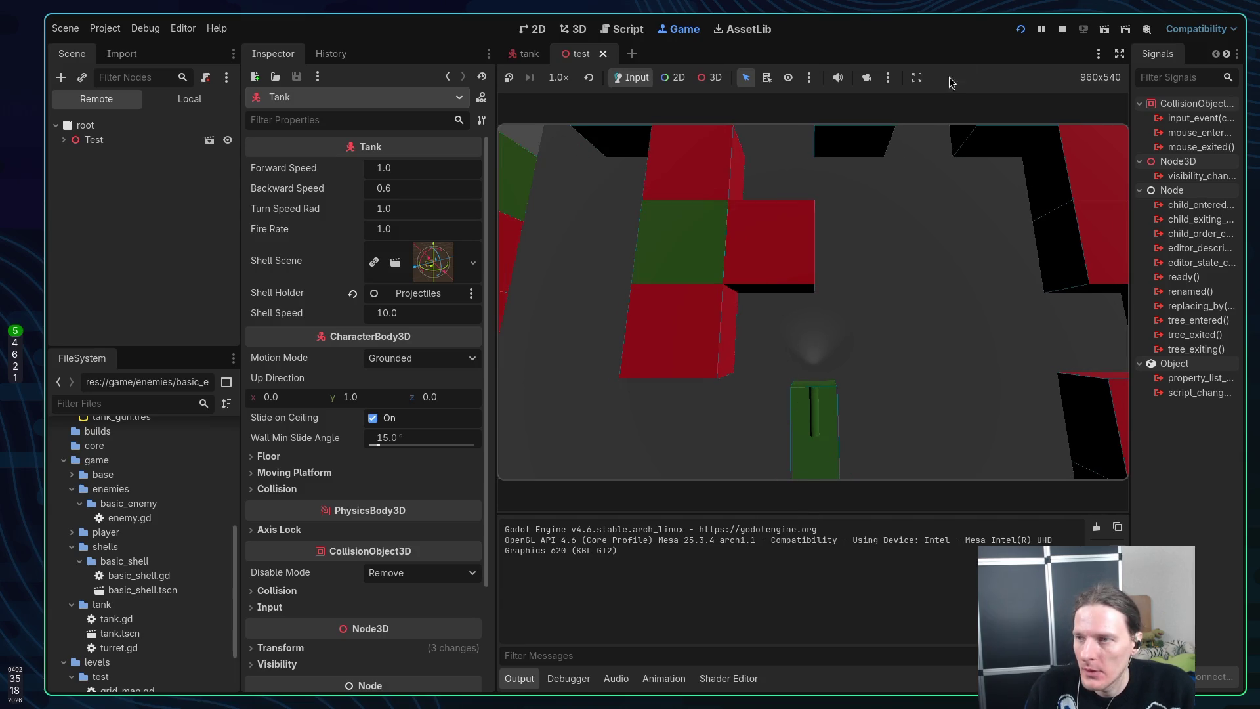
{"action": "left_click", "coordinate": [1062, 29]}
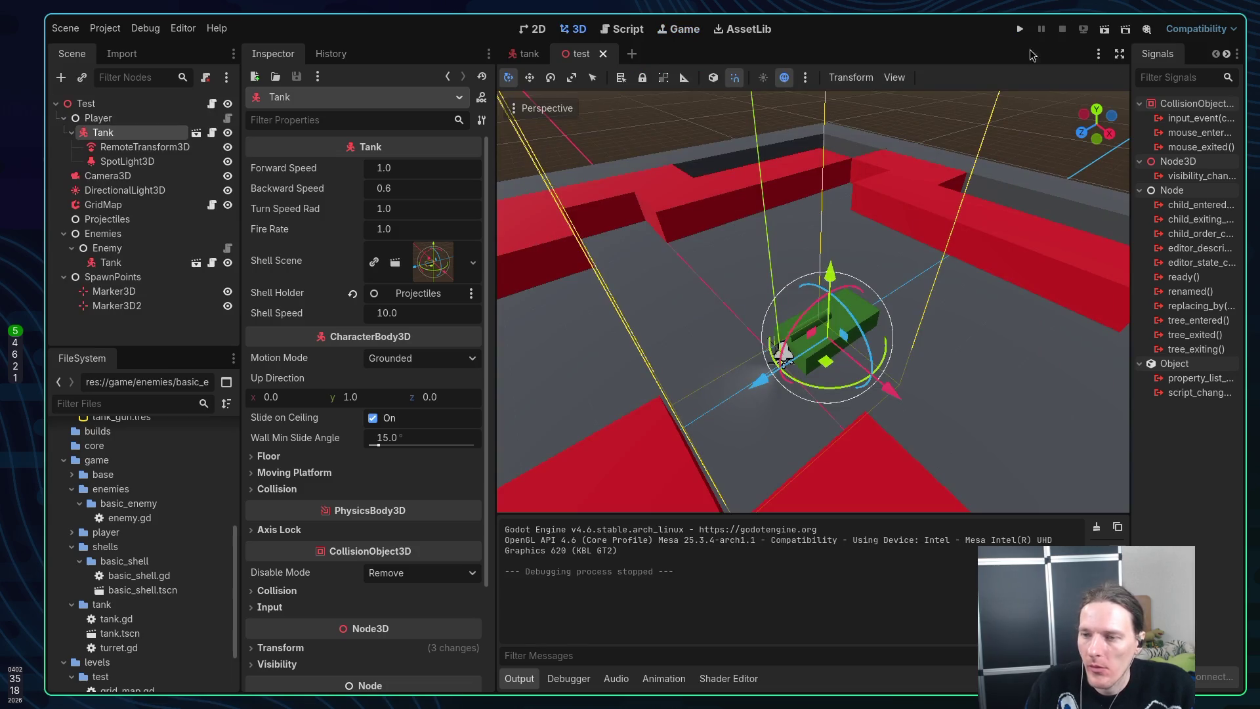
Fly the editor camera to the player tank and select it to show Forward Speed 1.0 and Shell Speed 10.0
{"action": "scroll", "coordinate": [923, 170], "scroll_direction": "up", "scroll_amount": 2}
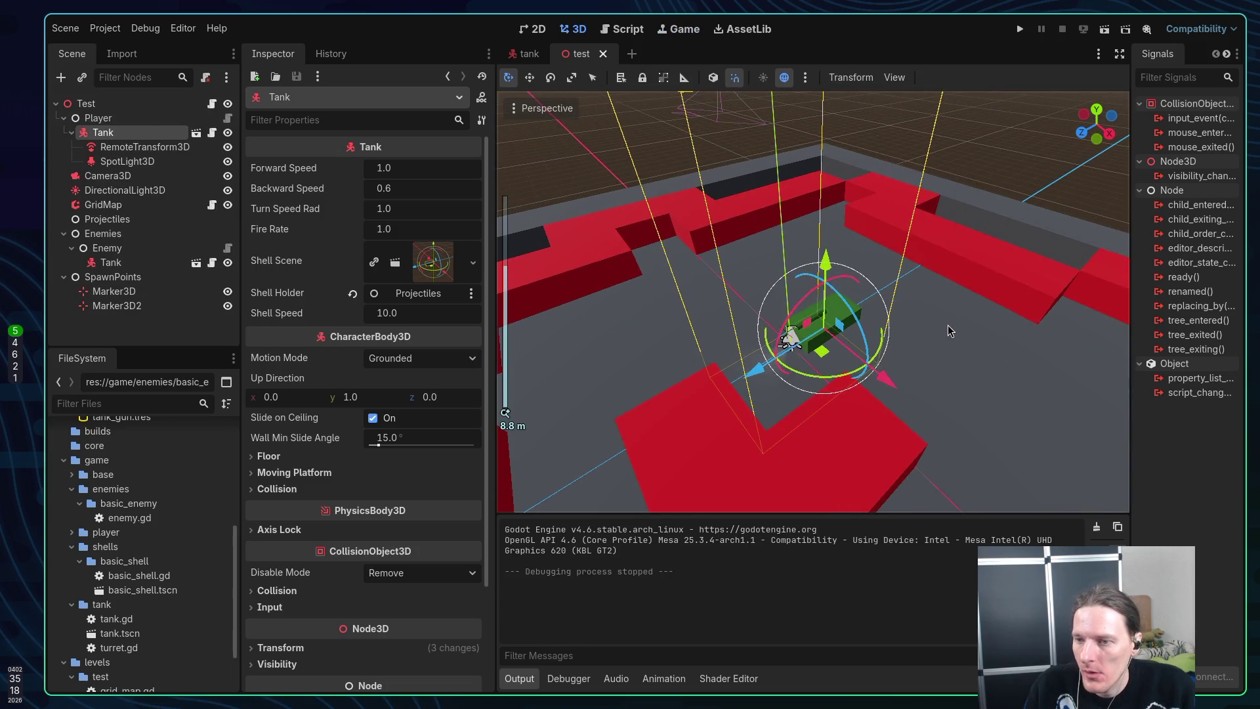
{"action": "left_click", "coordinate": [947, 324]}
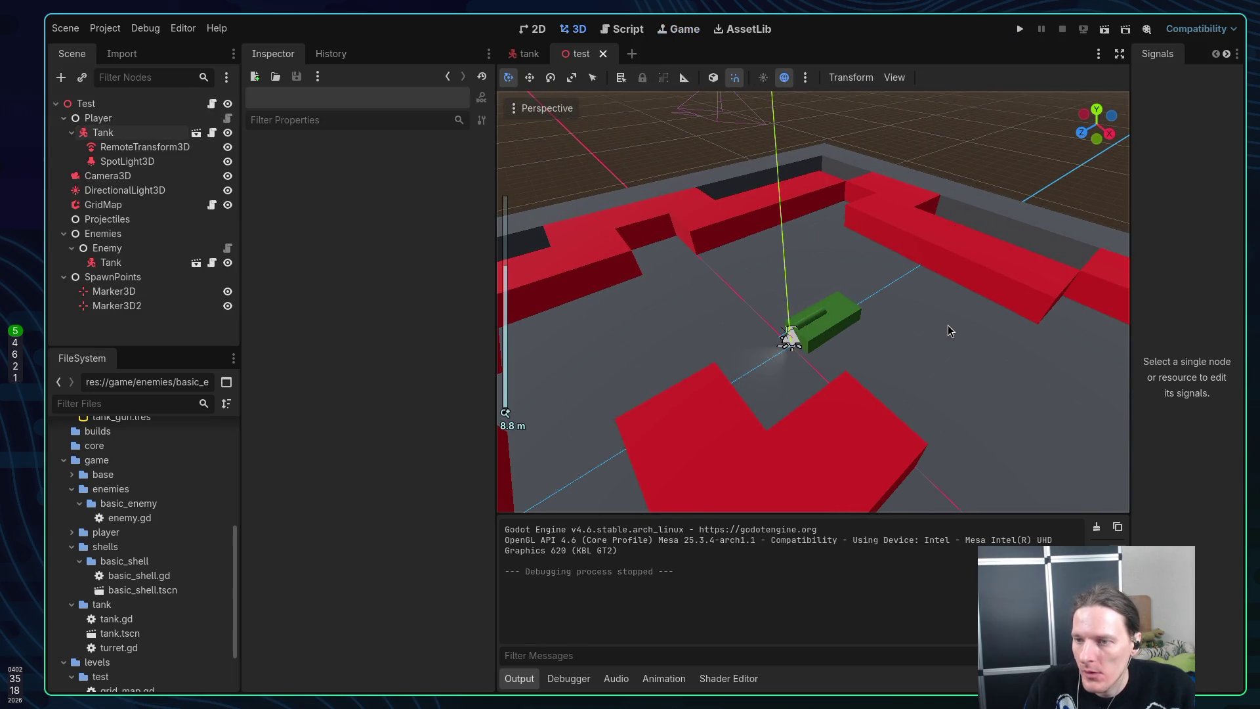
{"action": "scroll", "coordinate": [923, 294], "scroll_direction": "down", "scroll_amount": 5}
{"action": "key", "text": "w"}
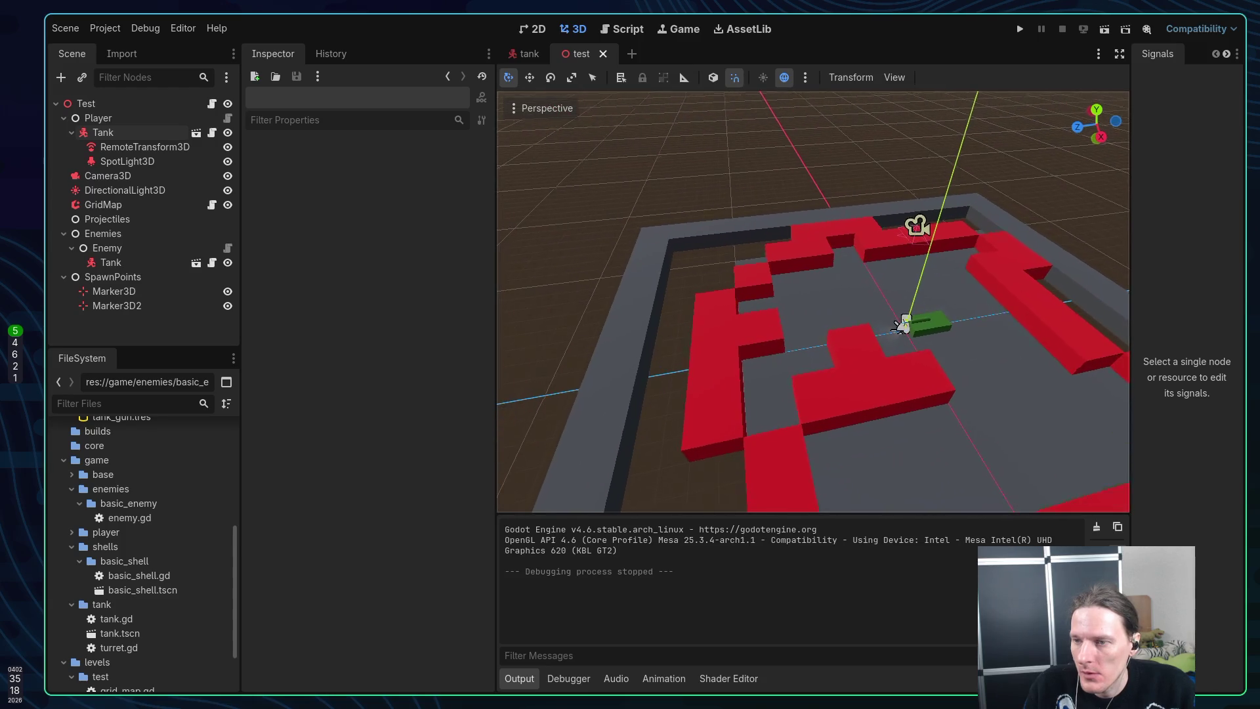
{"action": "key", "text": "w"}
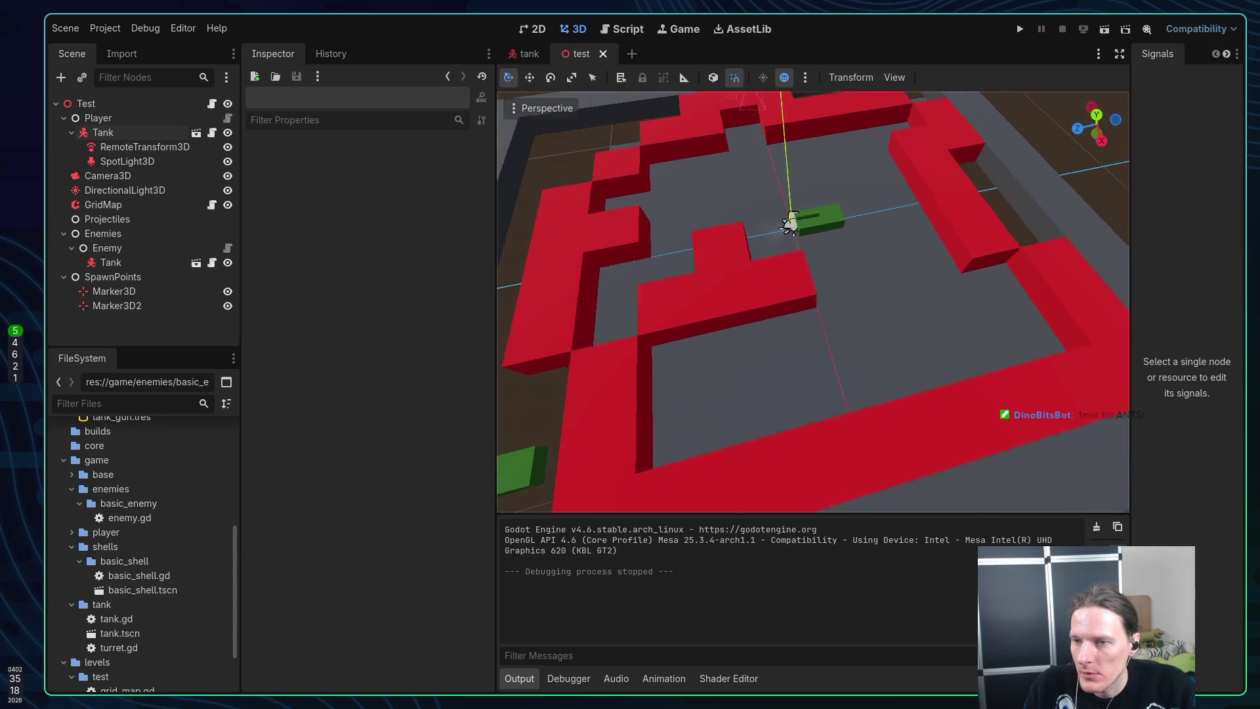
{"action": "key", "text": "w"}
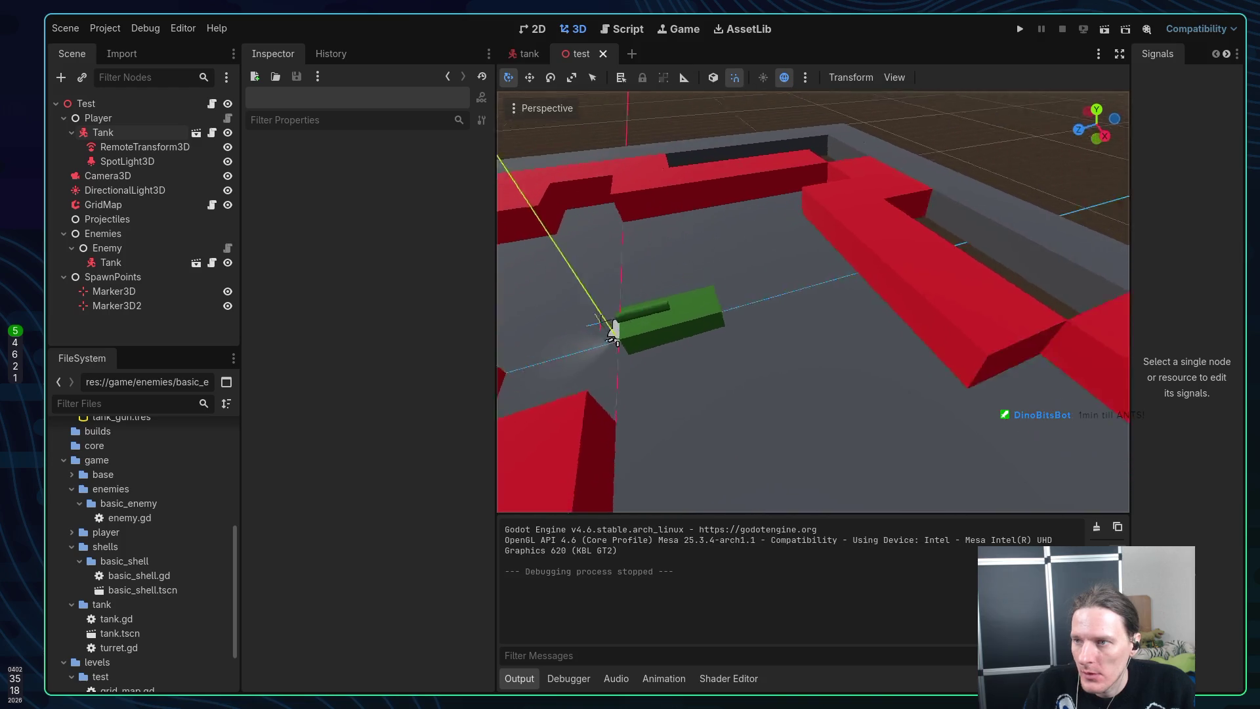
{"action": "key", "text": "w"}
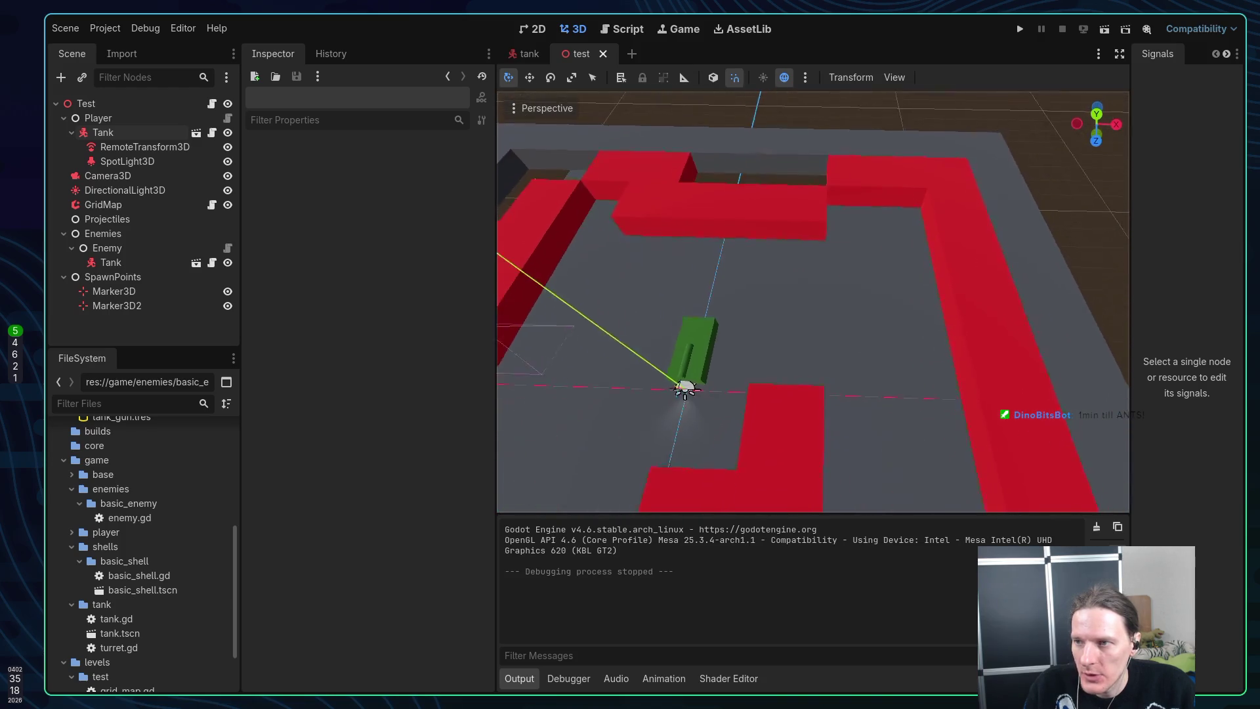
{"action": "key", "text": "w"}
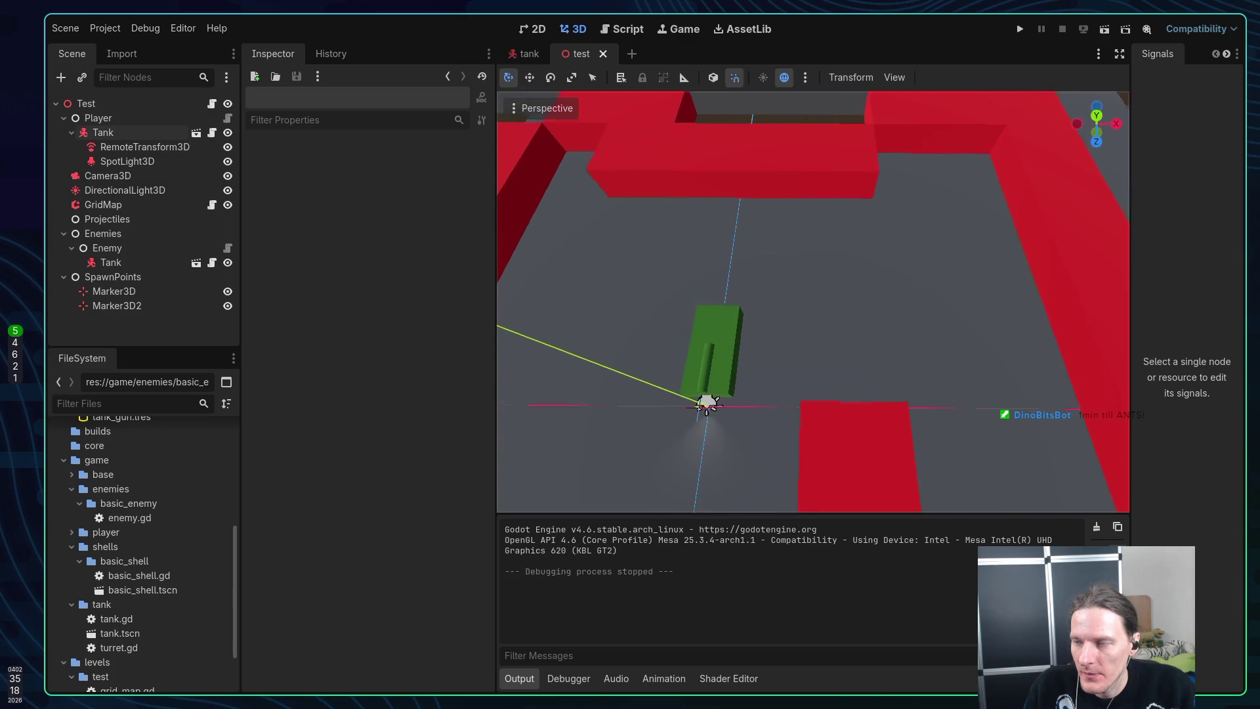
{"action": "key", "text": "s"}
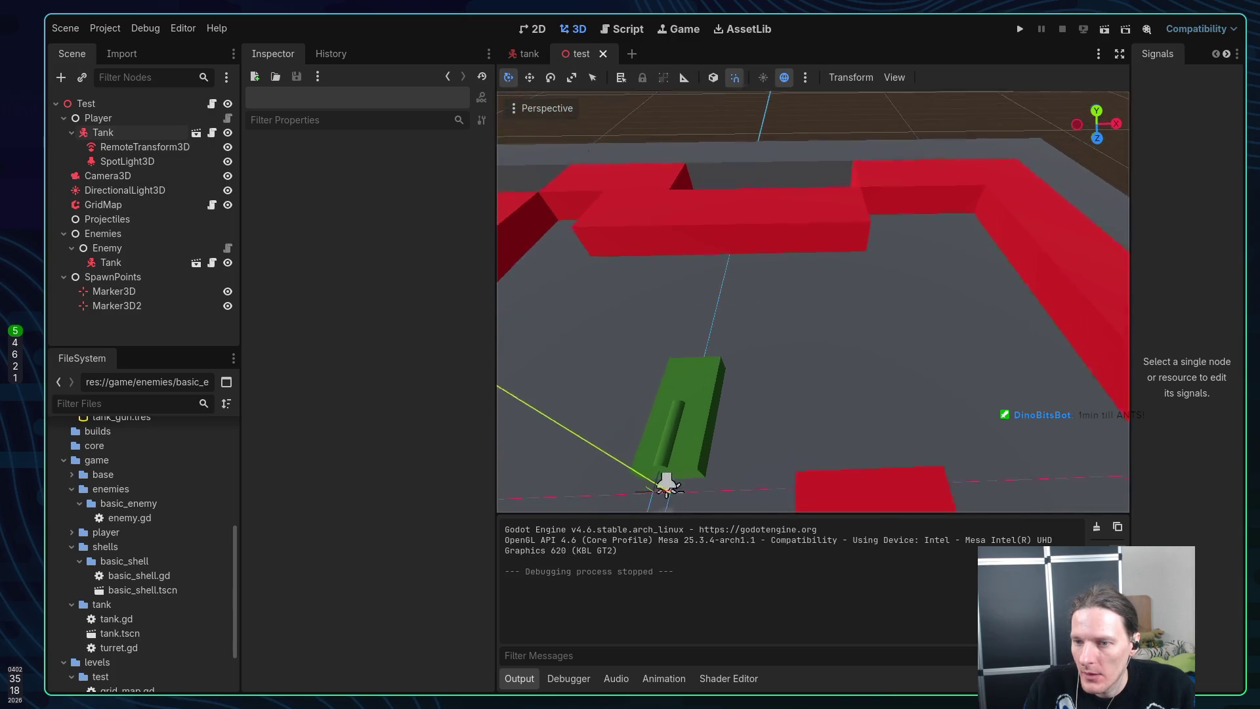
{"action": "key", "text": "w"}
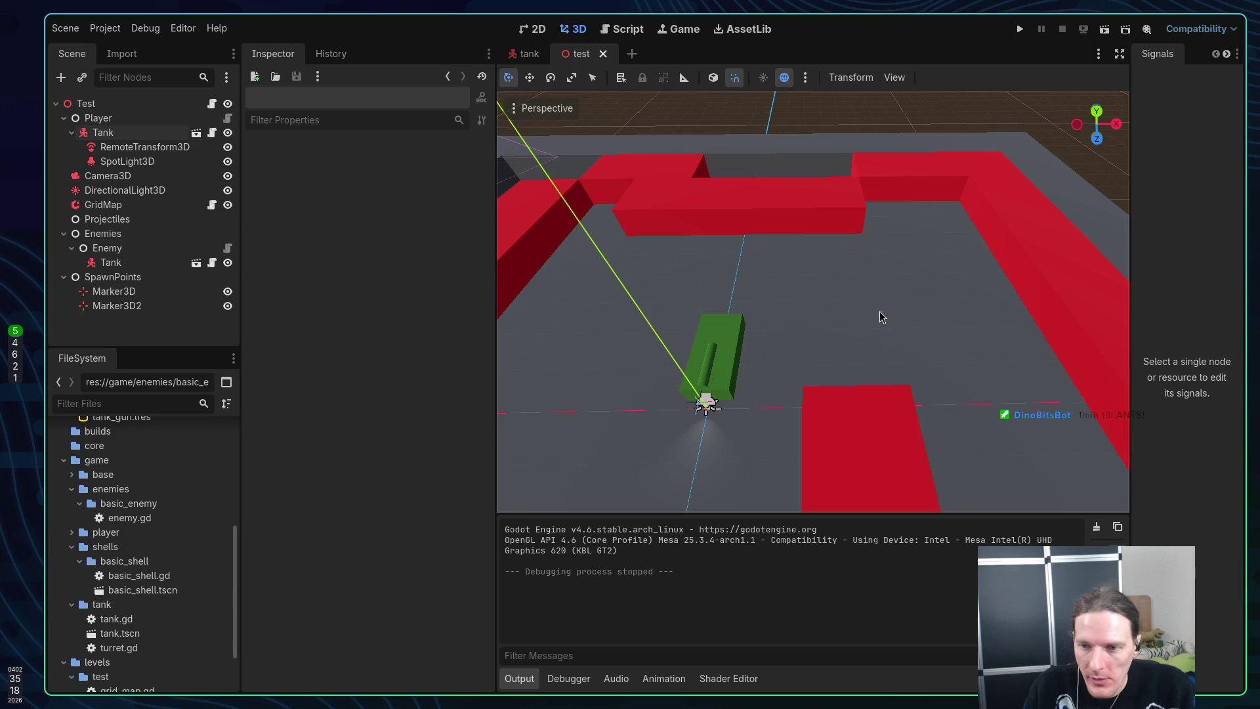
{"action": "left_click", "coordinate": [743, 336]}
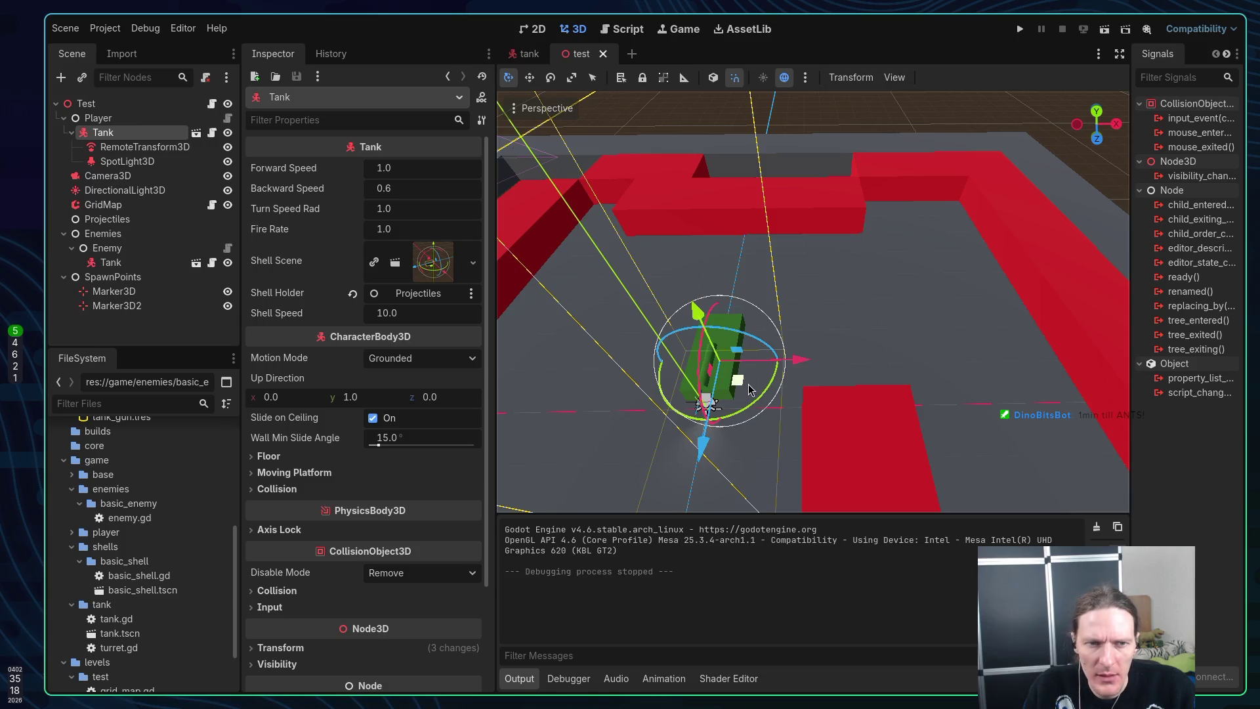
{"action": "mouse_move", "coordinate": [748, 384]}
{"action": "left_mouse_down"}
{"action": "mouse_move", "coordinate": [663, 410]}
{"action": "mouse_move", "coordinate": [850, 452]}
{"action": "mouse_move", "coordinate": [846, 463]}
{"action": "mouse_move", "coordinate": [792, 450]}
{"action": "mouse_move", "coordinate": [759, 408]}
{"action": "mouse_move", "coordinate": [731, 407]}
{"action": "mouse_move", "coordinate": [753, 419]}
{"action": "left_mouse_up"}
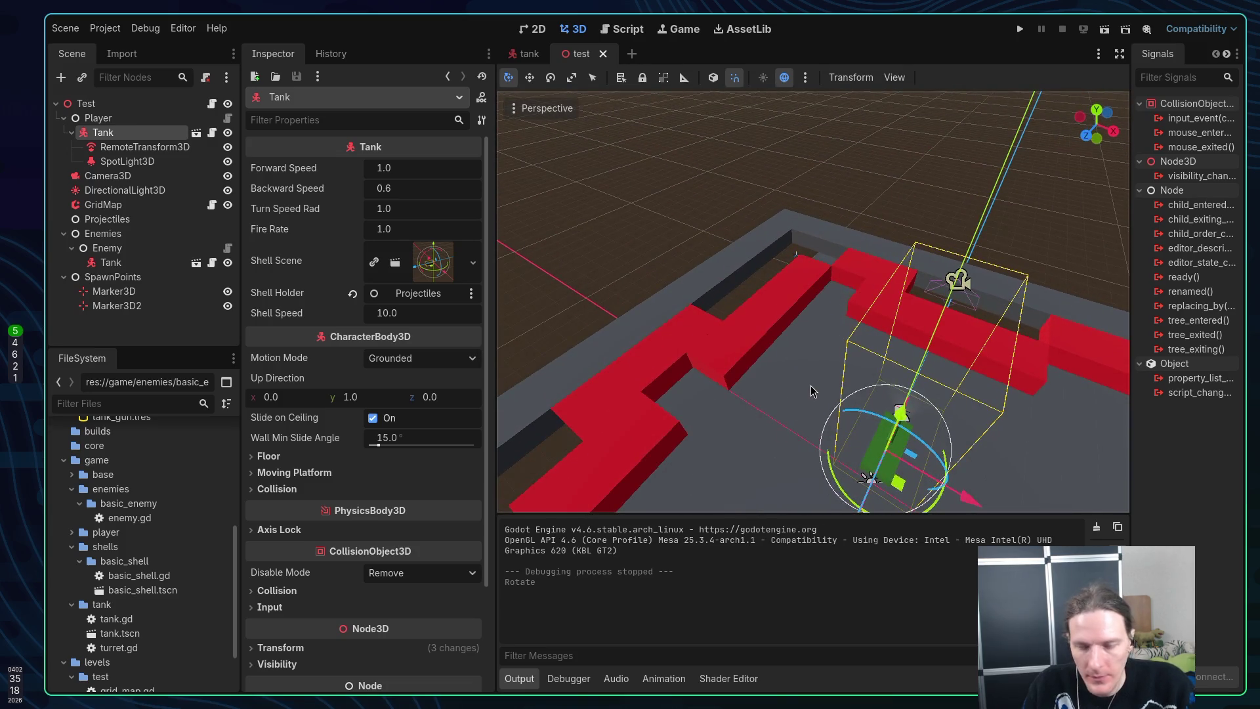
Run the game, test-drive the tank with the movement keys, then stop the run
{"action": "key", "text": "F5"}
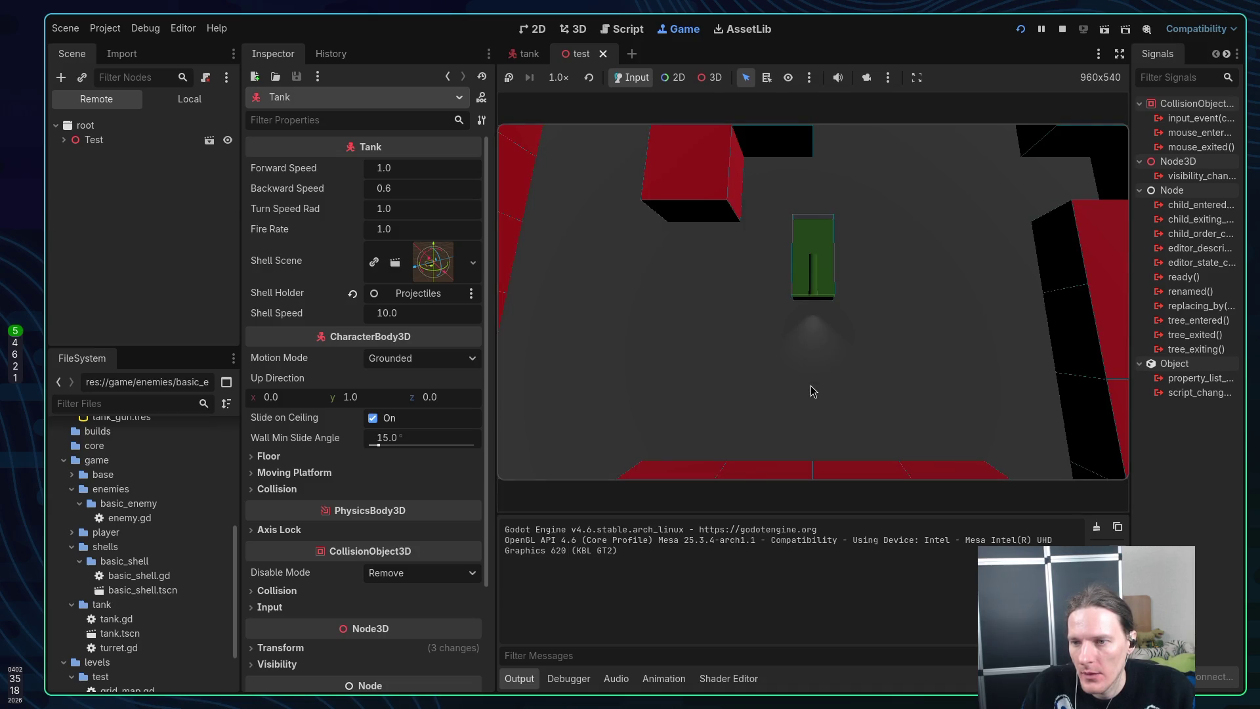
{"action": "key", "text": "d"}
{"action": "key", "text": "s"}
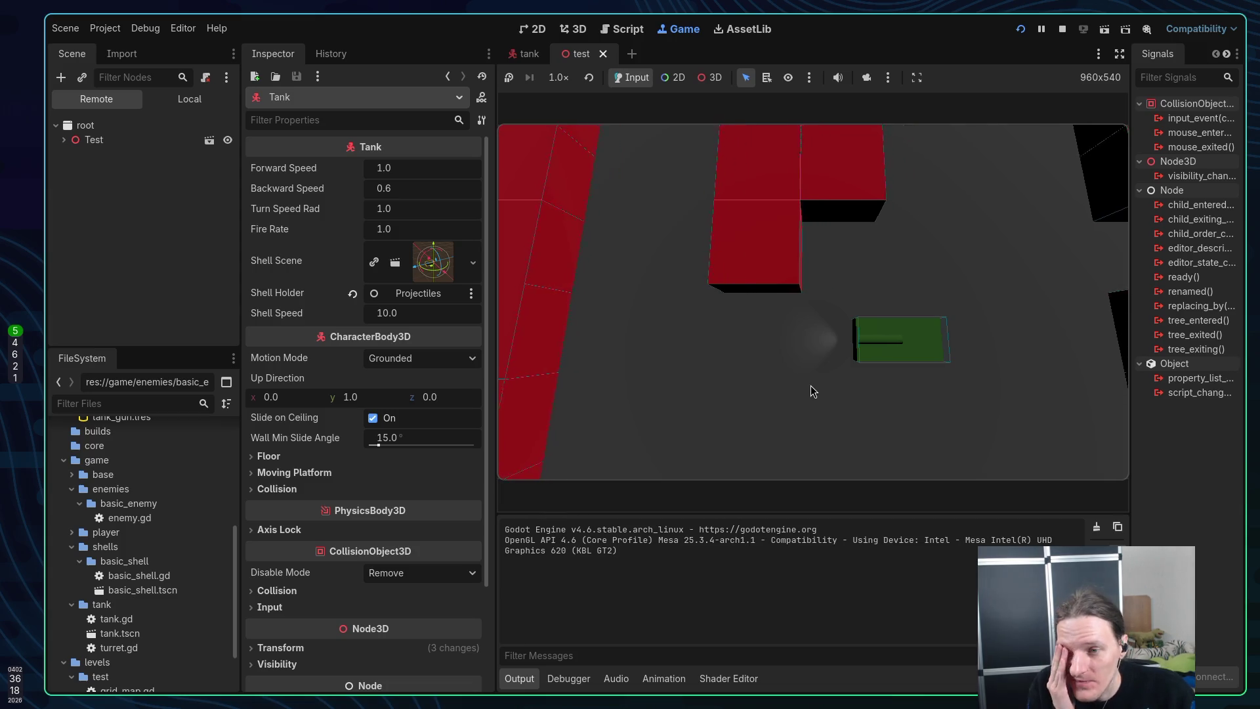
{"action": "key", "text": "w"}
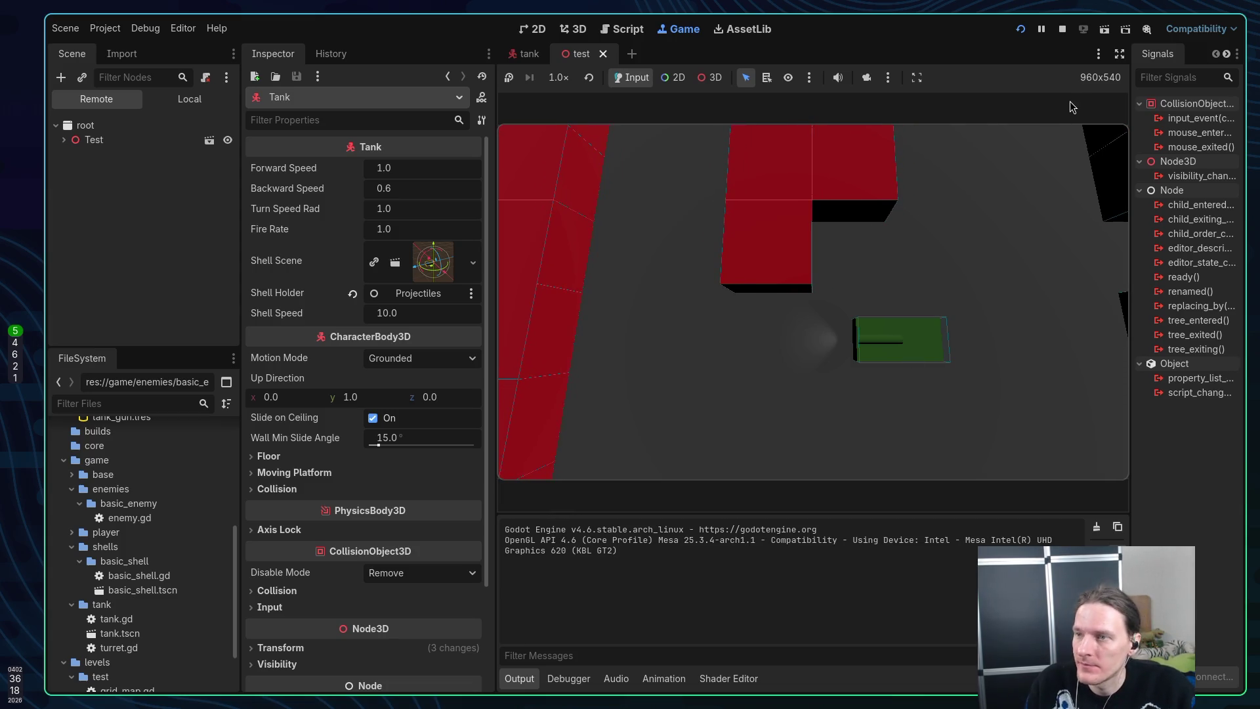
{"action": "left_click", "coordinate": [1062, 29]}
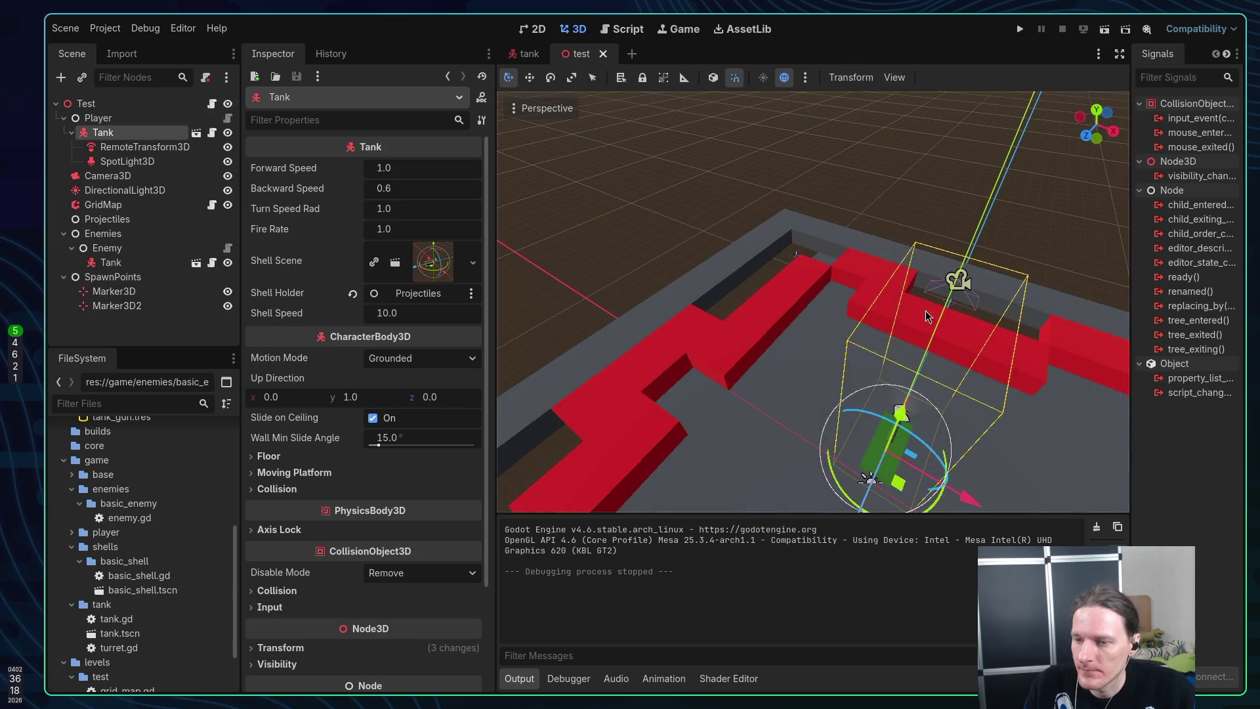
Orbit back over the walls and rotate the player Tank 15 degrees around its vertical axis
{"action": "scroll", "coordinate": [922, 309], "scroll_direction": "up", "scroll_amount": 5}
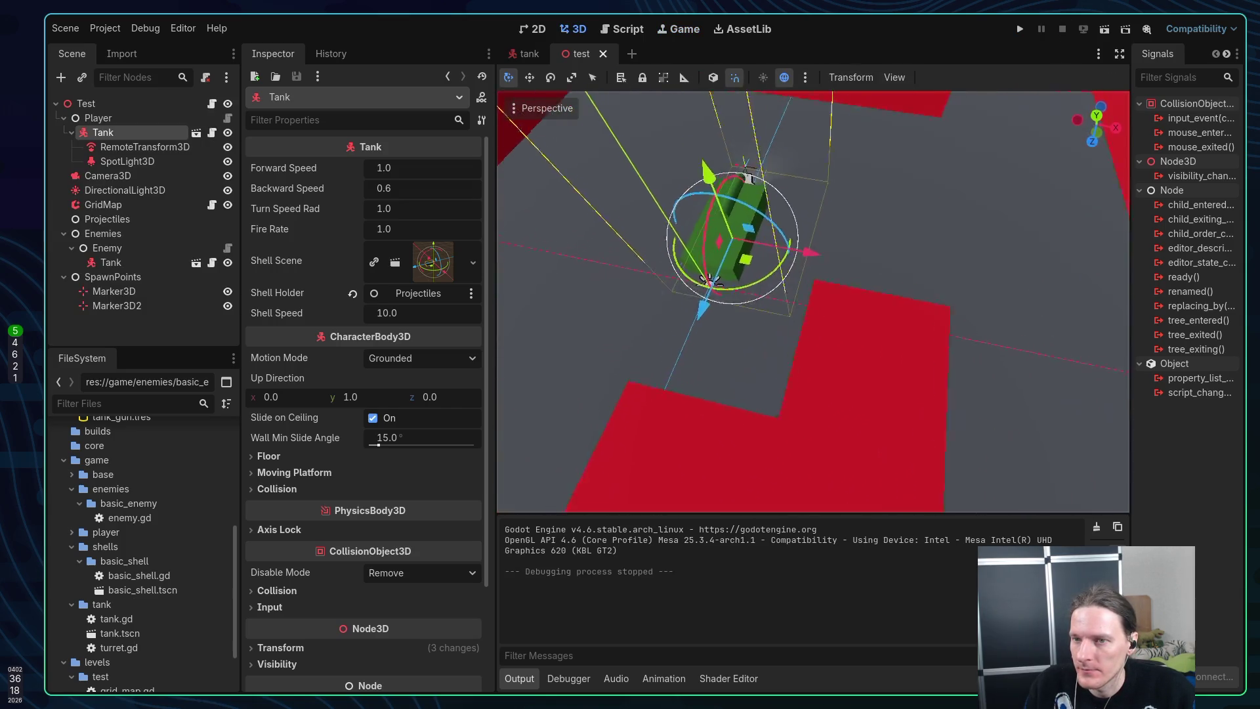
{"action": "mouse_move", "coordinate": [812, 302]}
{"action": "left_mouse_down"}
{"action": "mouse_move", "coordinate": [748, 236]}
{"action": "mouse_move", "coordinate": [748, 282]}
{"action": "mouse_move", "coordinate": [748, 250]}
{"action": "mouse_move", "coordinate": [923, 300]}
{"action": "left_mouse_up"}
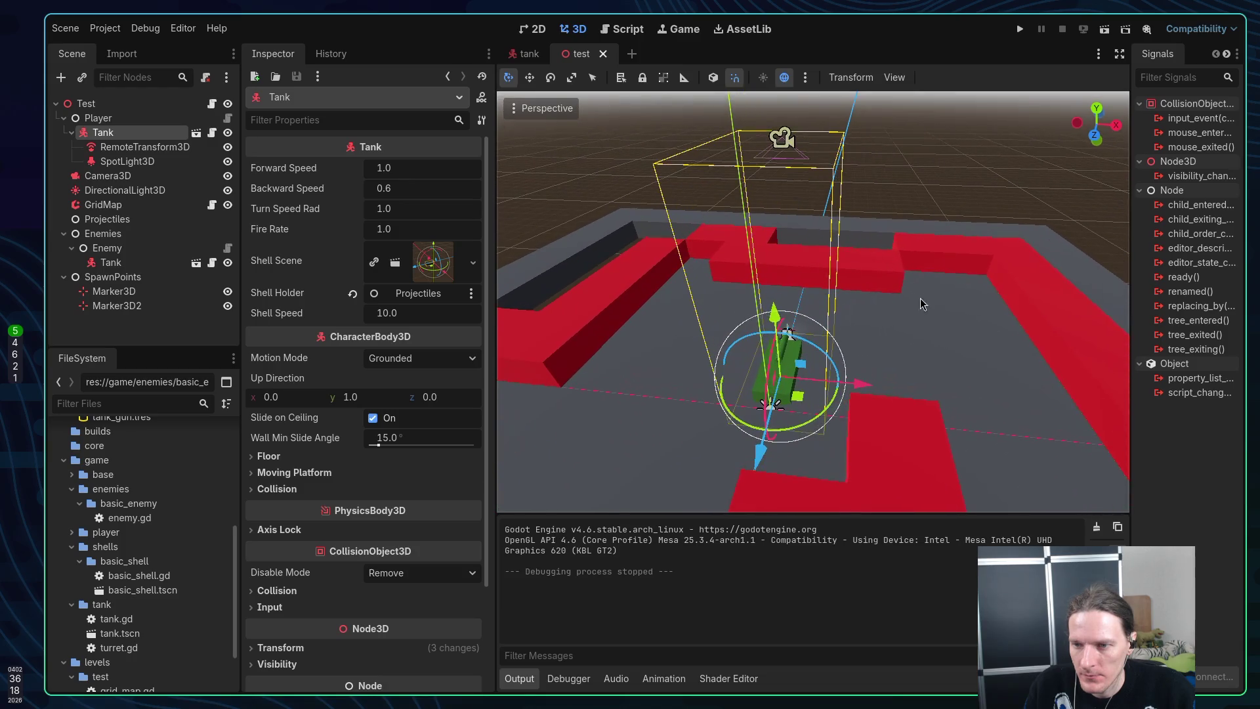
{"action": "mouse_move", "coordinate": [813, 420]}
{"action": "left_mouse_down"}
{"action": "mouse_move", "coordinate": [833, 420]}
{"action": "mouse_move", "coordinate": [843, 387]}
{"action": "mouse_move", "coordinate": [813, 309]}
{"action": "mouse_move", "coordinate": [723, 293]}
{"action": "left_mouse_up"}
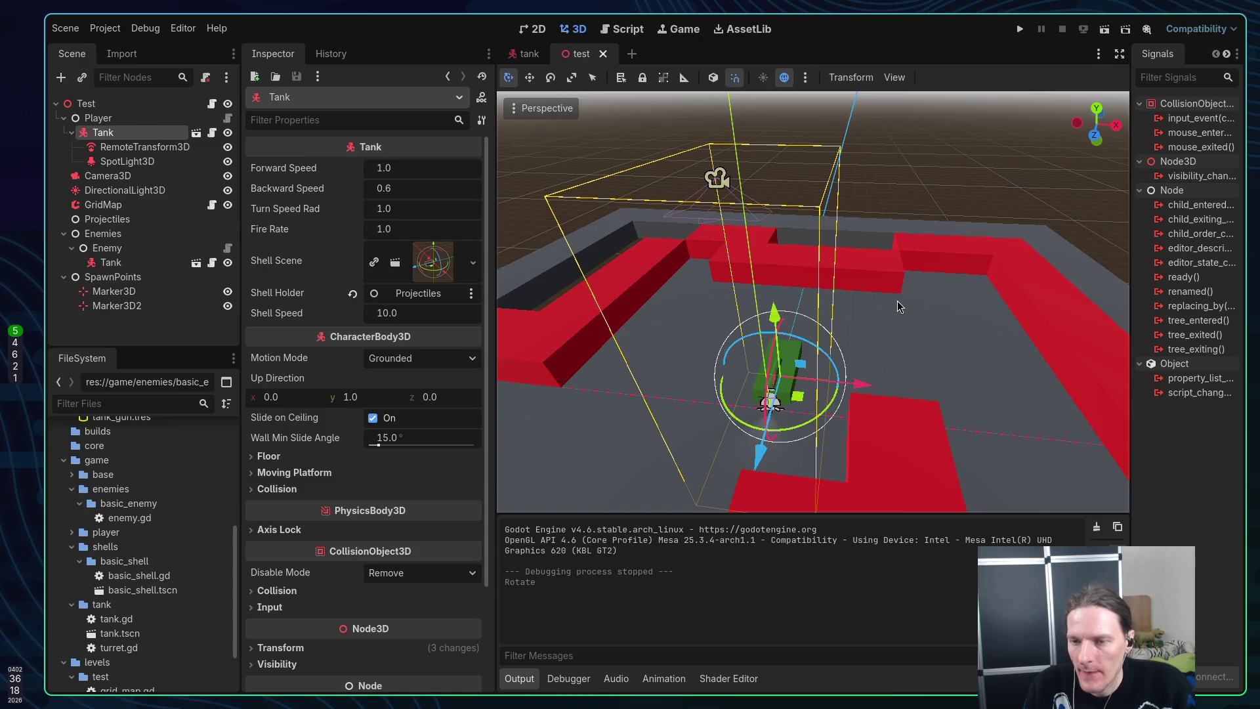
{"action": "key", "text": "super+1"}
Open player.gd from the buffer list and read the Input.get_axis and Input.get_vector docs
{"action": "key", "text": "space"}
{"action": "key", "text": "space"}
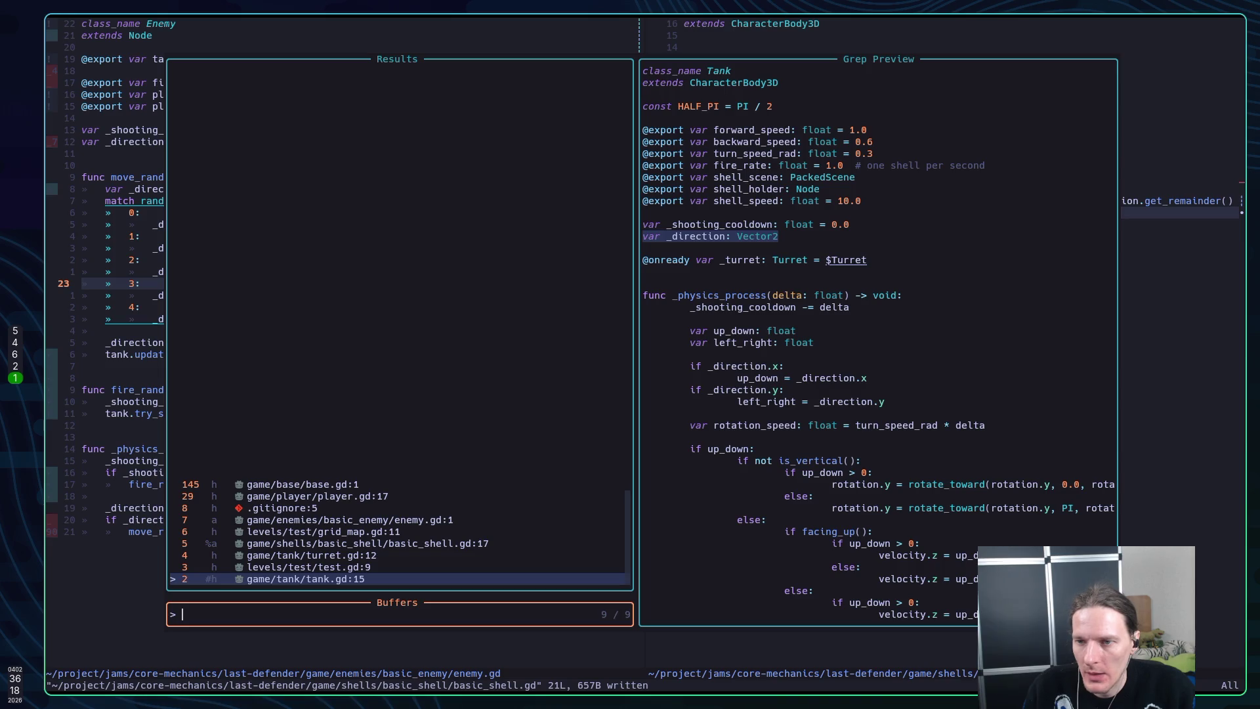
{"action": "type", "text": "pla"}
{"action": "key", "text": "Return"}
{"action": "key", "text": "k"}
{"action": "key", "text": "l"}
{"action": "key", "text": "l"}
{"action": "key", "text": "l"}
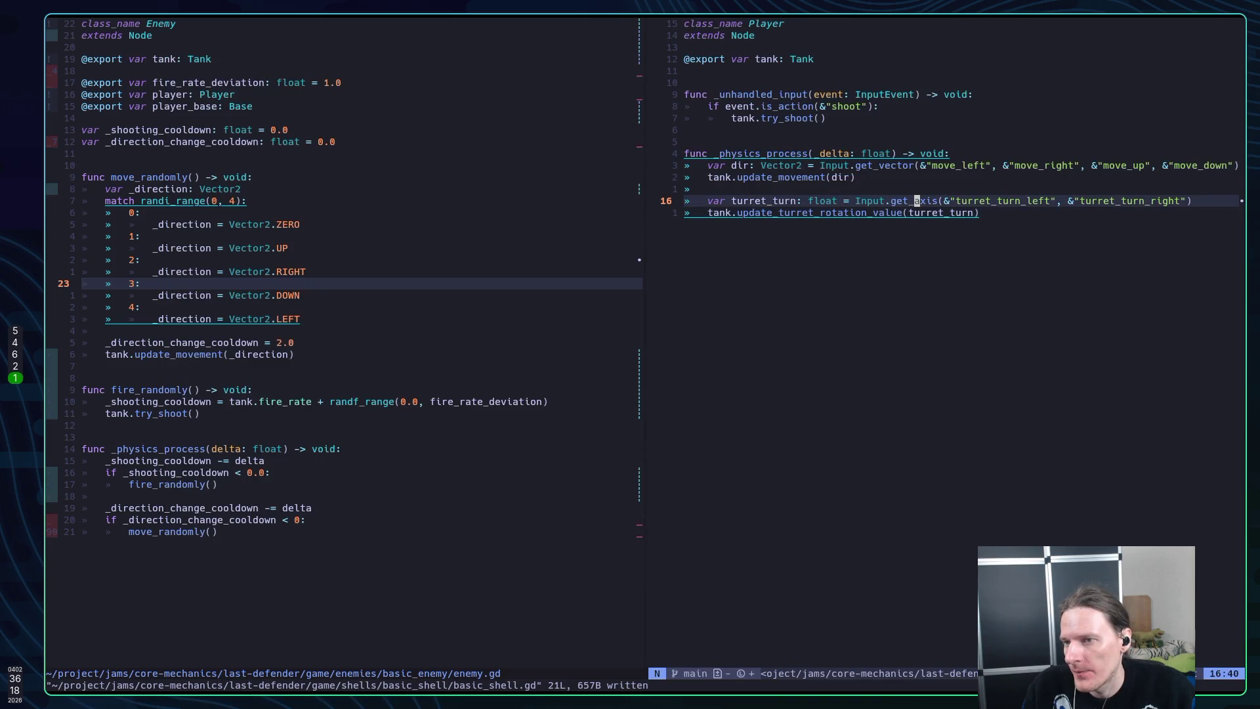
{"action": "key", "text": "K"}
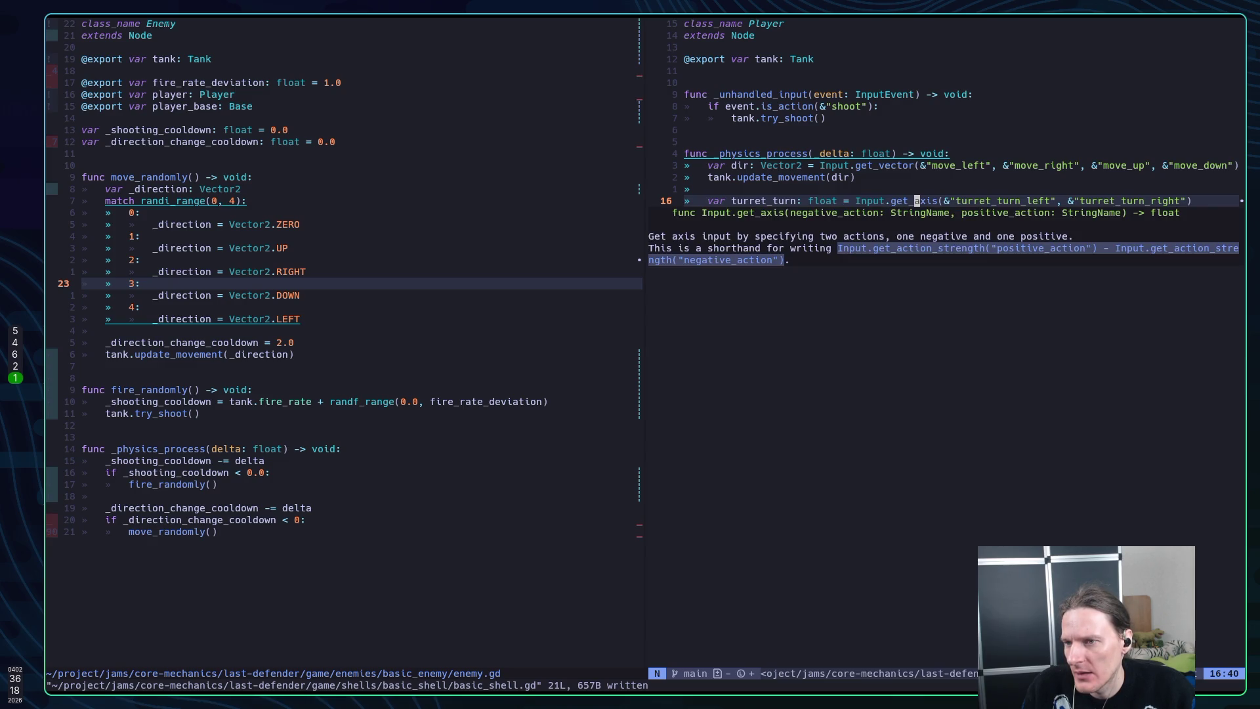
{"action": "key", "text": "k"}
{"action": "key", "text": "k"}
{"action": "key", "text": "k"}
{"action": "key", "text": "b"}
{"action": "key", "text": "l"}
{"action": "key", "text": "l"}
{"action": "key", "text": "shift+k"}
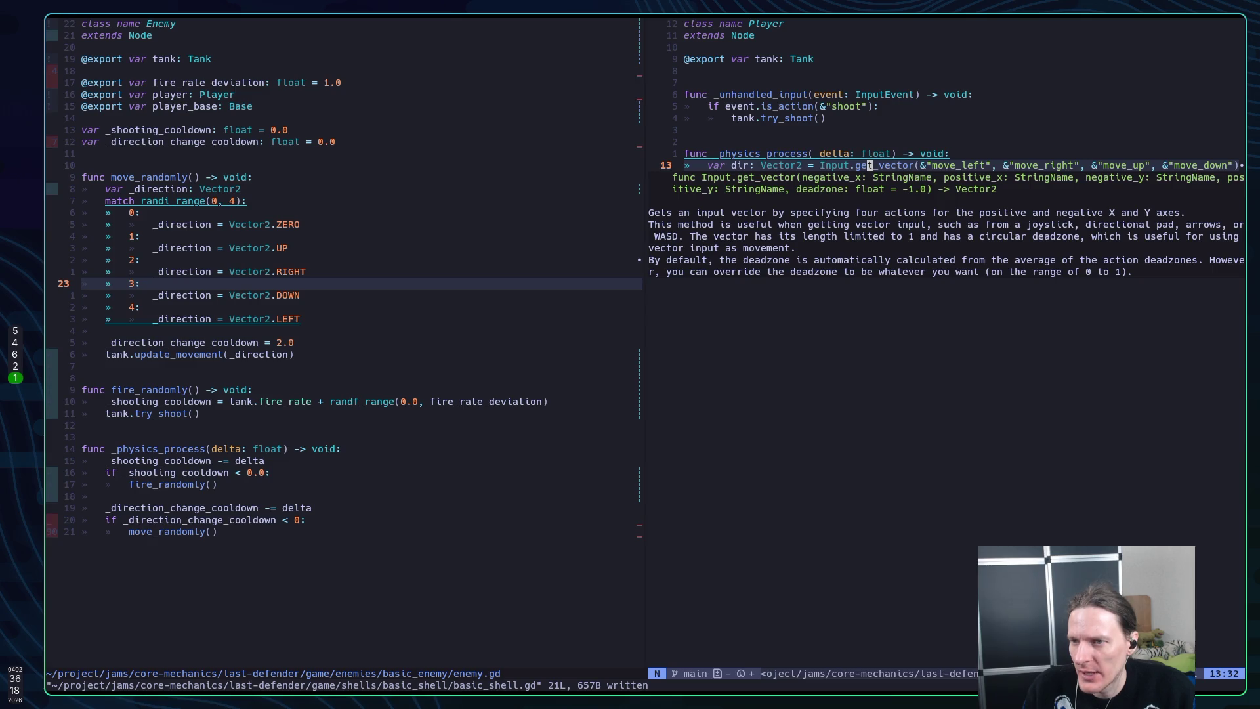
{"action": "key", "text": "j"}
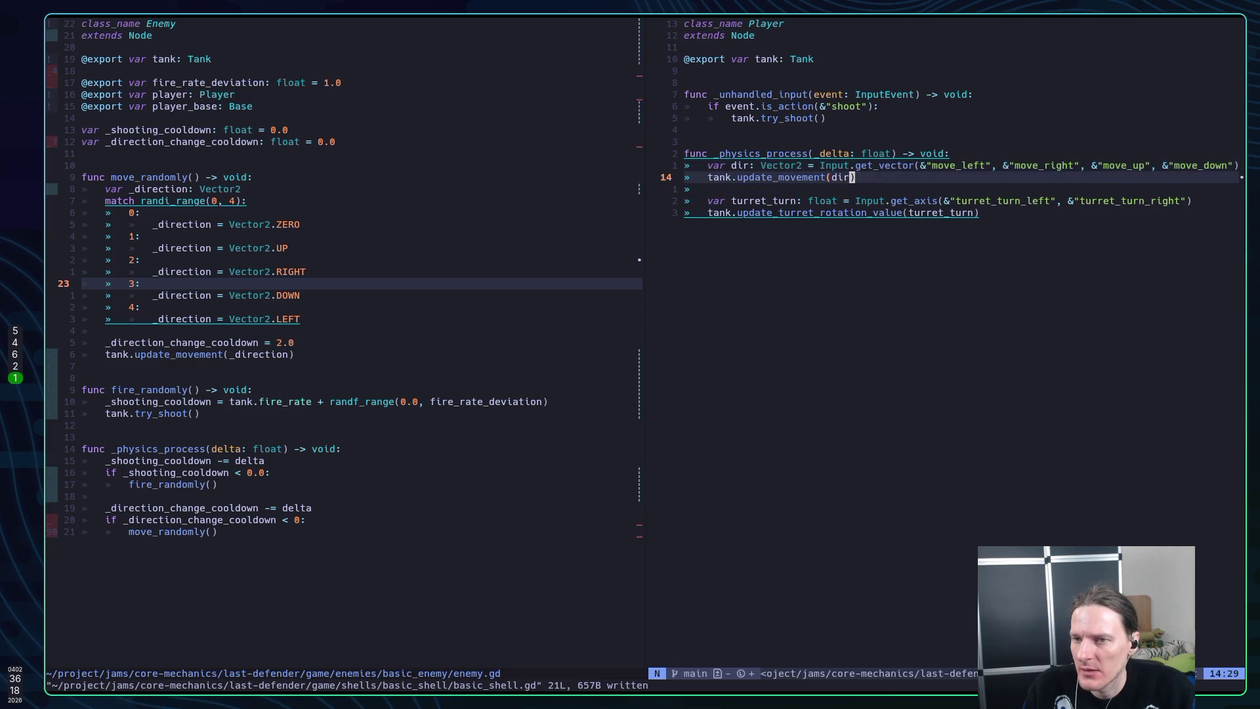
Add print(dir) above tank.update_movement(dir), save player.gd, and run the game in Godot
{"action": "key", "text": "shift+o"}
{"action": "type", "text": "print("}
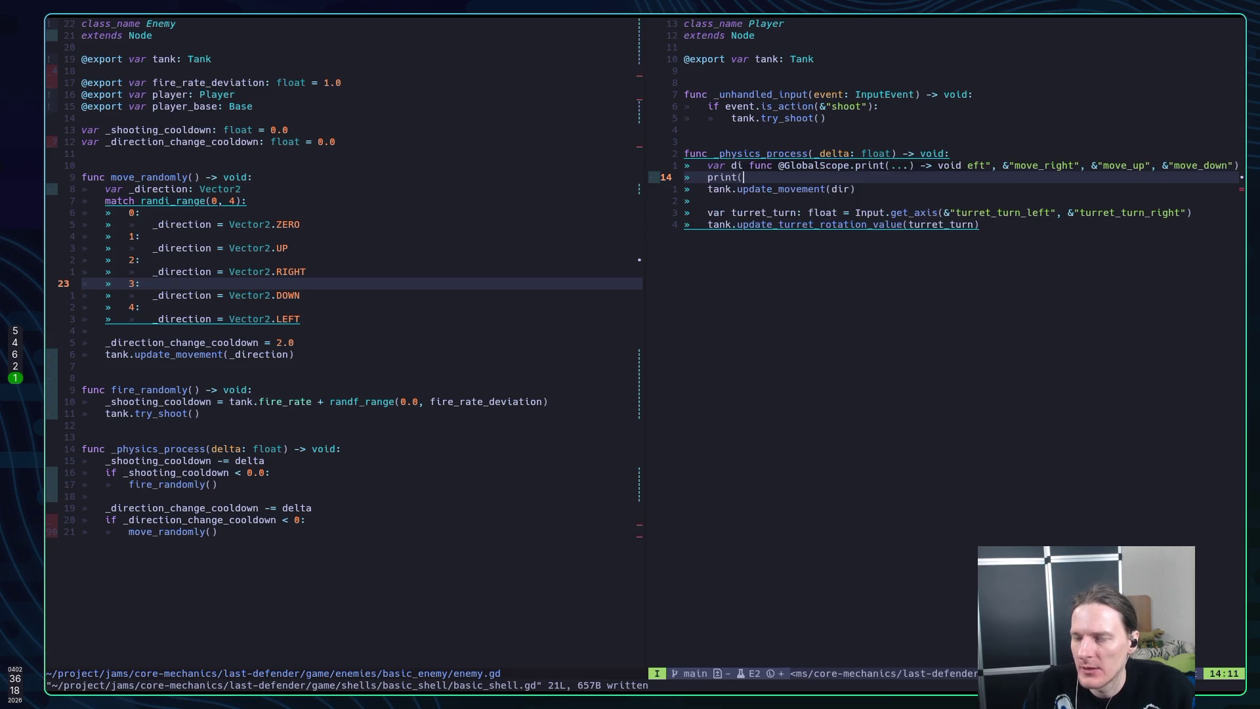
{"action": "type", "text": "dir)"}
{"action": "key", "text": "Escape"}
{"action": "type", "text": ":w"}
{"action": "key", "text": "Return"}
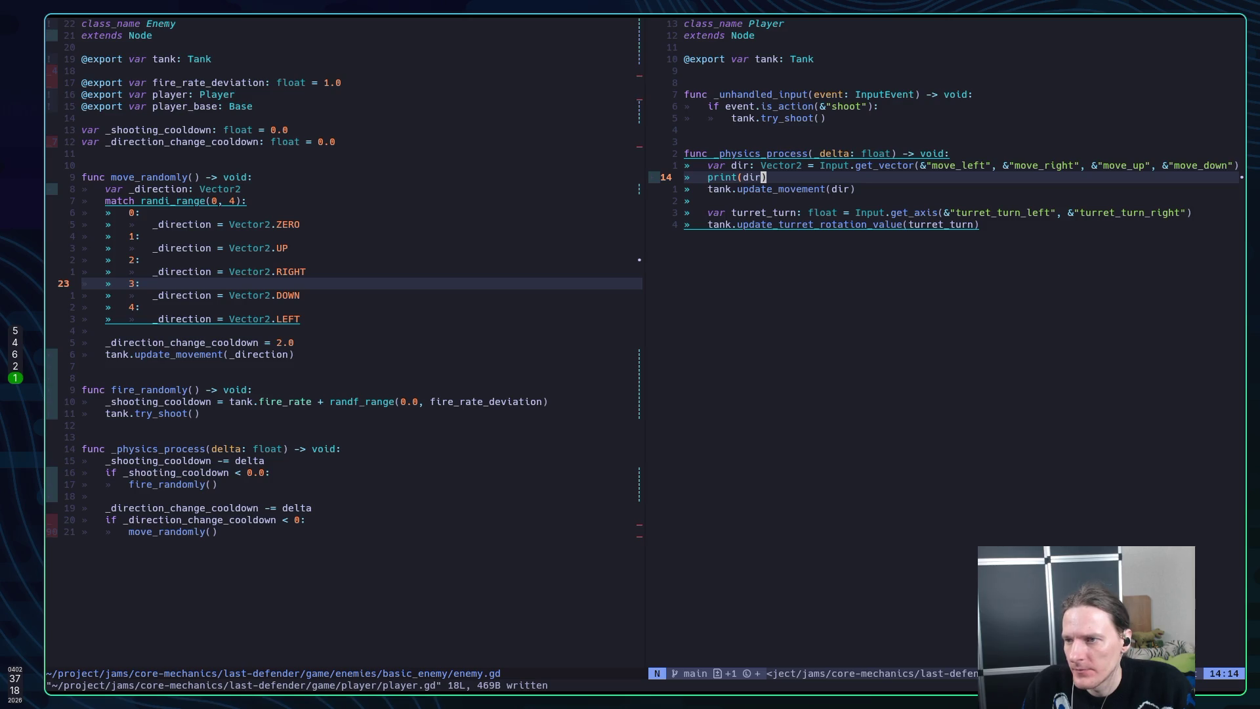
{"action": "key", "text": "super+5"}
{"action": "key", "text": "F5"}
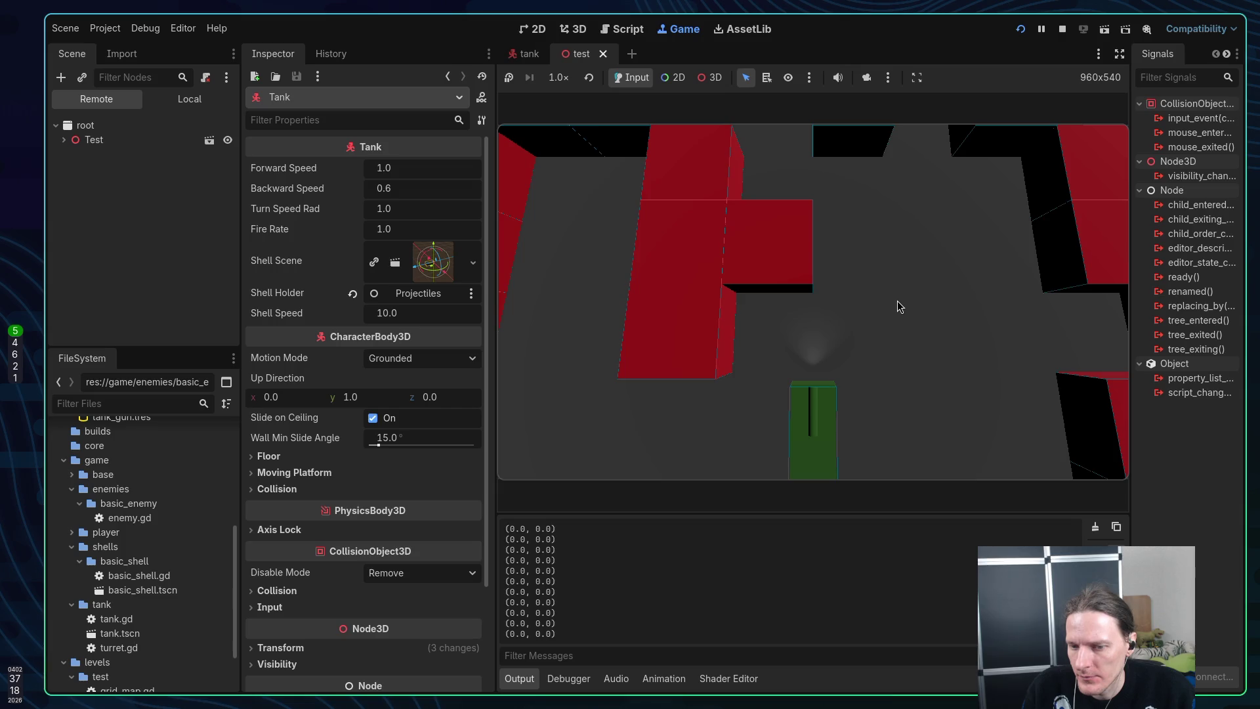
Drive the tank to print (0.0, -1.0), stop the run, and save player.gd without the print
{"action": "key", "text": "w"}
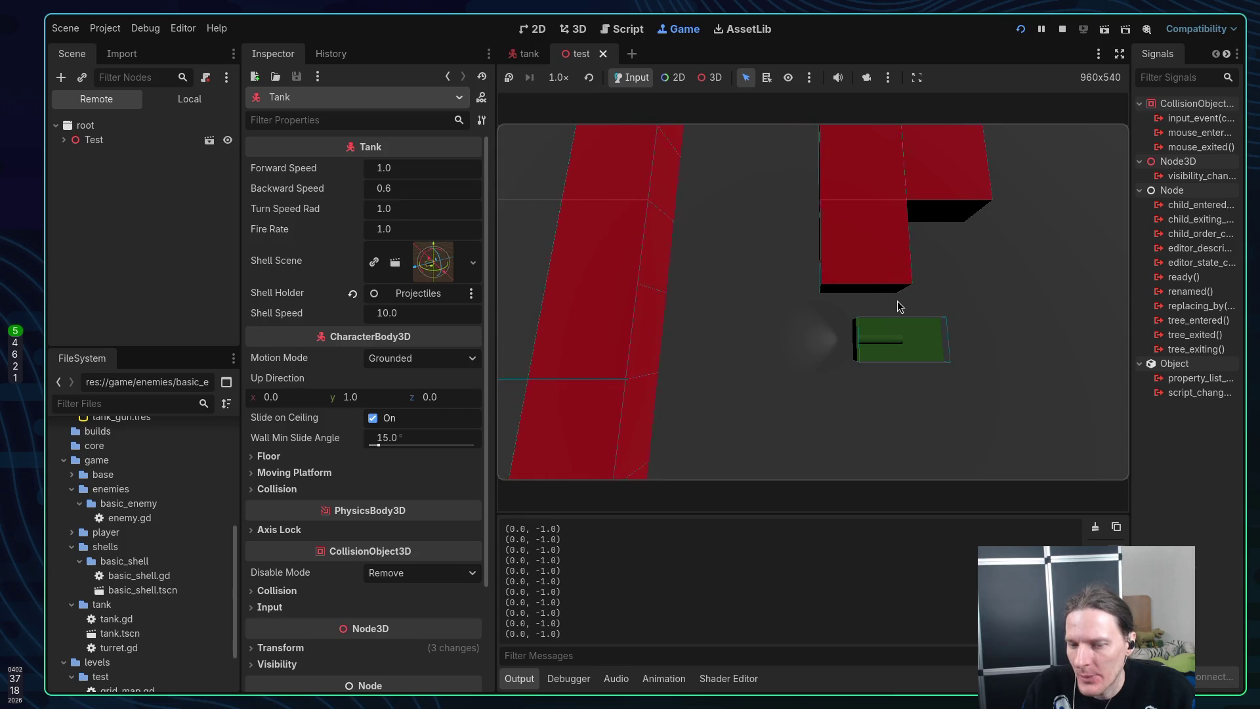
{"action": "left_click", "coordinate": [1062, 29]}
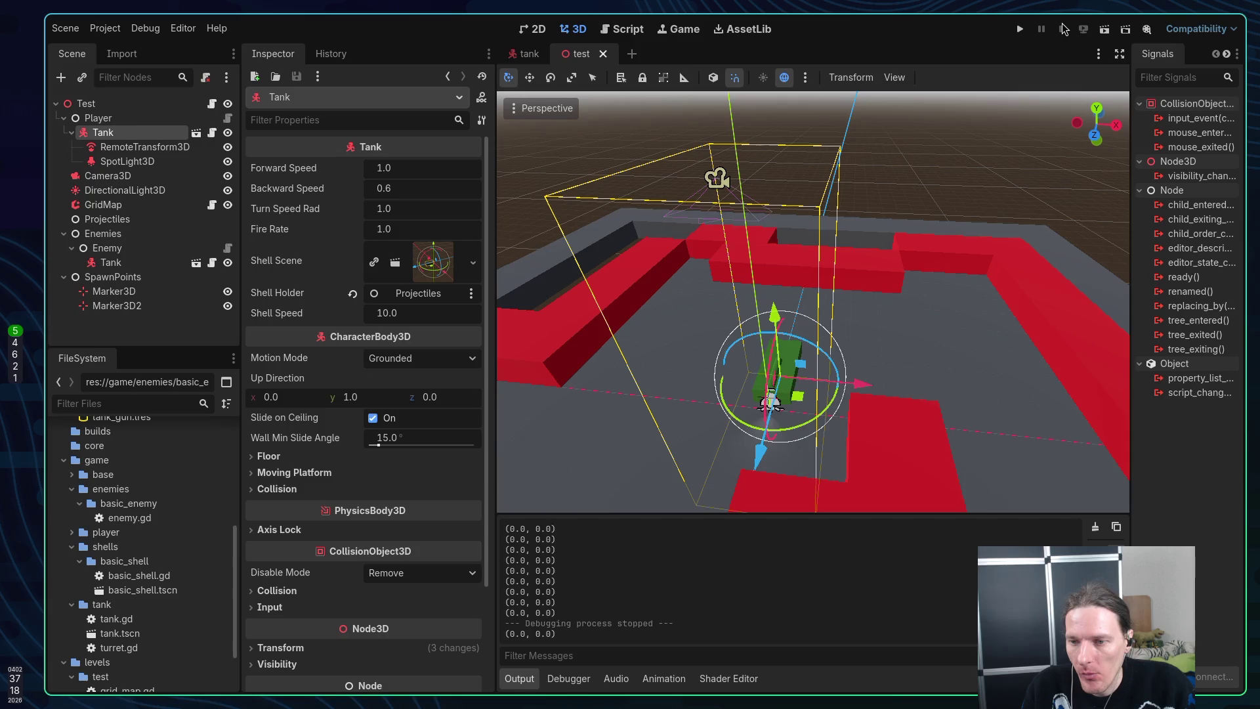
{"action": "key", "text": "super+1"}
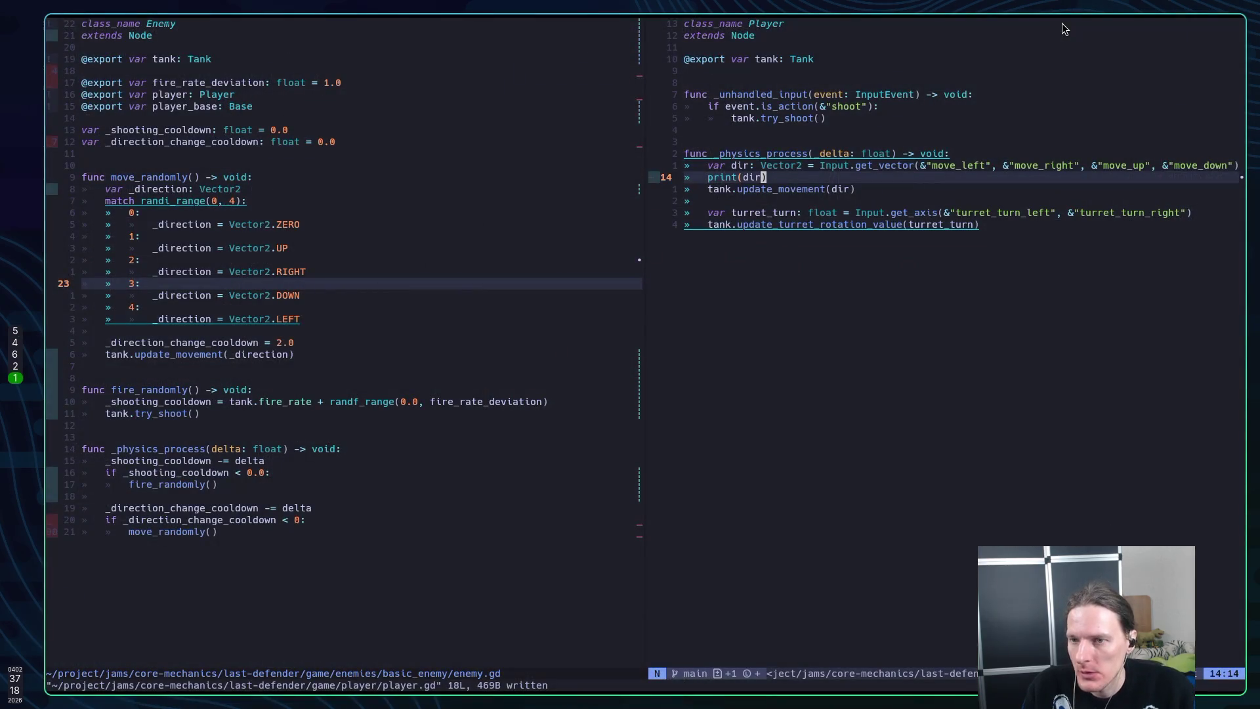
{"action": "type", "text": ":w"}
{"action": "key", "text": "Return"}
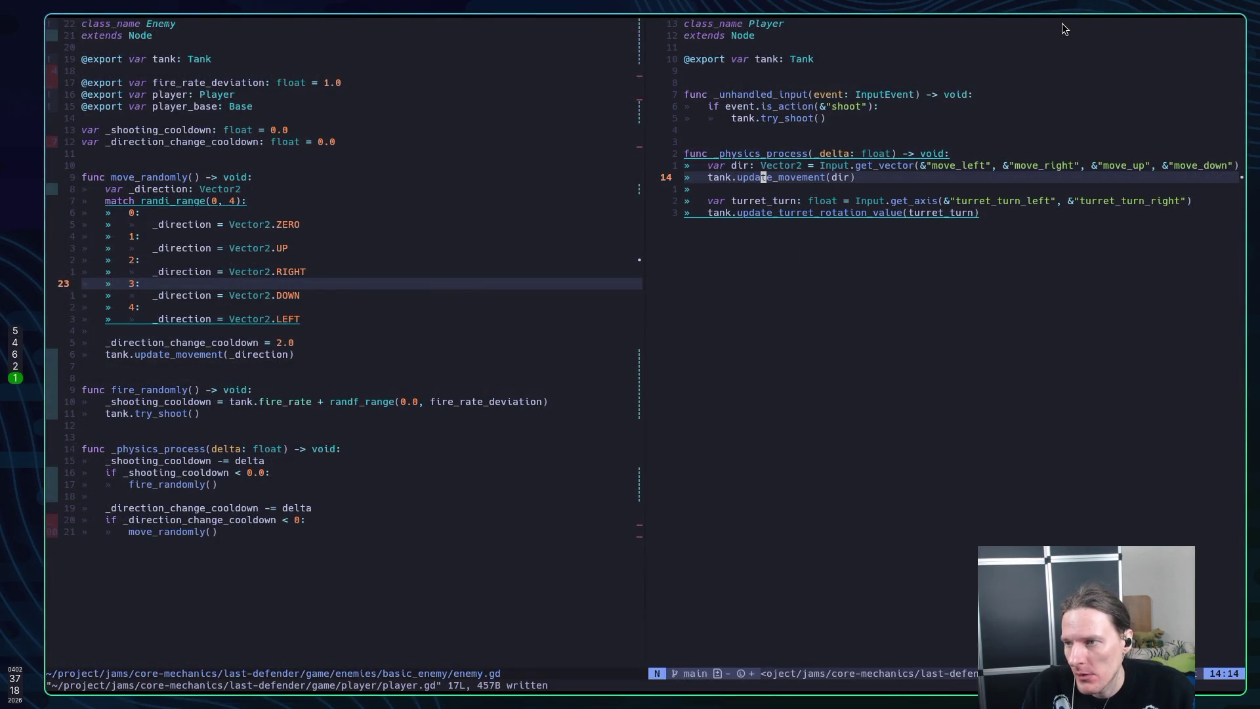
Jump to update_movement in tank.gd, change its direction parameter to Vector2i, and save
{"action": "key", "text": "y"}
{"action": "key", "text": "k"}
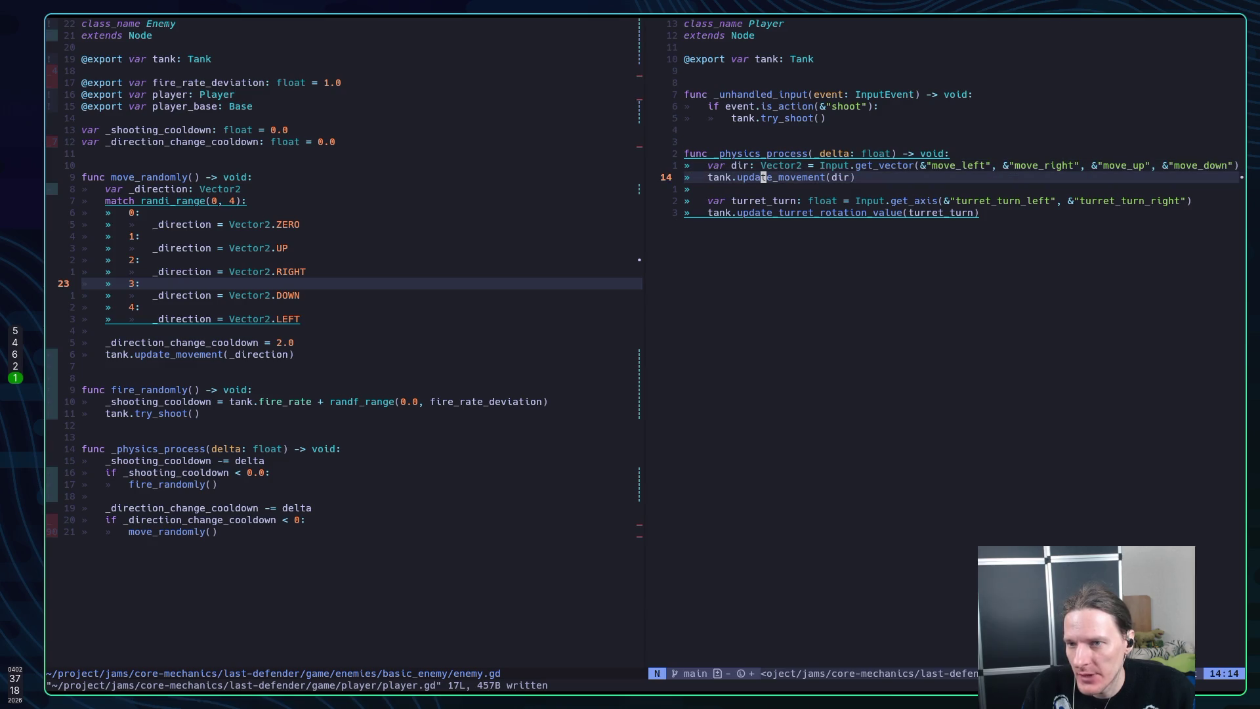
{"action": "type", "text": "gd"}
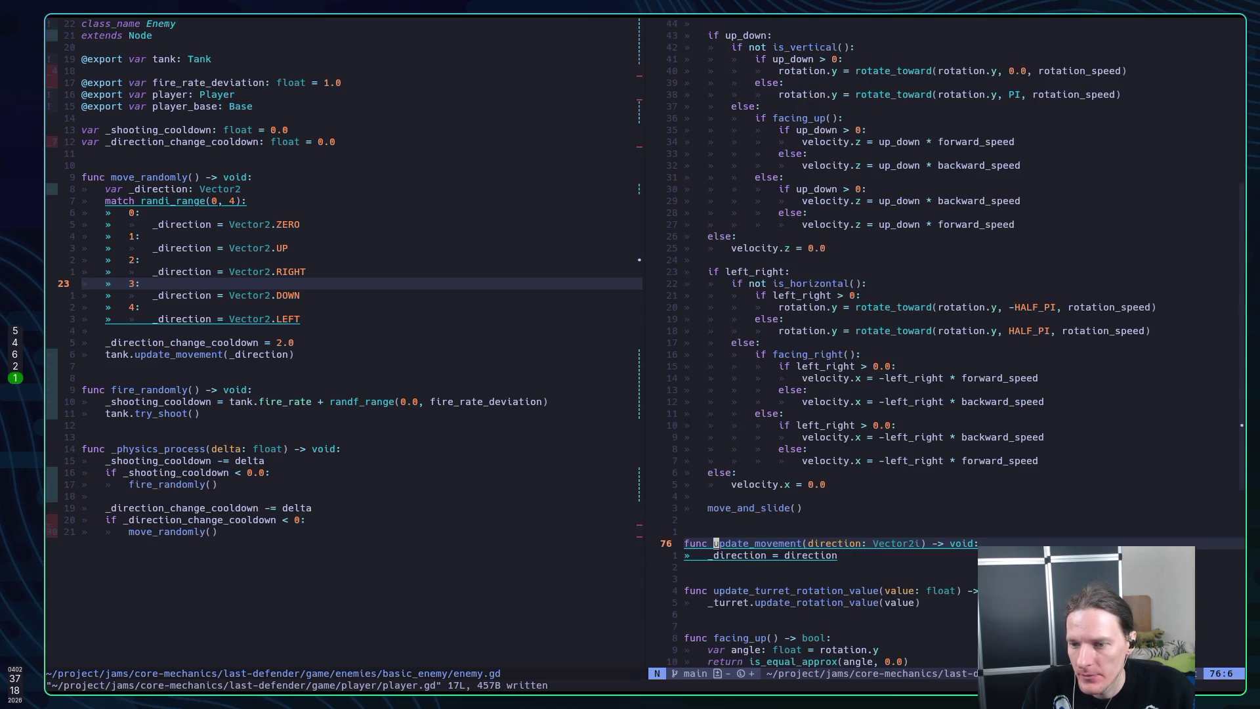
{"action": "type", "text": ":w"}
{"action": "key", "text": "Return"}
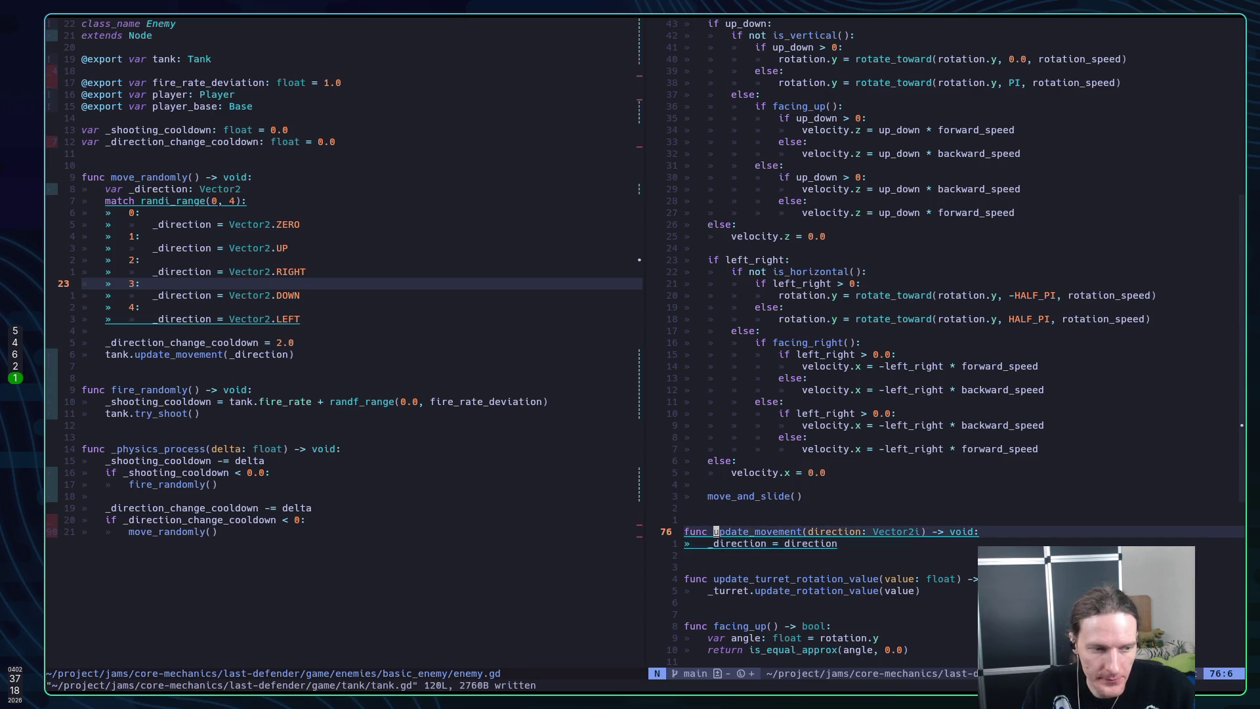
{"action": "key", "text": "k"}
{"action": "key", "text": "k"}
{"action": "key", "text": "k"}
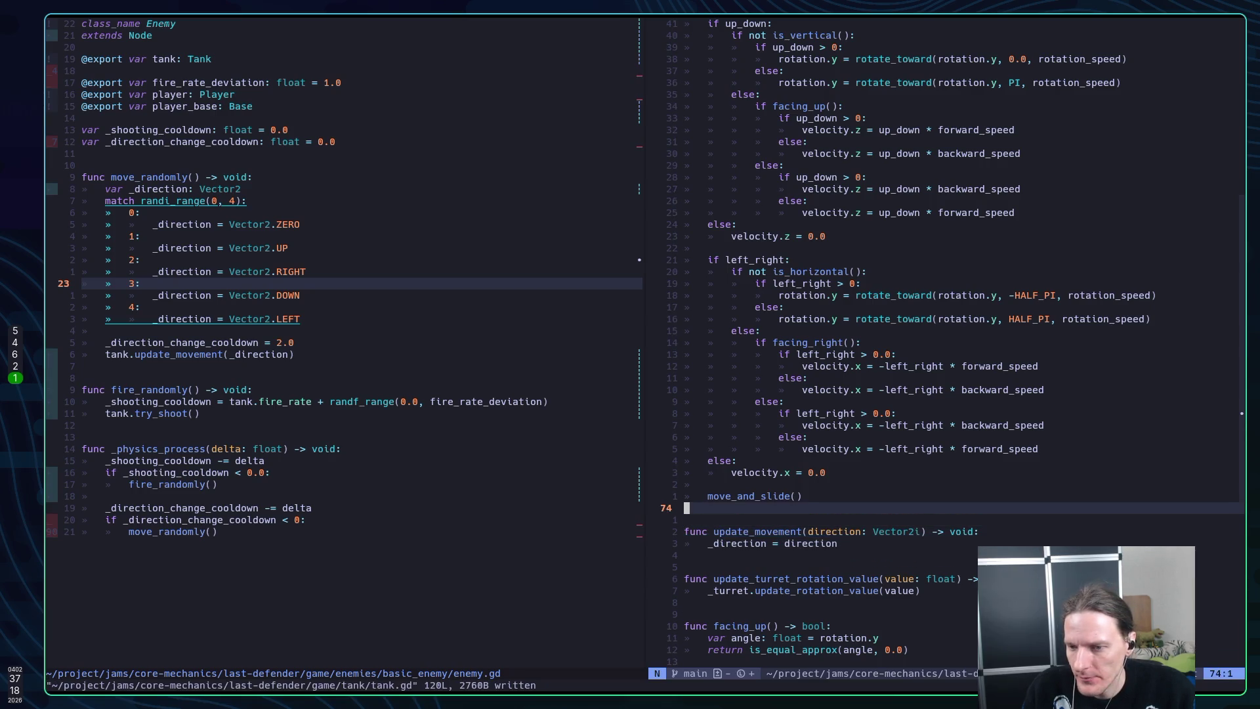
{"action": "key", "text": "j"}
{"action": "key", "text": "j"}
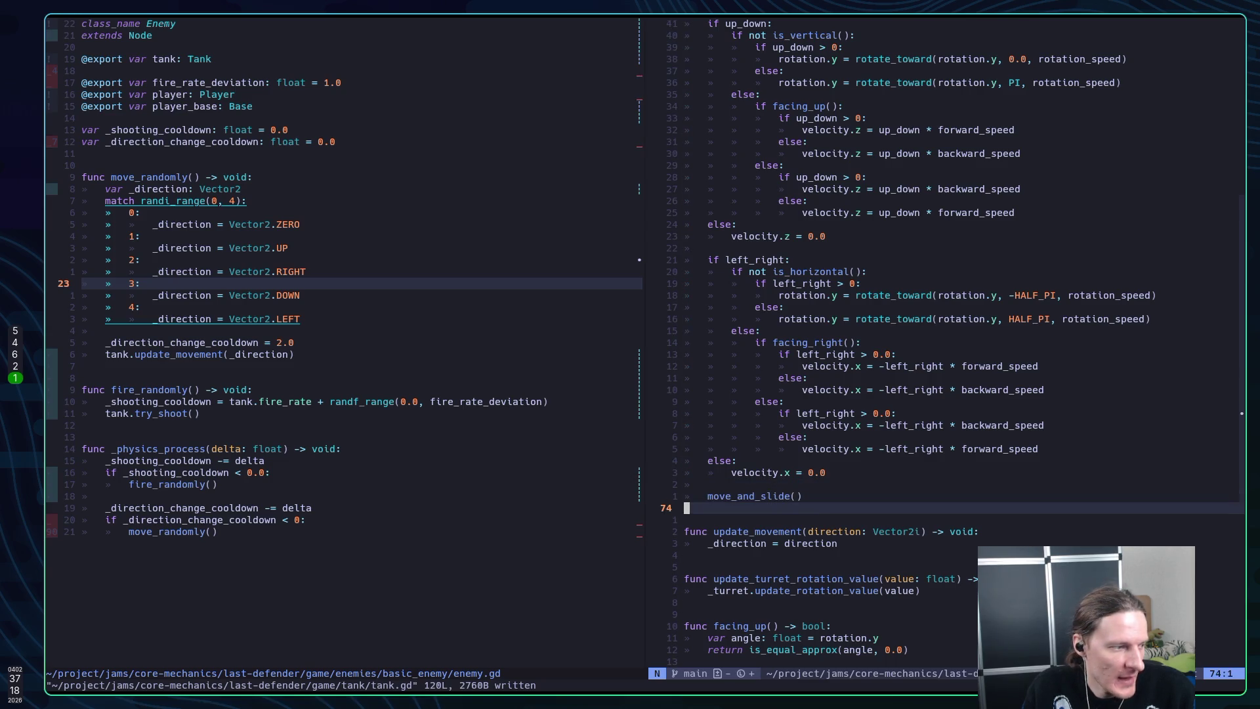
{"action": "key", "text": "ctrl+o"}
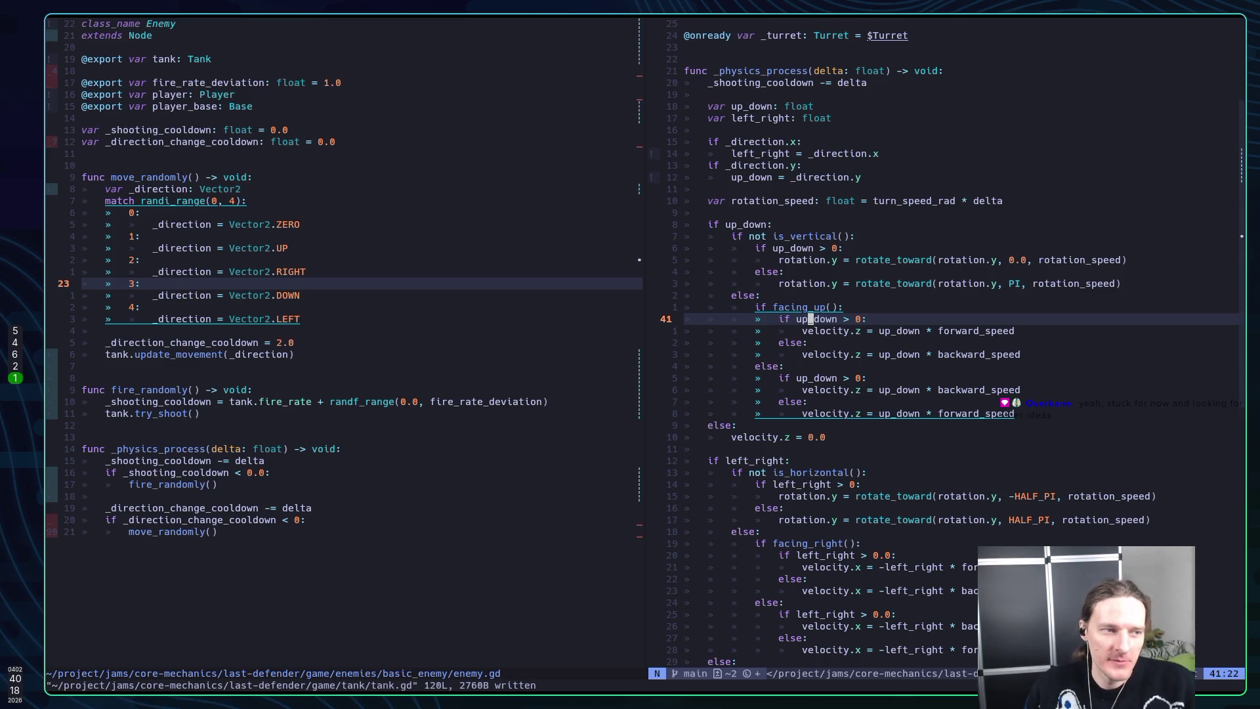
Review the up_down movement branches and forward/backward speed checks in tank.gd
{"action": "key", "text": "j"}
{"action": "key", "text": "j"}
{"action": "key", "text": "j"}
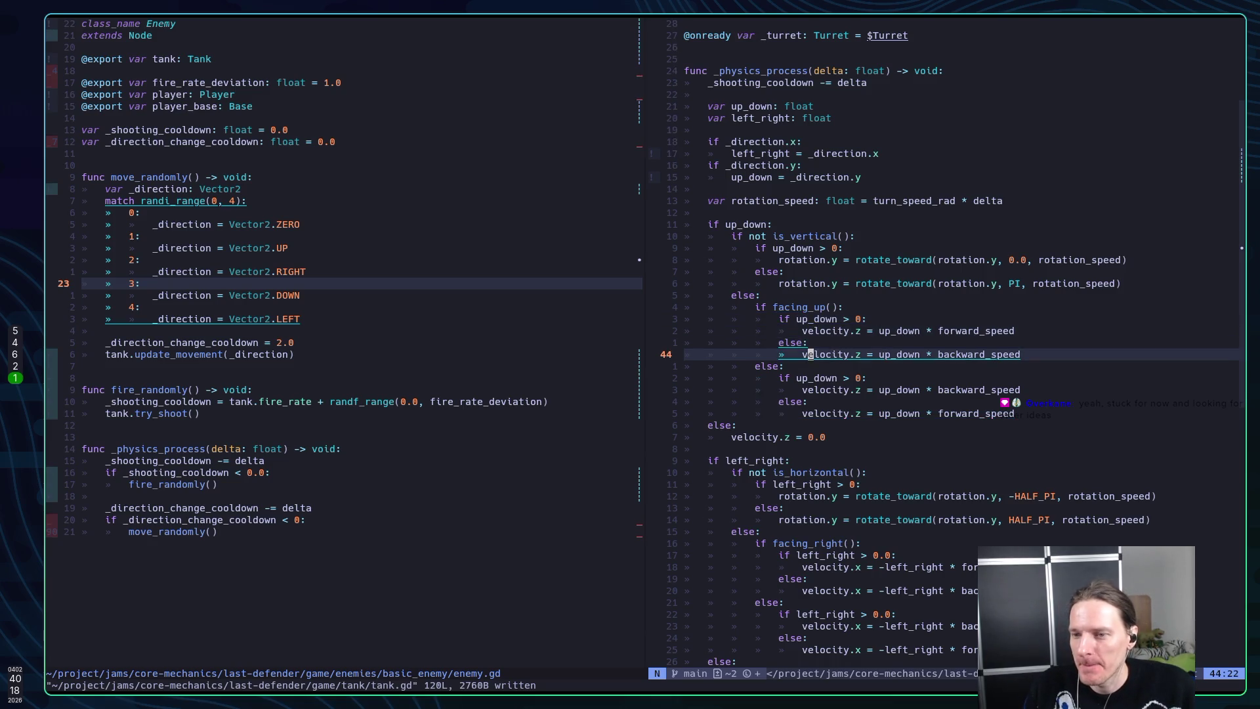
{"action": "key", "text": "k"}
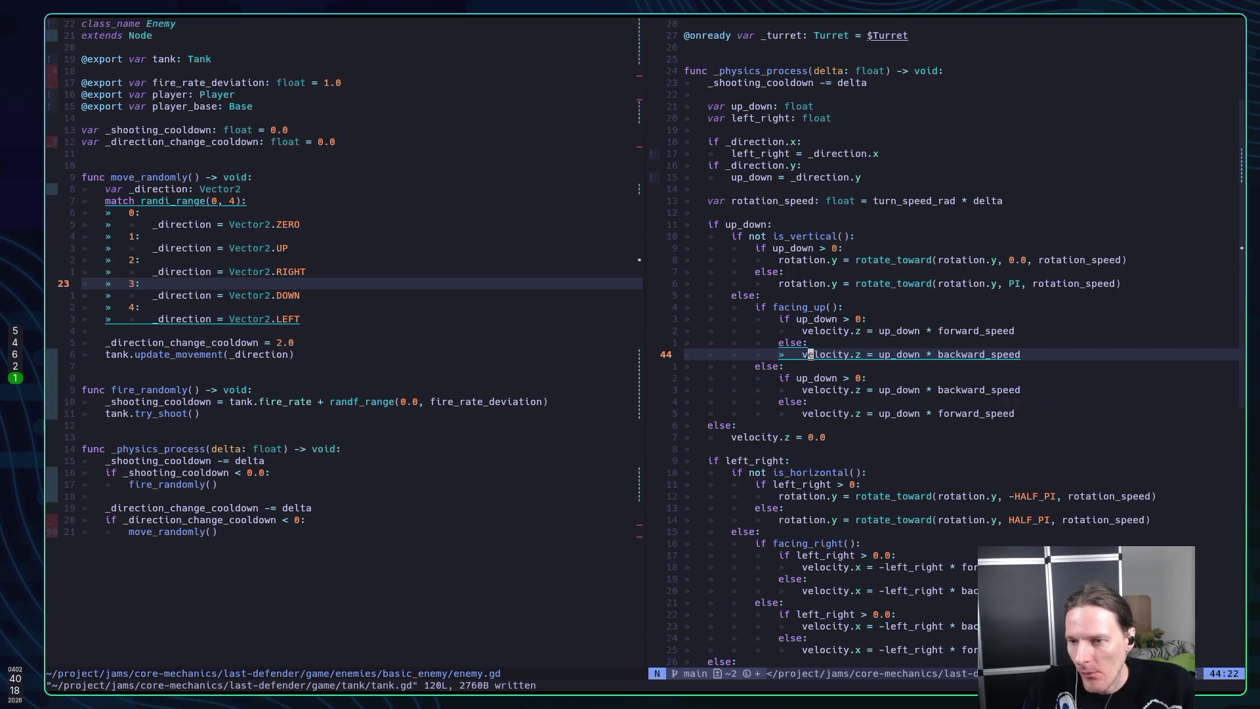
{"action": "key", "text": "j"}
{"action": "key", "text": "j"}
{"action": "key", "text": "j"}
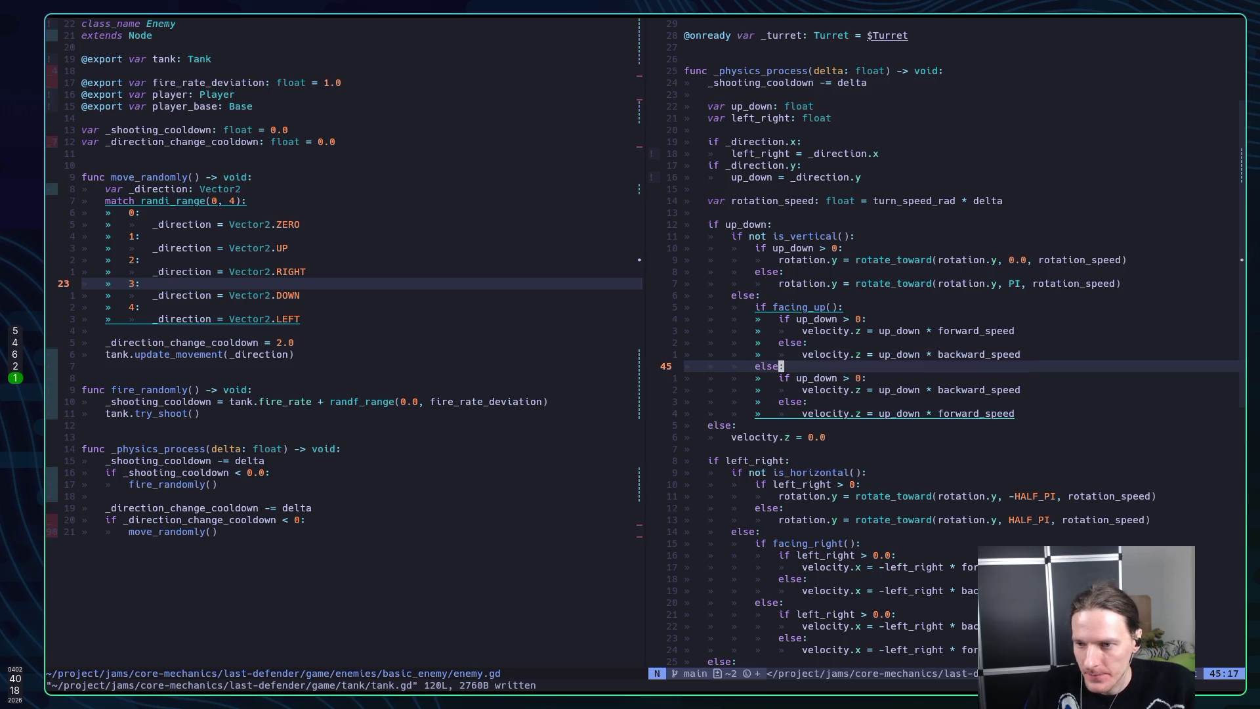
{"action": "key", "text": "k"}
{"action": "key", "text": "k"}
{"action": "key", "text": "k"}
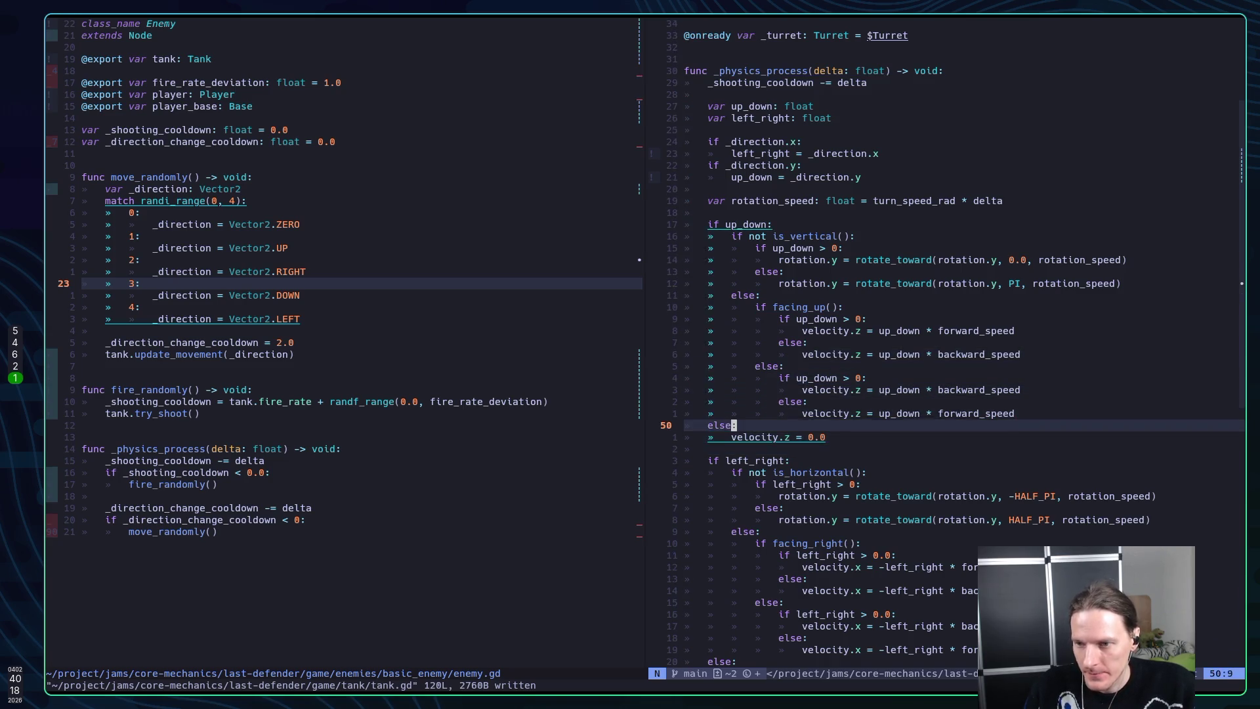
{"action": "key", "text": "k"}
{"action": "key", "text": "k"}
{"action": "key", "text": "j"}
{"action": "key", "text": "j"}
{"action": "key", "text": "j"}
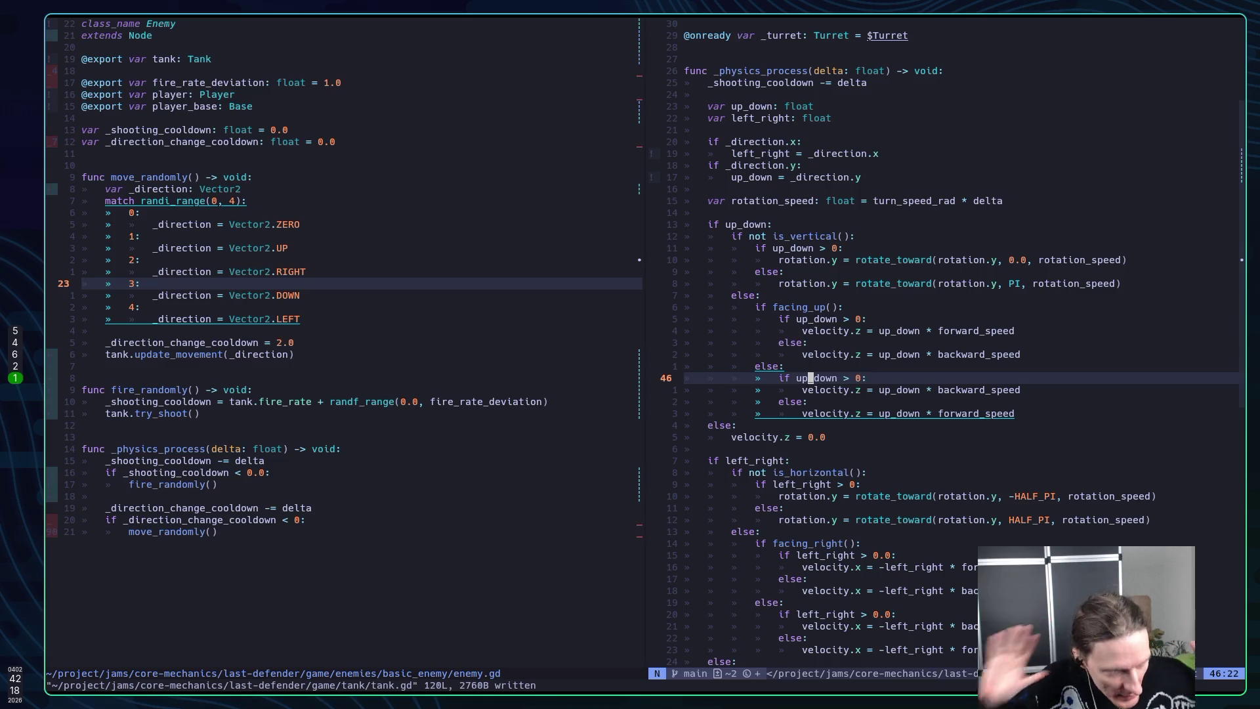
Negate _direction.y in the up_down assignment on line 29, save, and run the game in Godot
{"action": "key", "text": "k"}
{"action": "key", "text": "k"}
{"action": "key", "text": "k"}
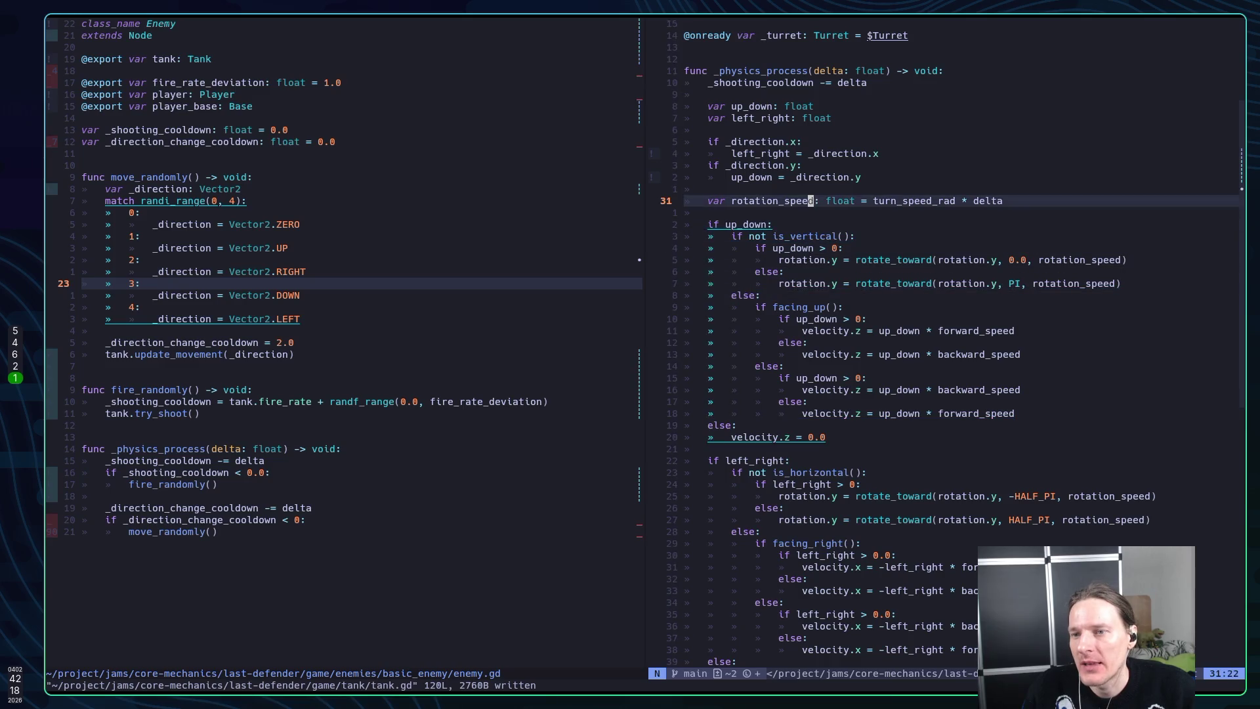
{"action": "key", "text": "k"}
{"action": "key", "text": "k"}
{"action": "type", "text": "bi-"}
{"action": "key", "text": "Escape"}
{"action": "type", "text": ":w"}
{"action": "key", "text": "Return"}
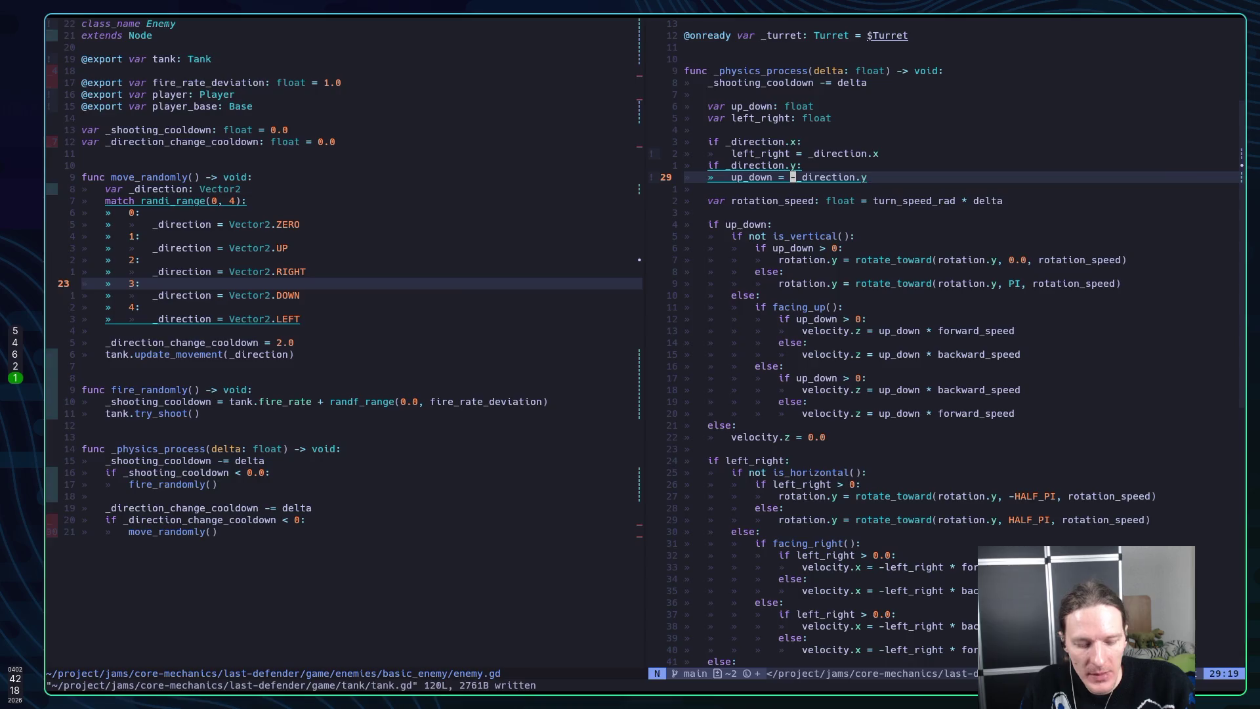
{"action": "key", "text": "alt+Tab"}
{"action": "key", "text": "F5"}
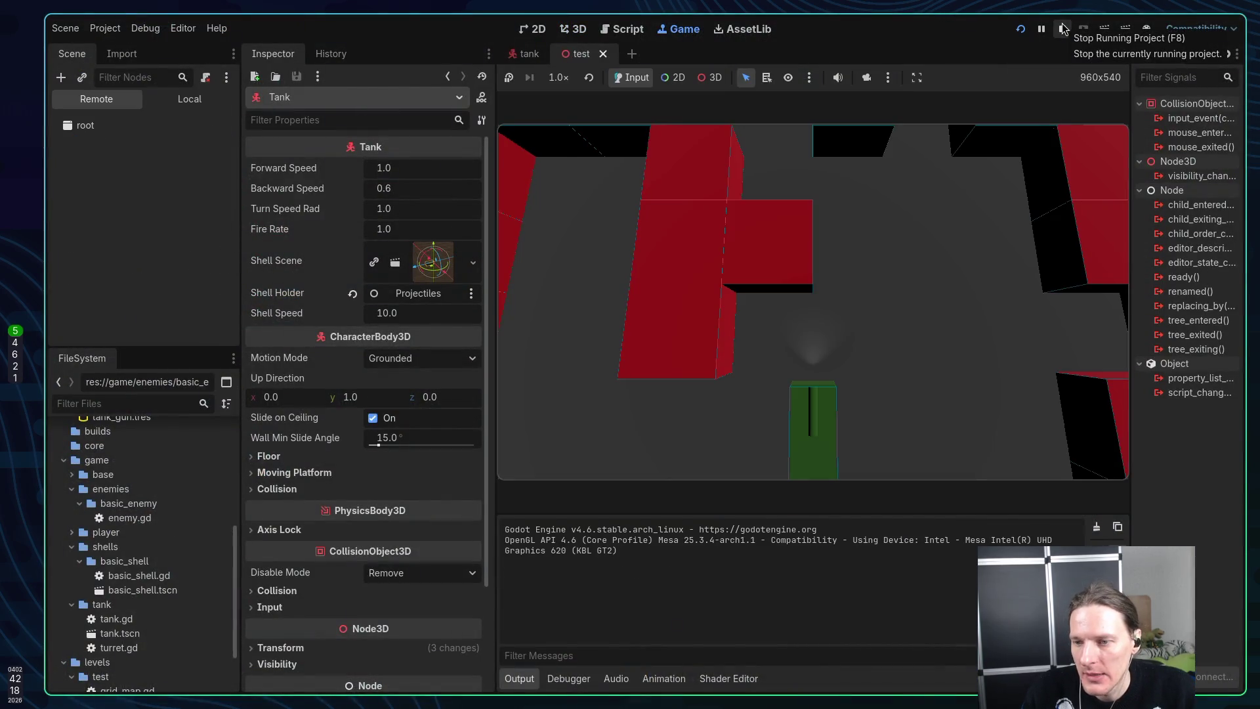
Drive the tank forward in the running game, turning it right and back up
{"action": "left_click", "coordinate": [916, 254]}
{"action": "key", "text": "w"}
{"action": "key", "text": "d"}
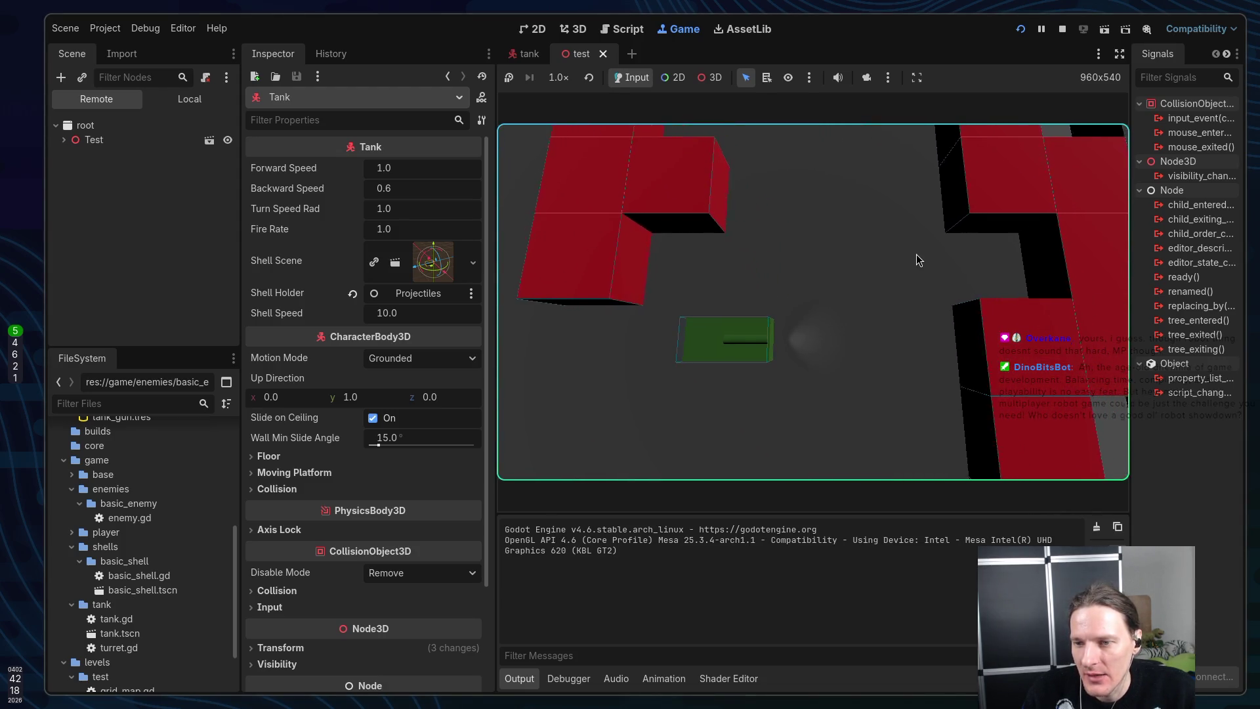
{"action": "key", "text": "w"}
{"action": "key", "text": "a"}
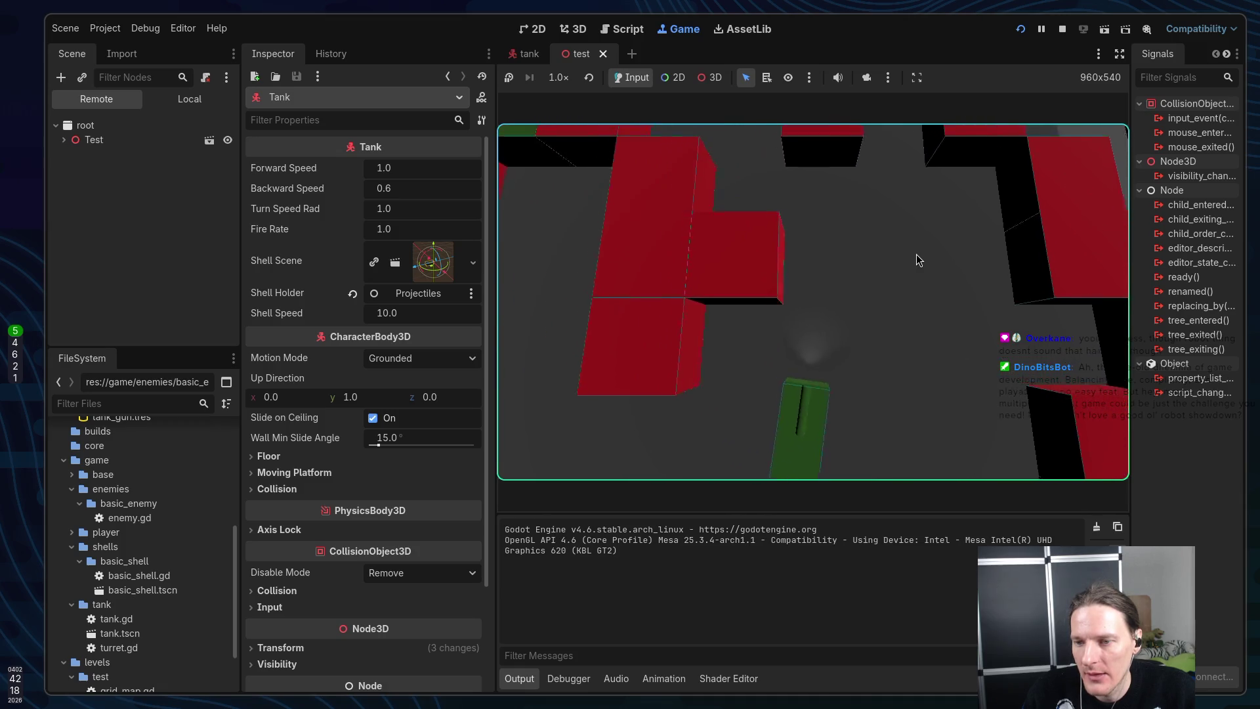
{"action": "key", "text": "w"}
{"action": "key", "text": "w"}
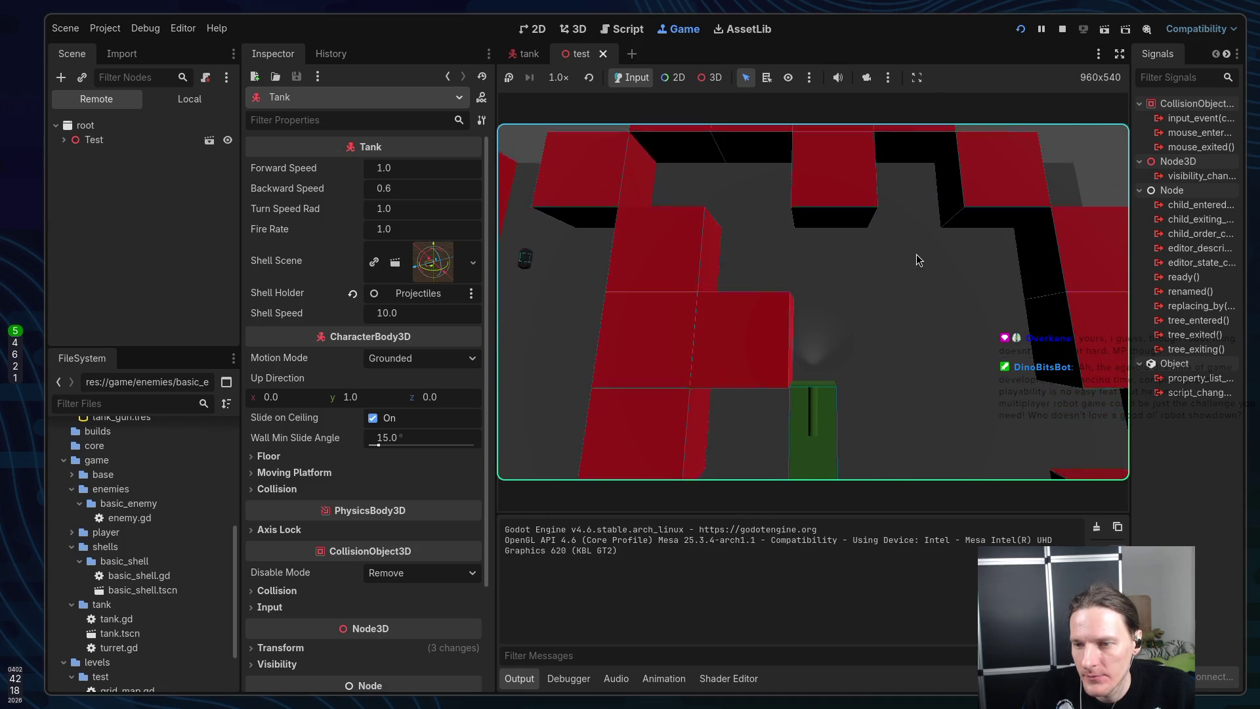
{"action": "key", "text": "w"}
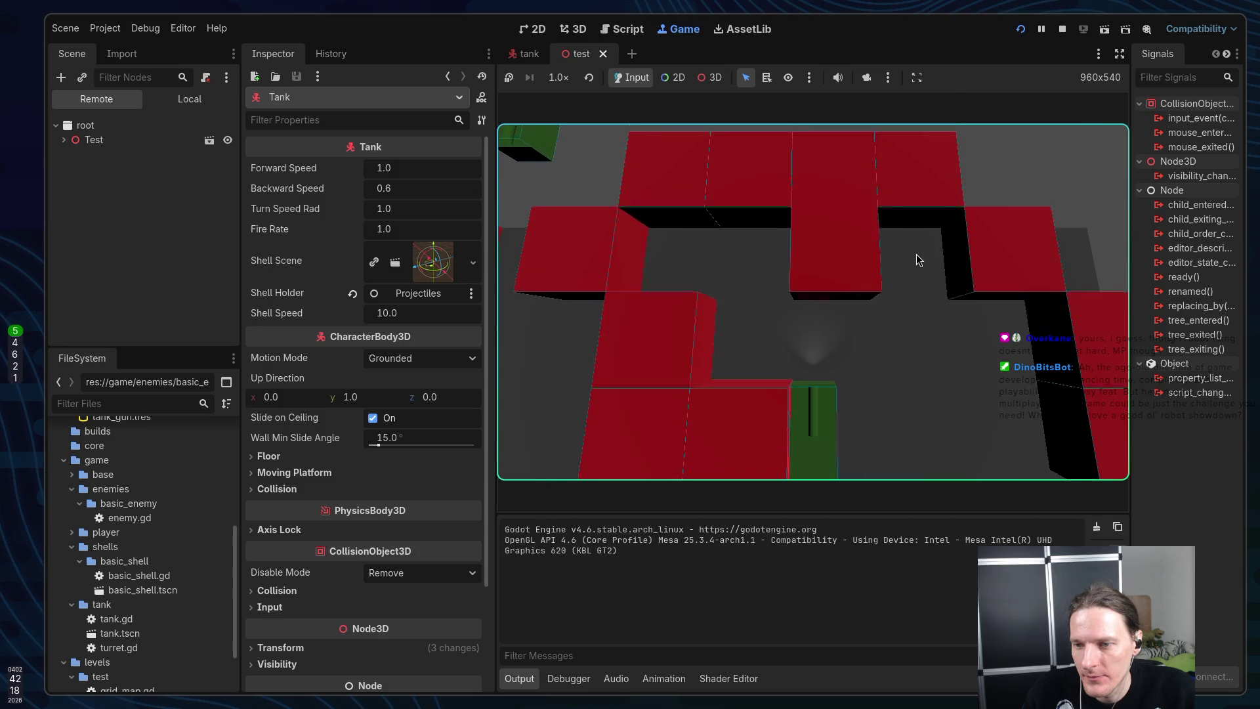
{"action": "key", "text": "w"}
{"action": "key", "text": "d"}
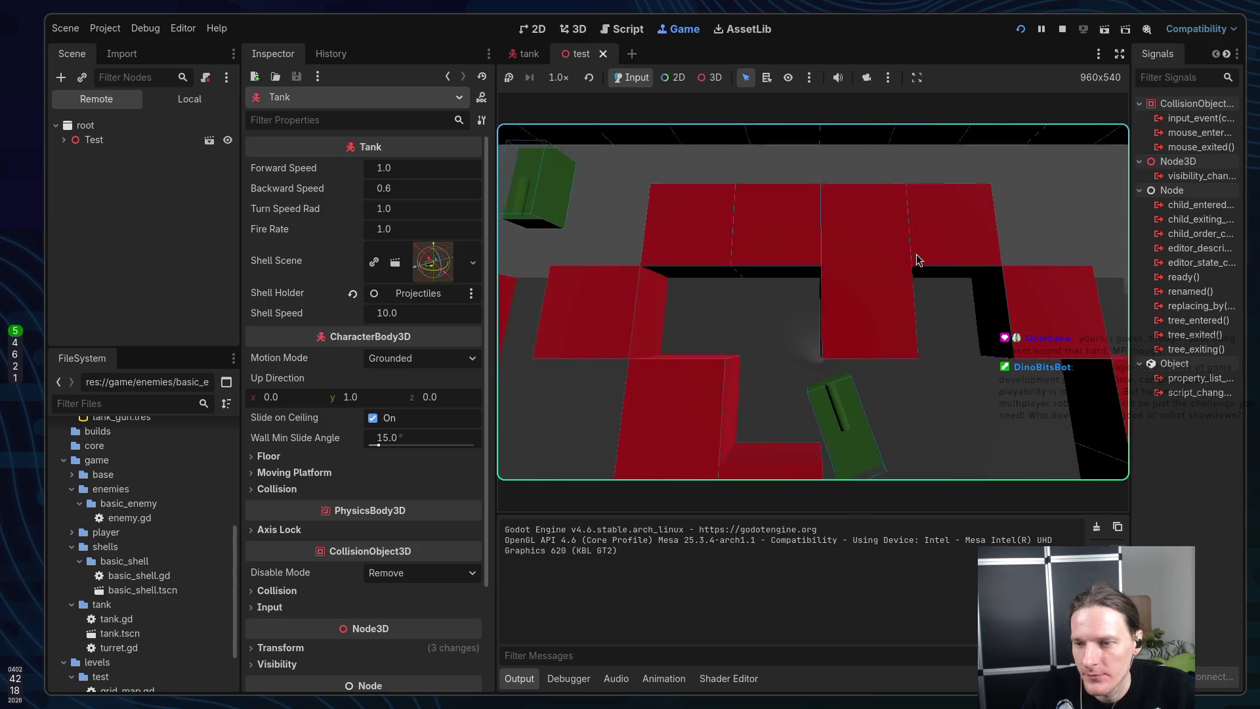
{"action": "key", "text": "w"}
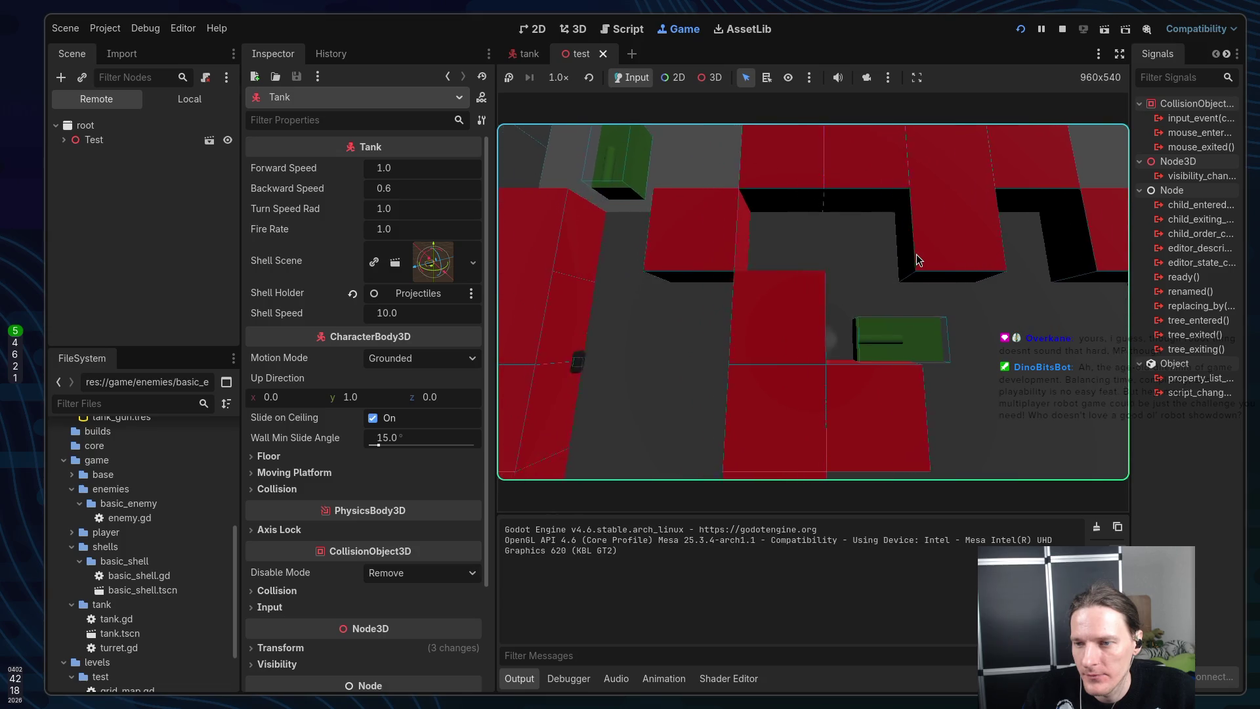
{"action": "key", "text": "w"}
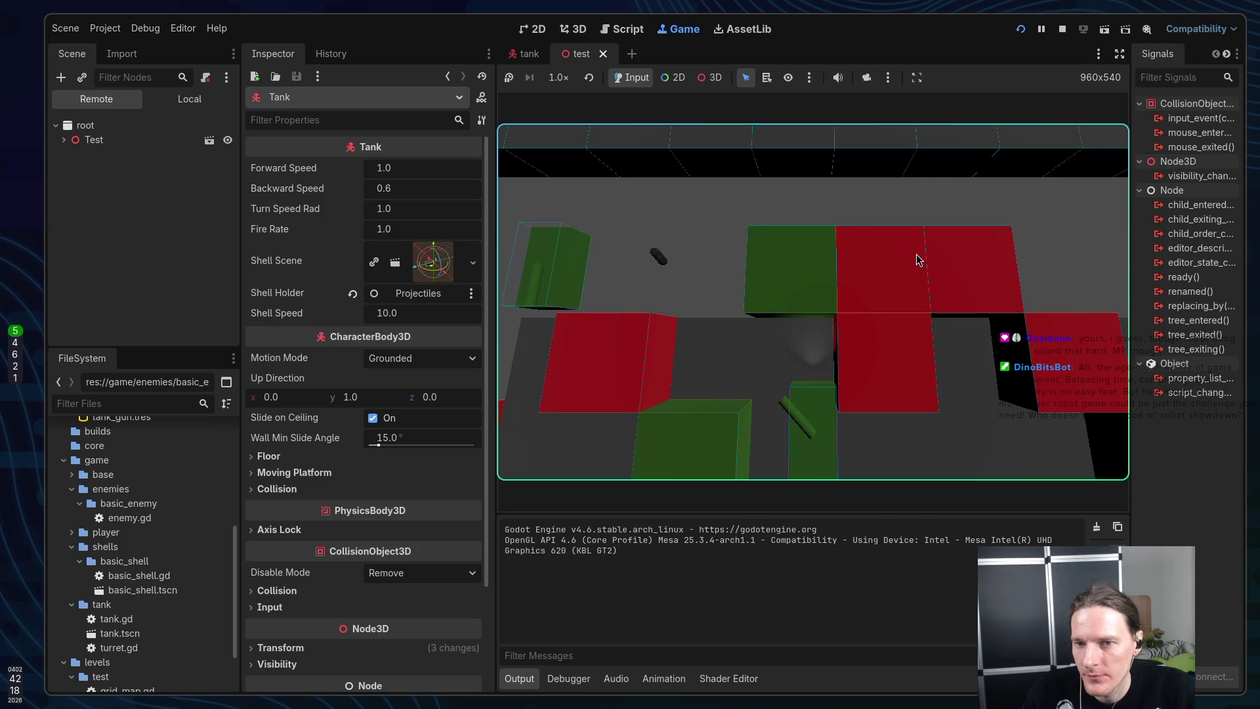
Drive across the arena toward the enemy tanks, shoot the red block, and stop the game
{"action": "key", "text": "s"}
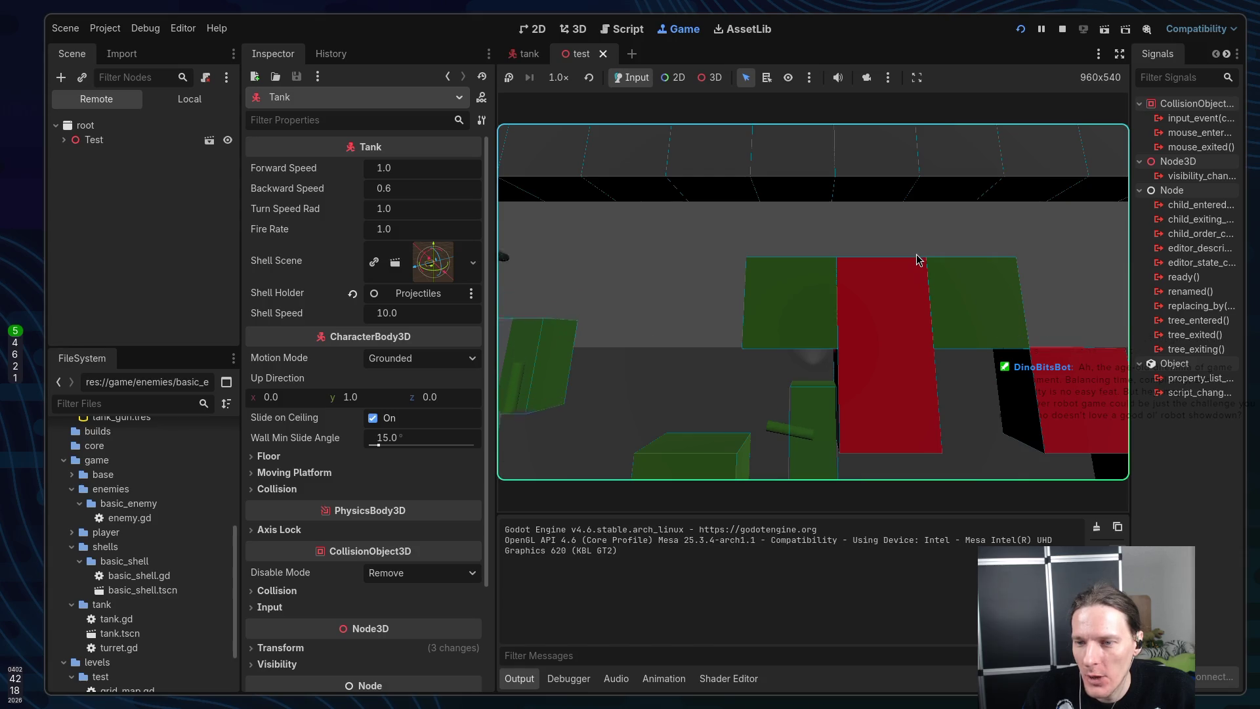
{"action": "key", "text": "w"}
{"action": "key", "text": "w"}
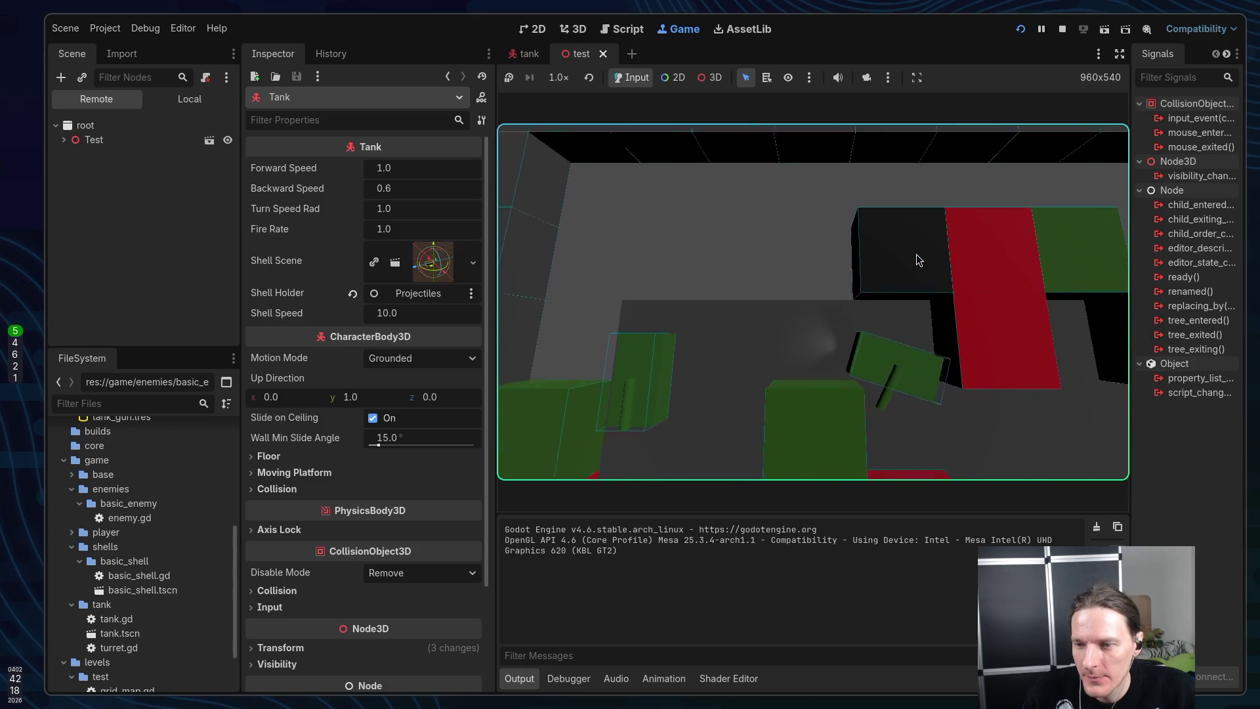
{"action": "key", "text": "a"}
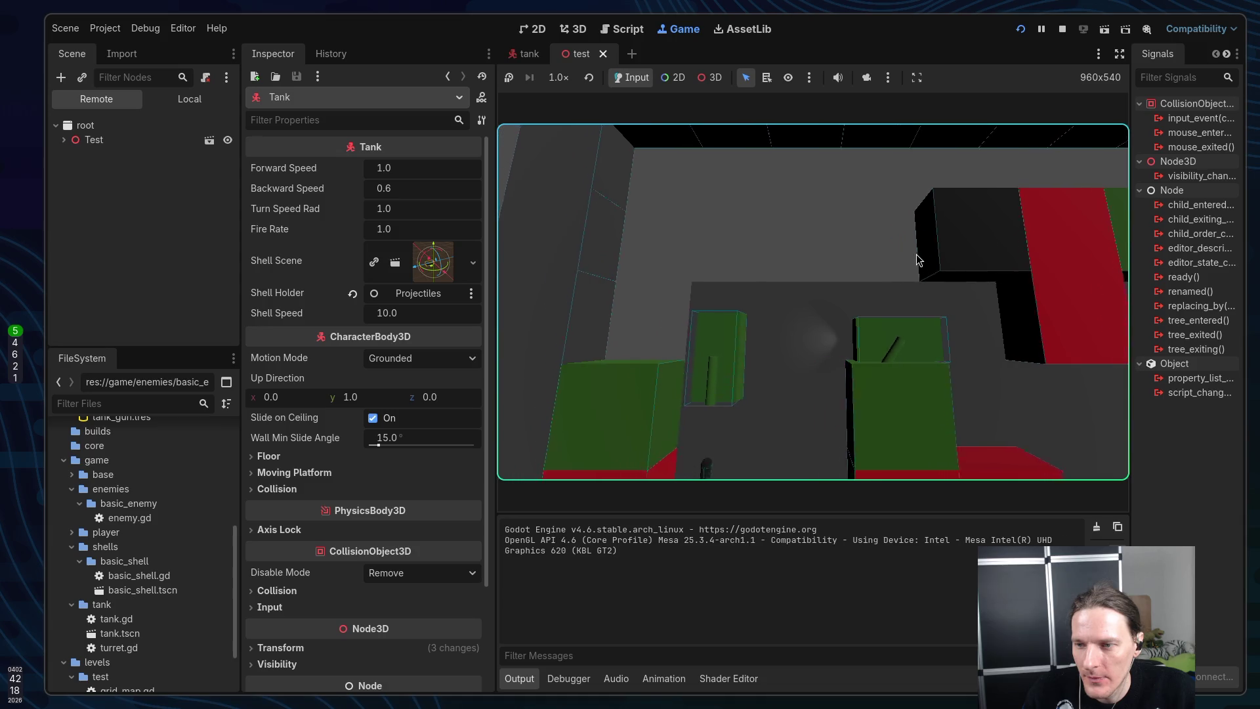
{"action": "key", "text": "a"}
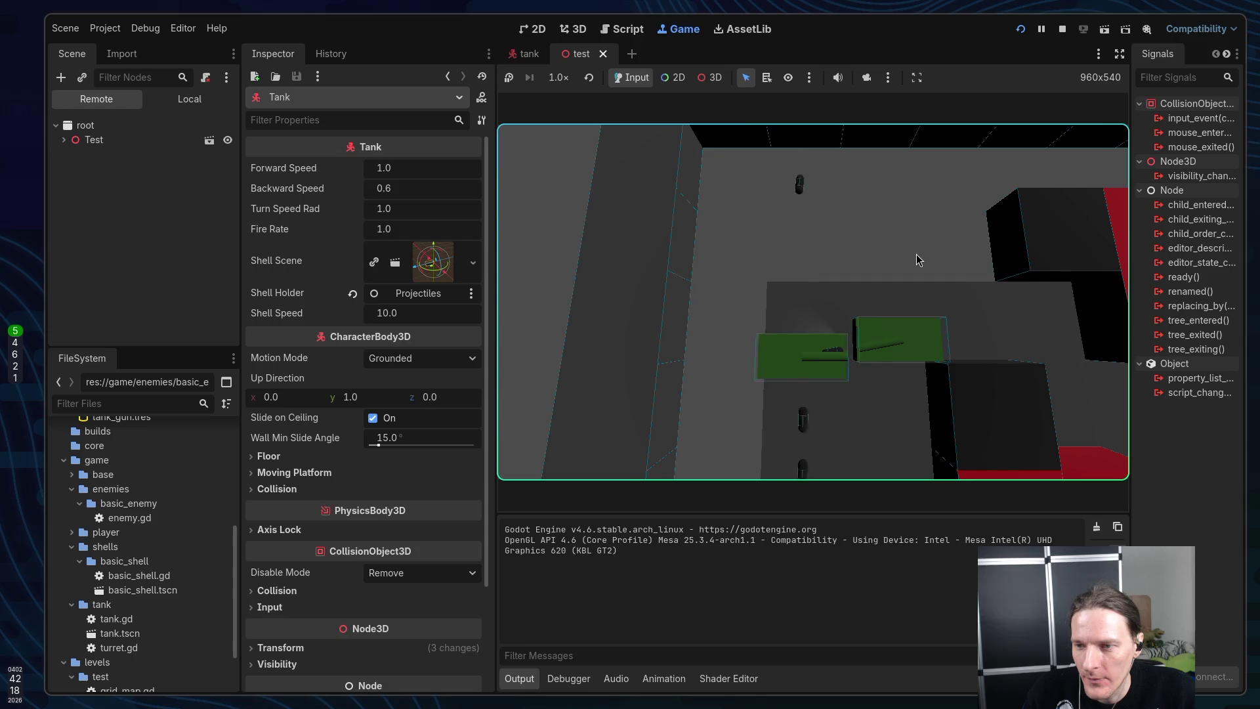
{"action": "key", "text": "w"}
{"action": "key", "text": "w"}
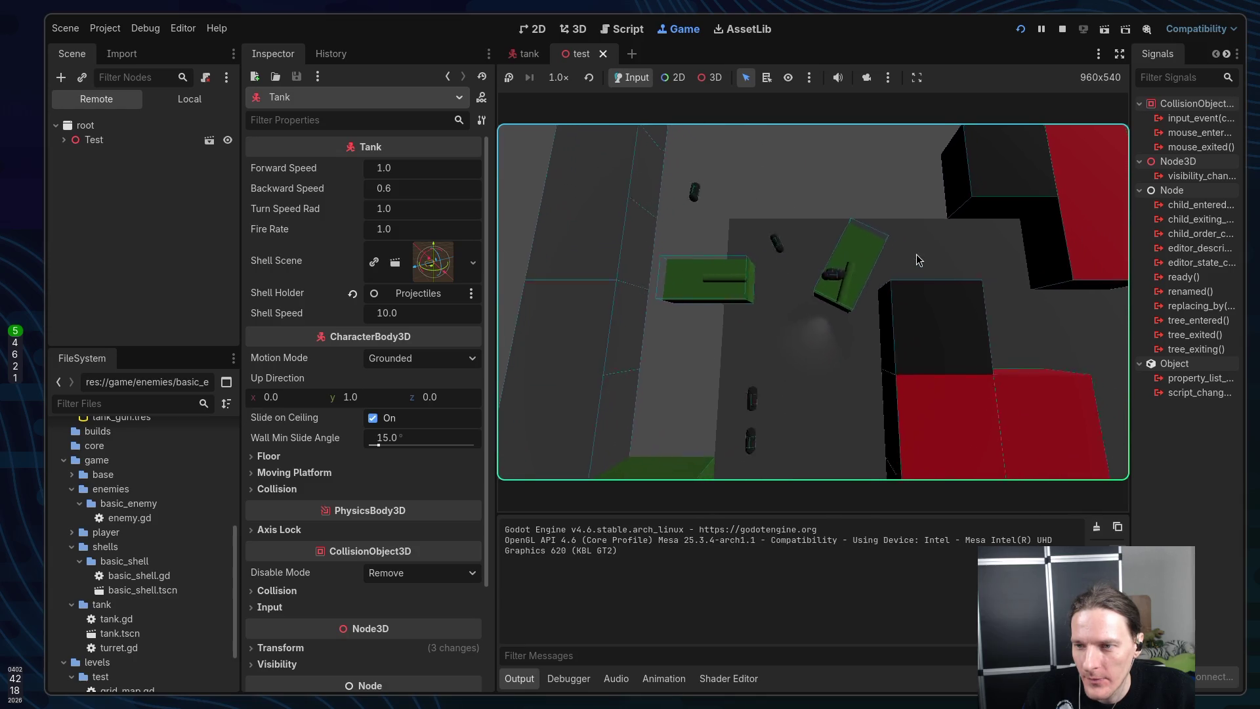
{"action": "key", "text": "w"}
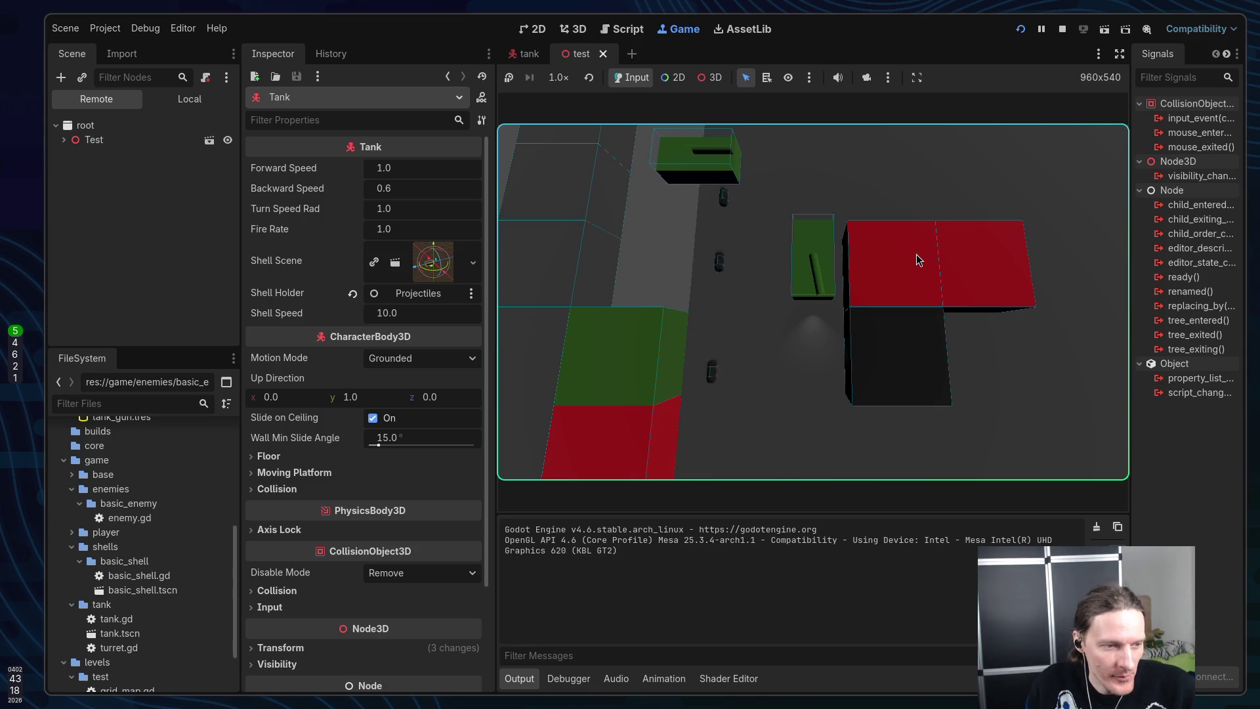
{"action": "left_click", "coordinate": [916, 254]}
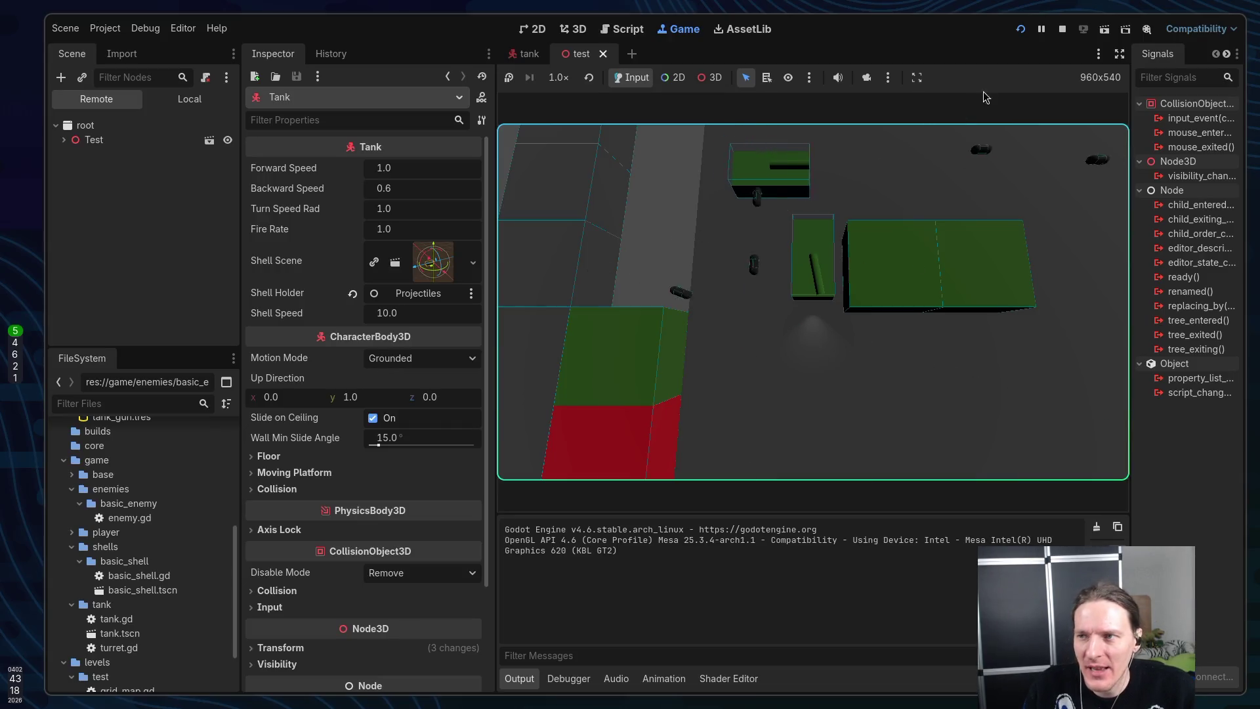
{"action": "left_click", "coordinate": [1062, 30]}
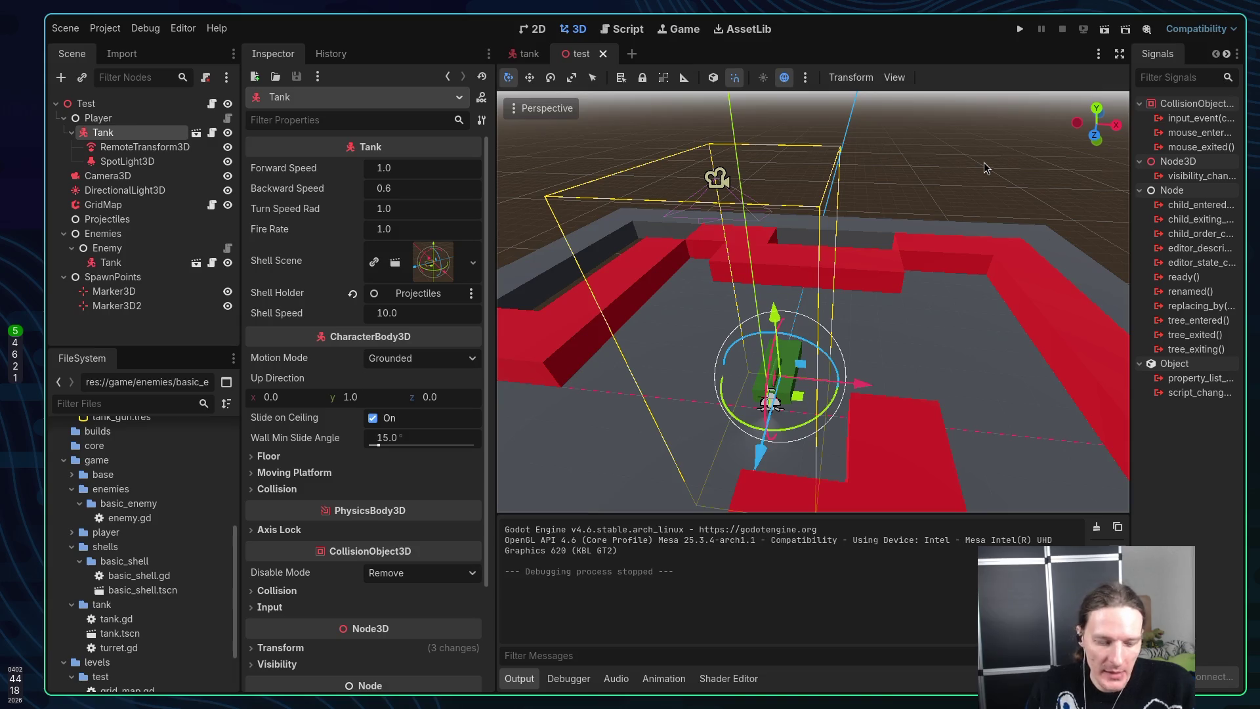
Switch to the Obsidian workspace showing the Core Mechanics Challenge Features note
{"action": "key", "text": "super+6"}
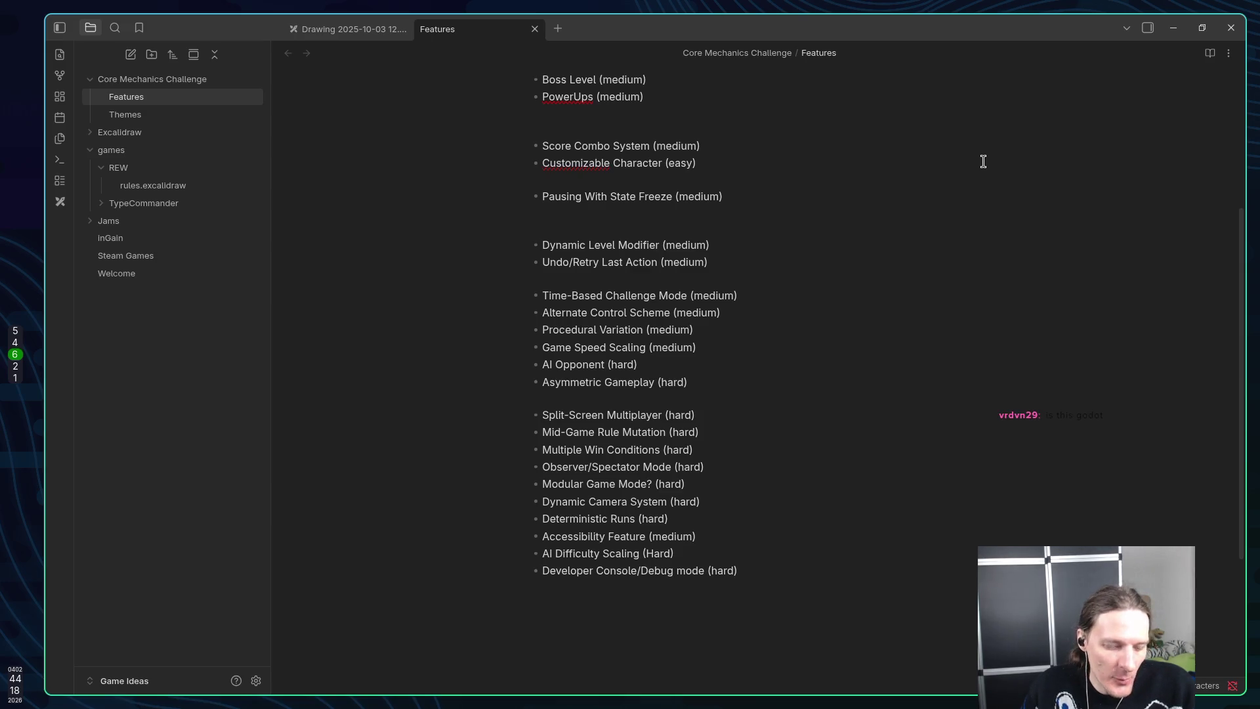
Switch back to the Godot editor's 3D view of the tank test level
{"action": "key", "text": "super+5"}
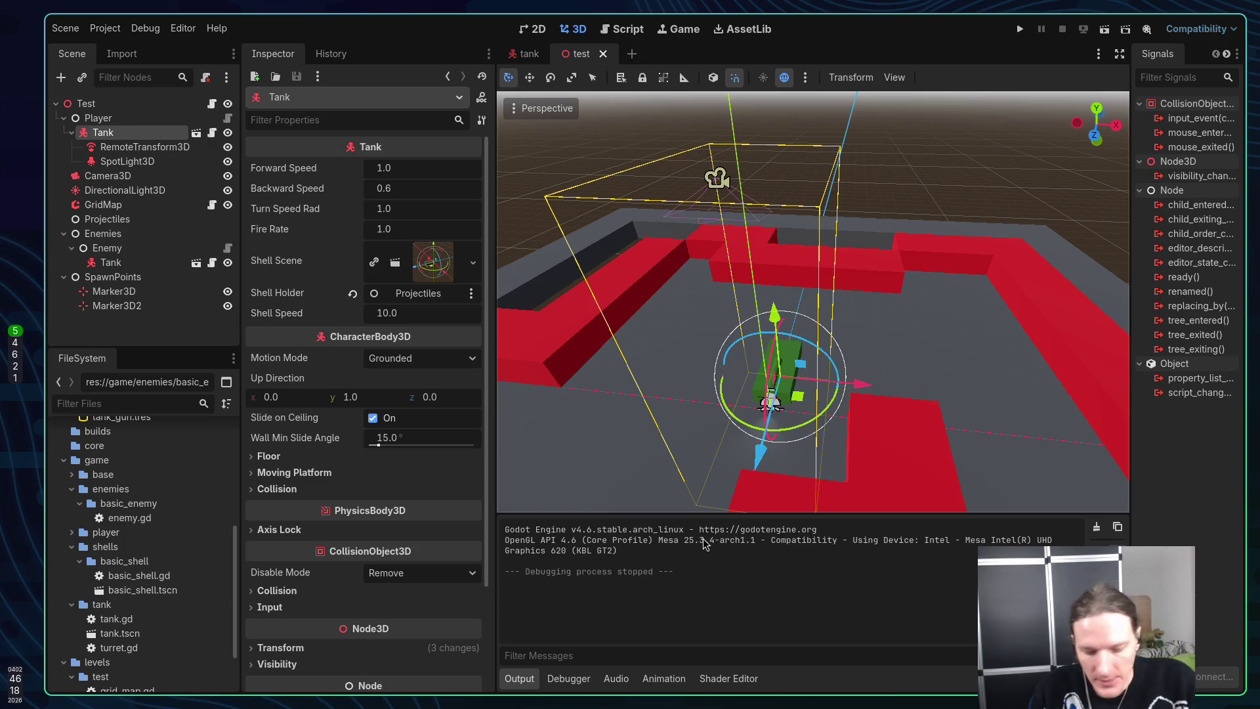
Glance at the jam page, return to the Features note, and scroll to AI Difficulty Scaling and Developer Console
{"action": "key", "text": "super+6"}
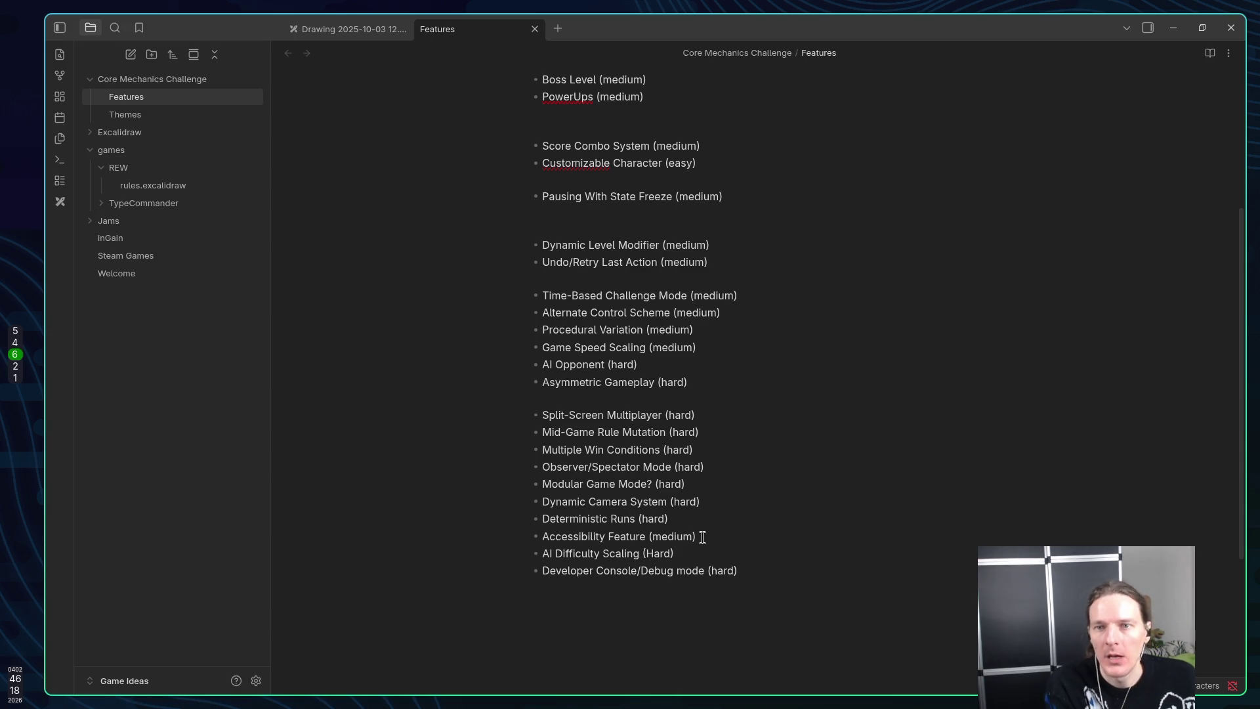
{"action": "scroll", "coordinate": [924, 492], "scroll_direction": "up", "scroll_amount": 4}
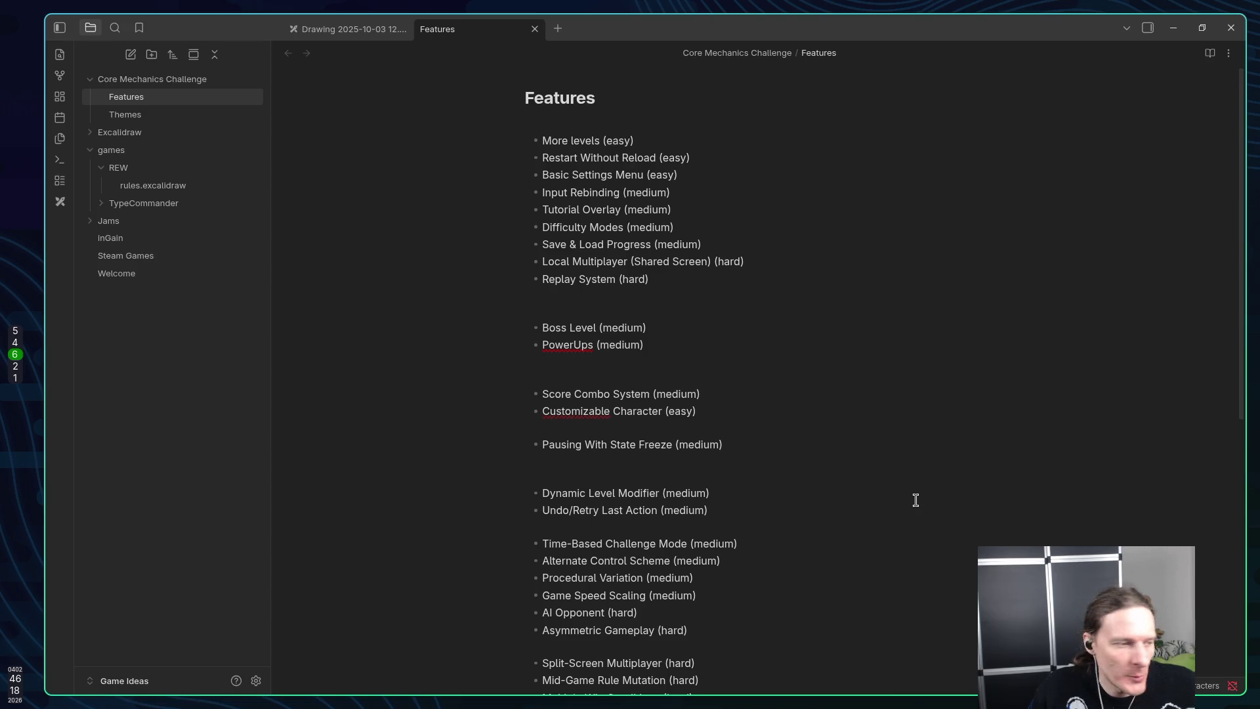
{"action": "key", "text": "alt+Tab"}
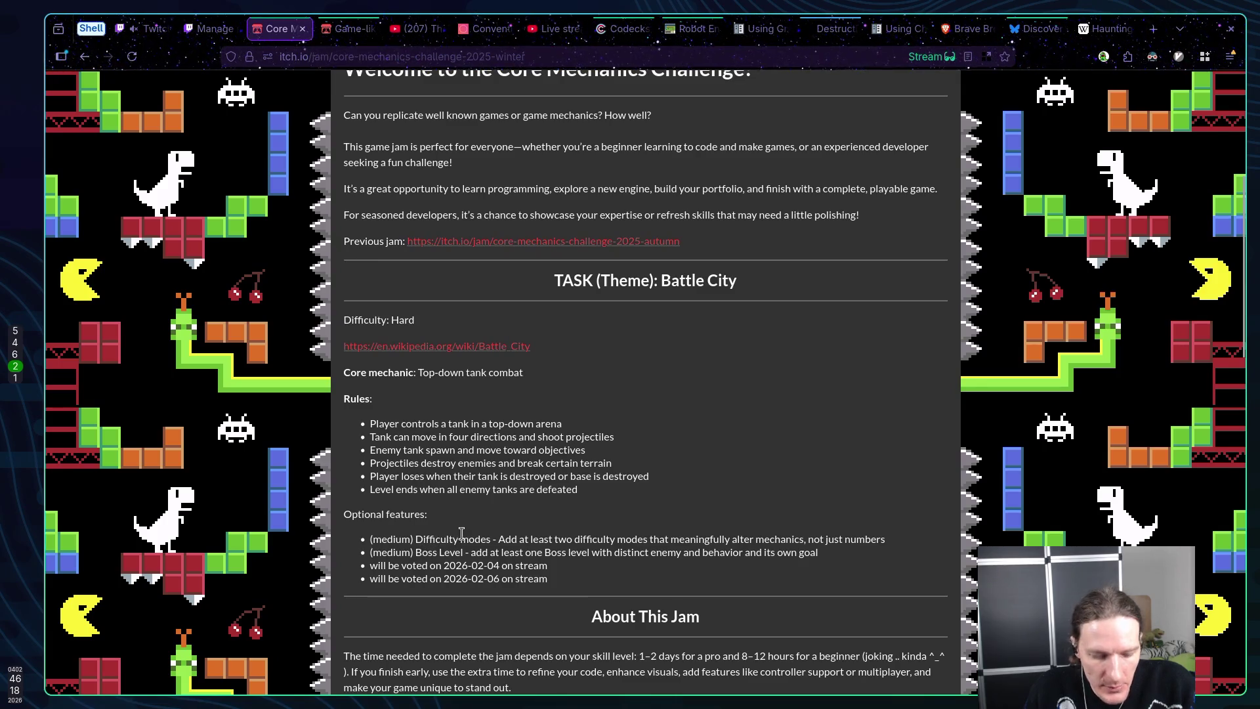
{"action": "key", "text": "super+4"}
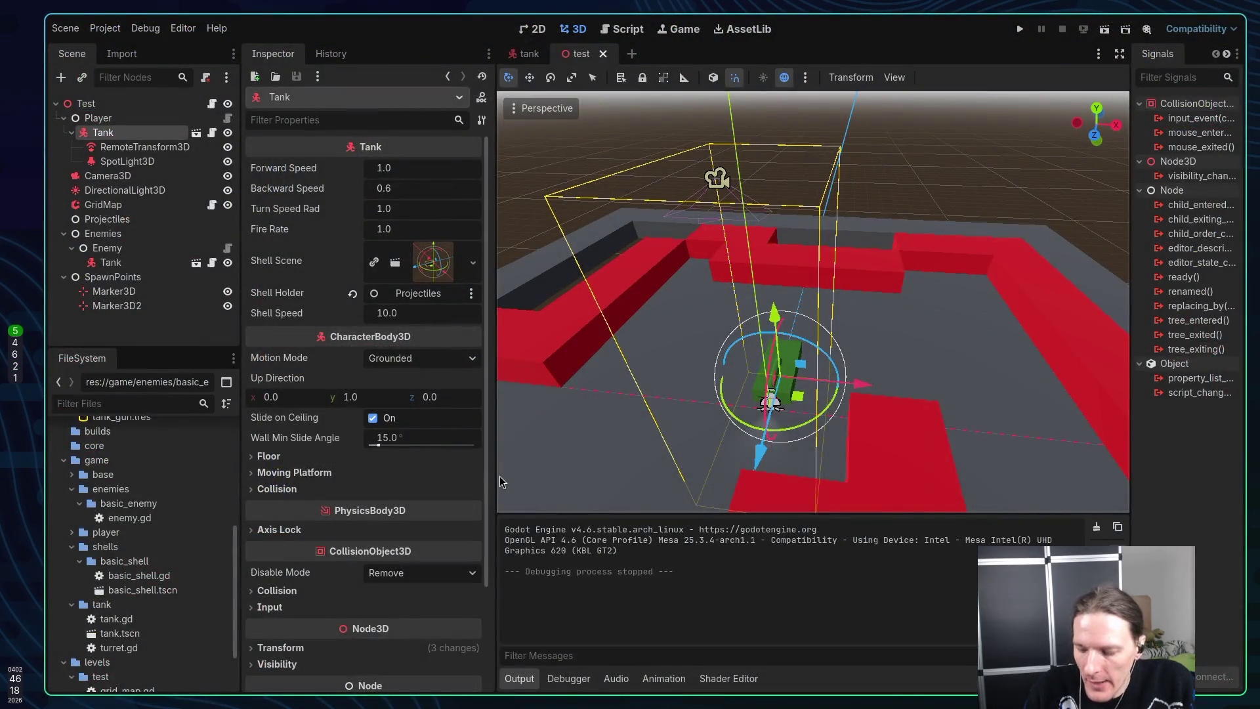
{"action": "key", "text": "super+6"}
{"action": "scroll", "coordinate": [551, 417], "scroll_direction": "down", "scroll_amount": 3}
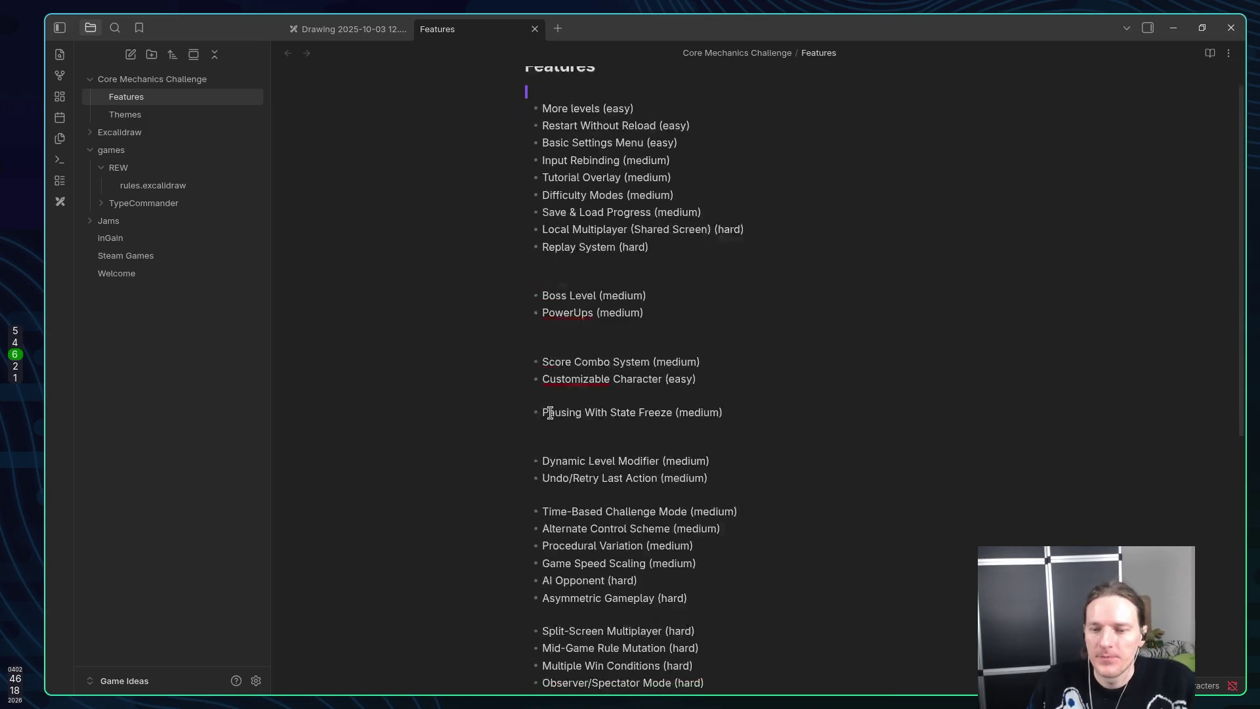
{"action": "scroll", "coordinate": [576, 411], "scroll_direction": "down", "scroll_amount": 2}
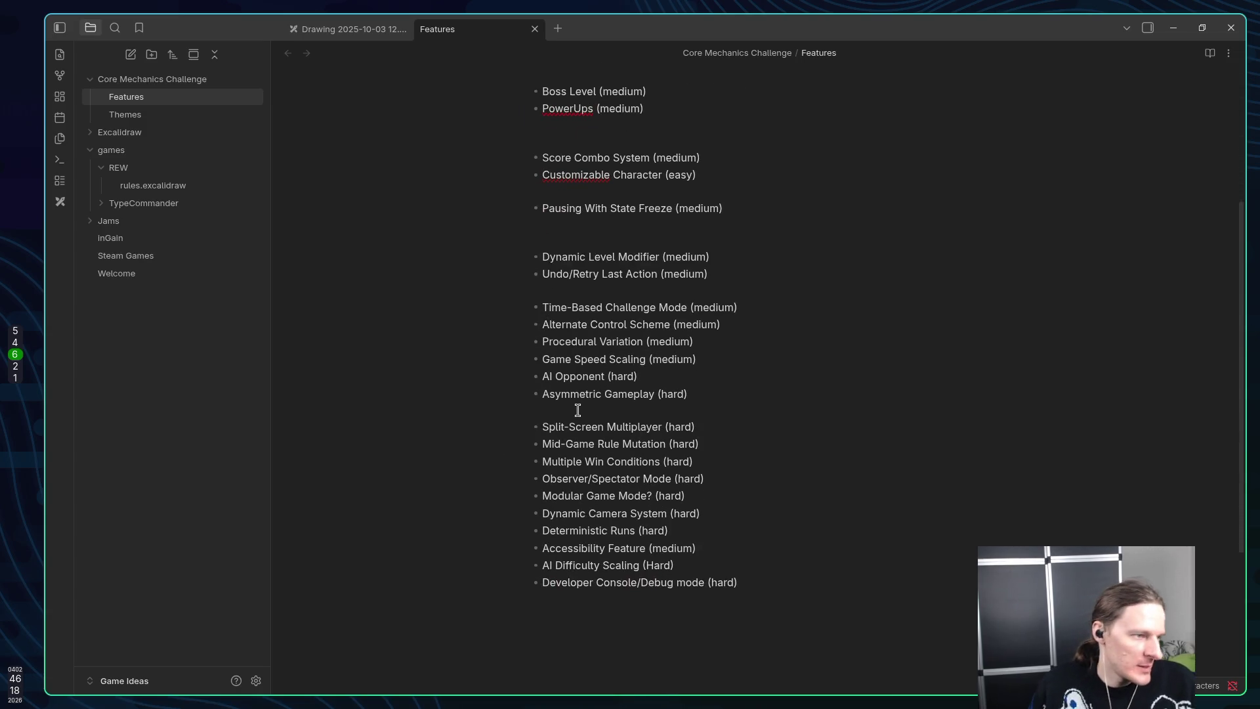
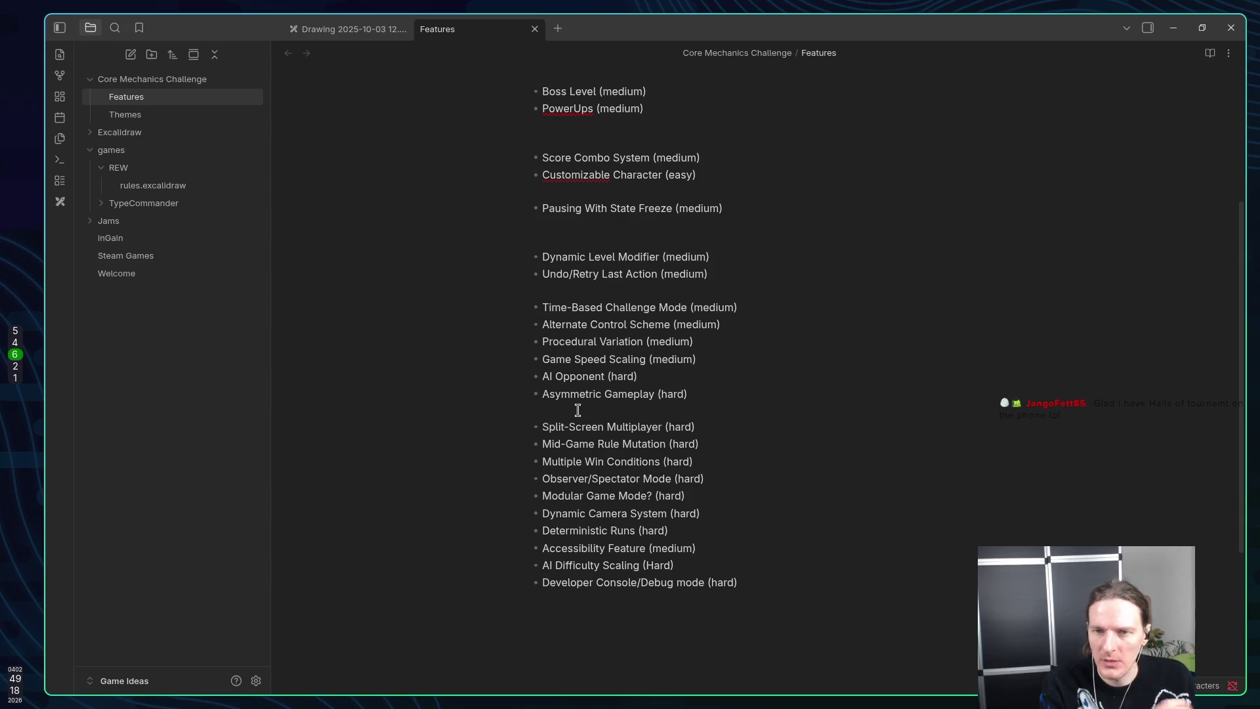
Switch to the Neovim workspace holding the tank game scripts
{"action": "scroll", "coordinate": [577, 410], "scroll_direction": "up", "scroll_amount": 3}
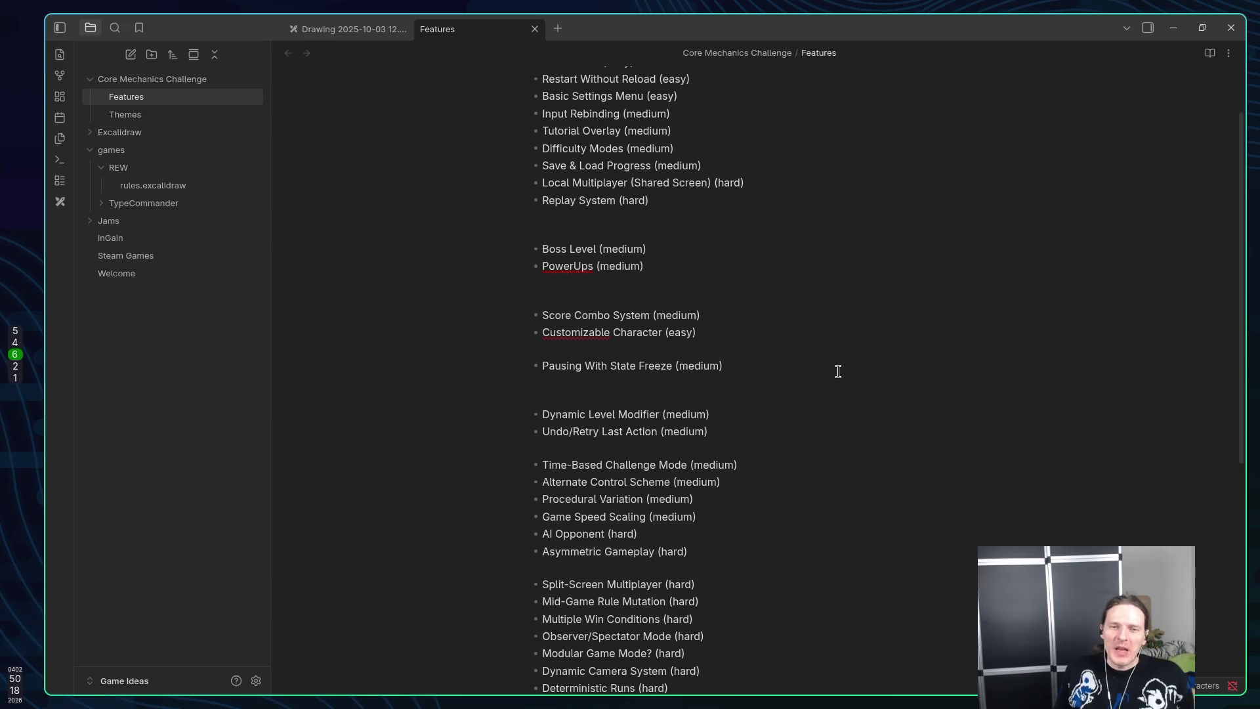
{"action": "key", "text": "super+1"}
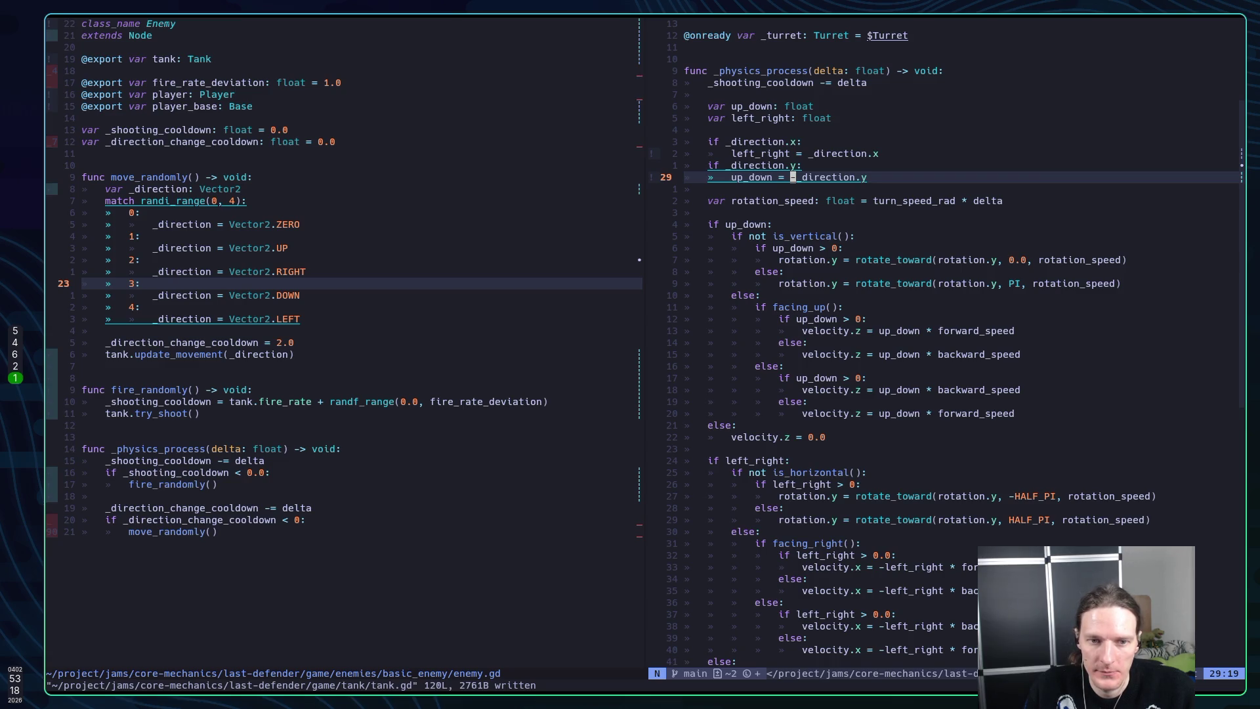
{"action": "key", "text": "super+5"}
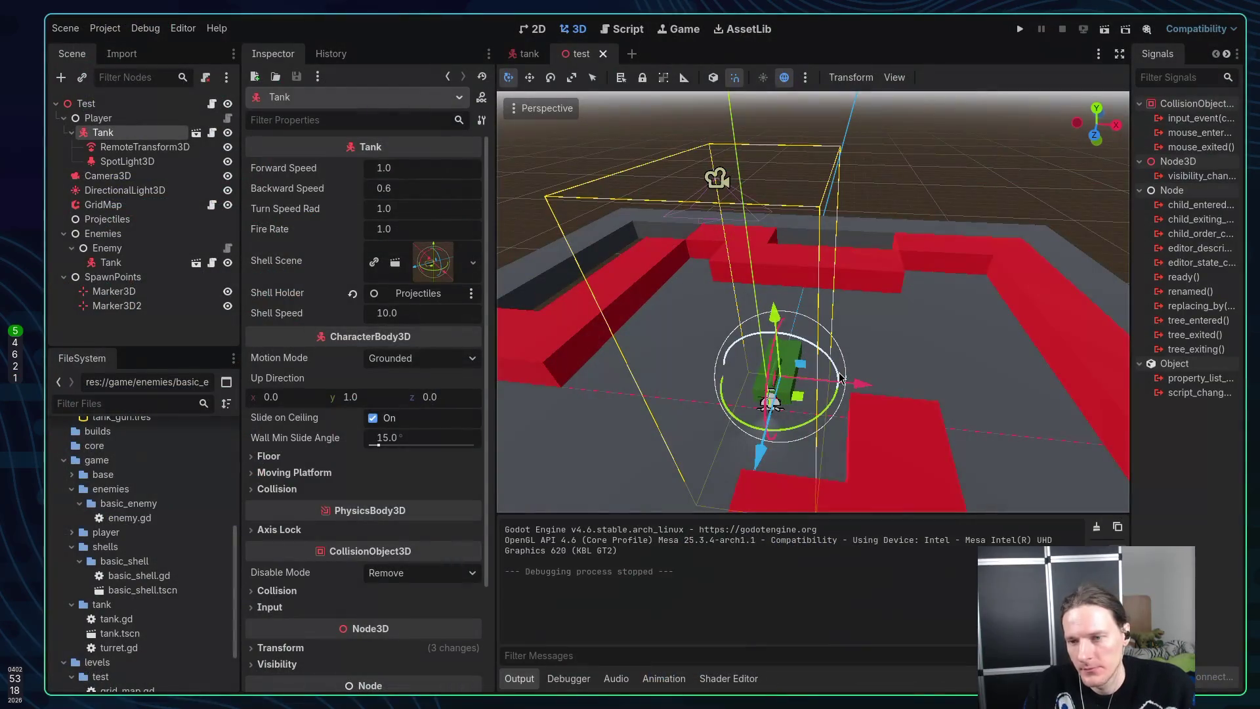
{"action": "key", "text": "F5"}
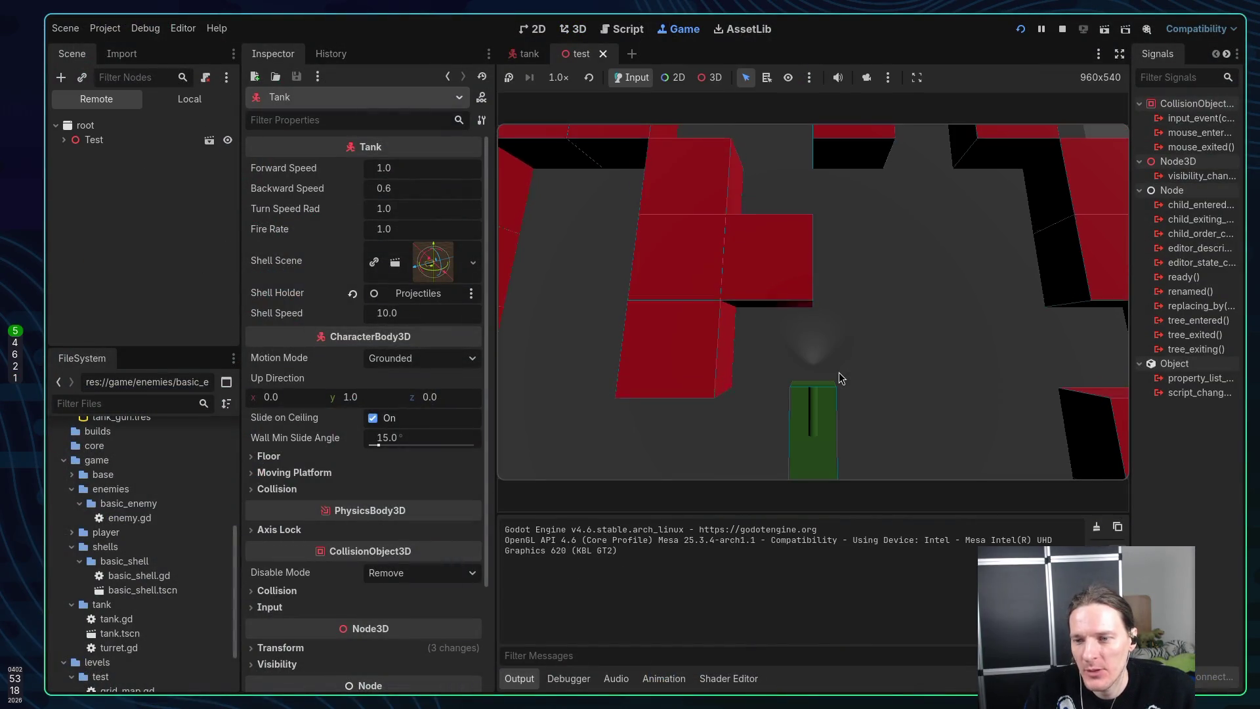
{"action": "key", "text": "w"}
{"action": "key", "text": "d"}
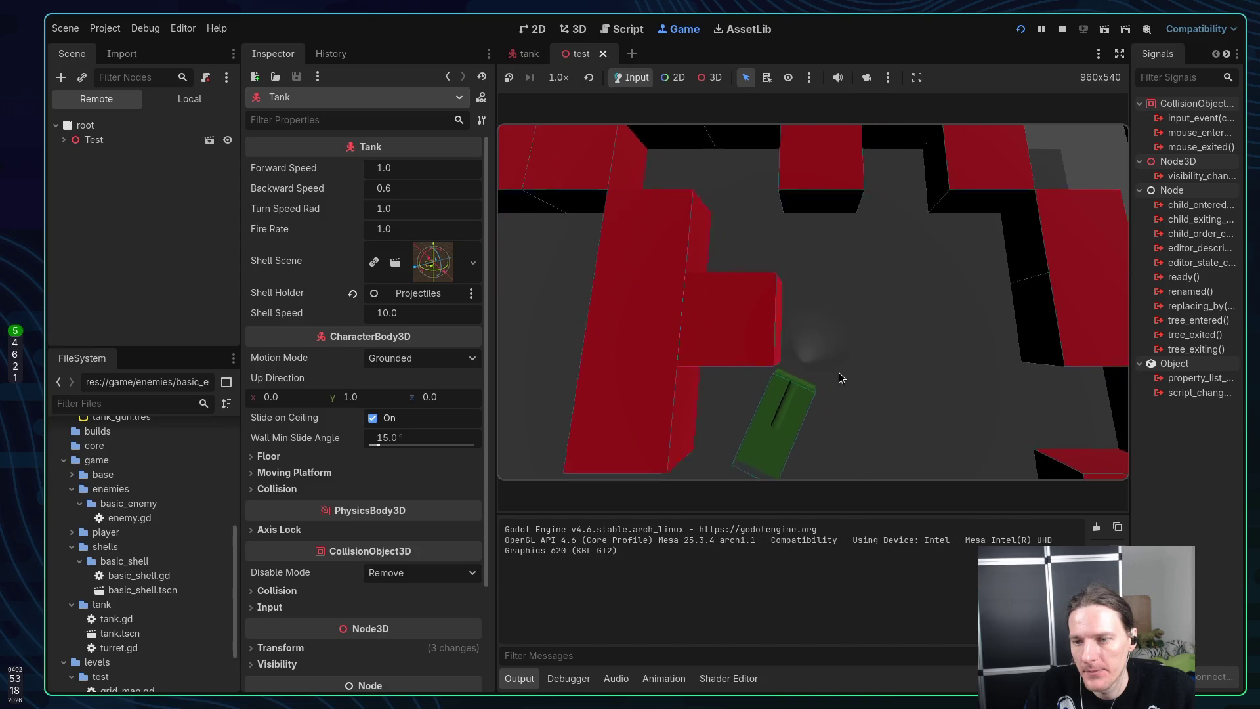
{"action": "key", "text": "w"}
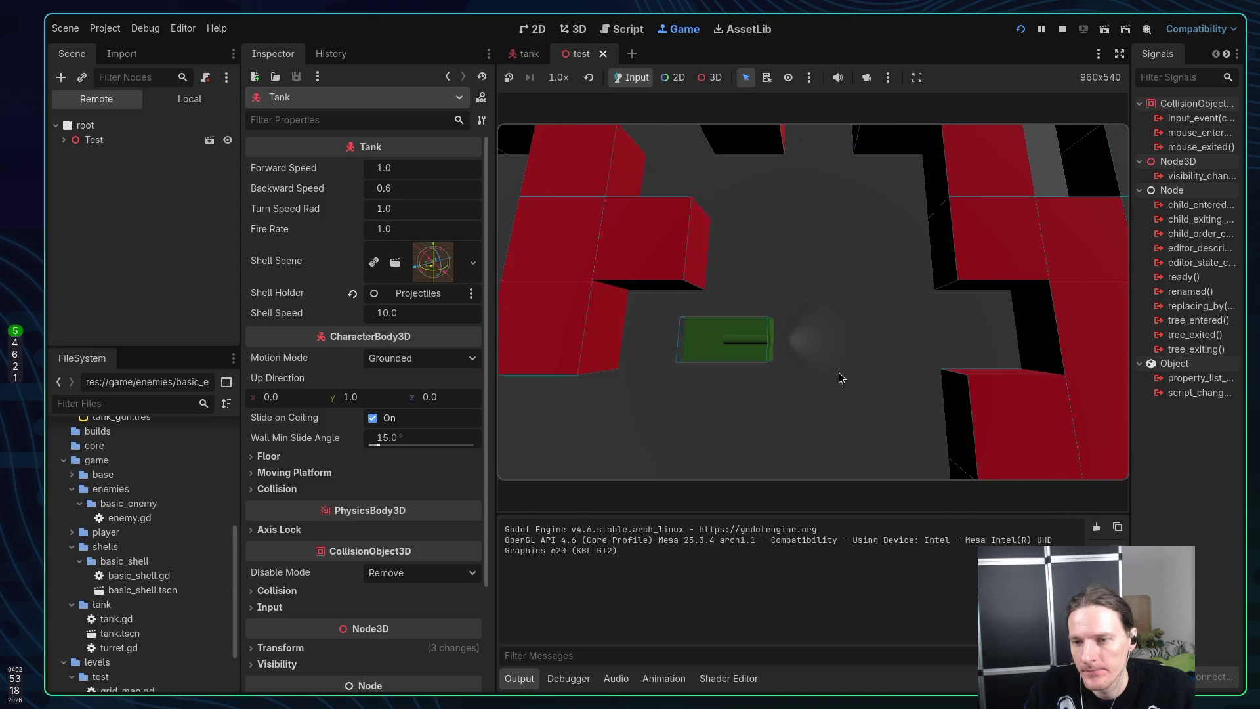
{"action": "key", "text": "a"}
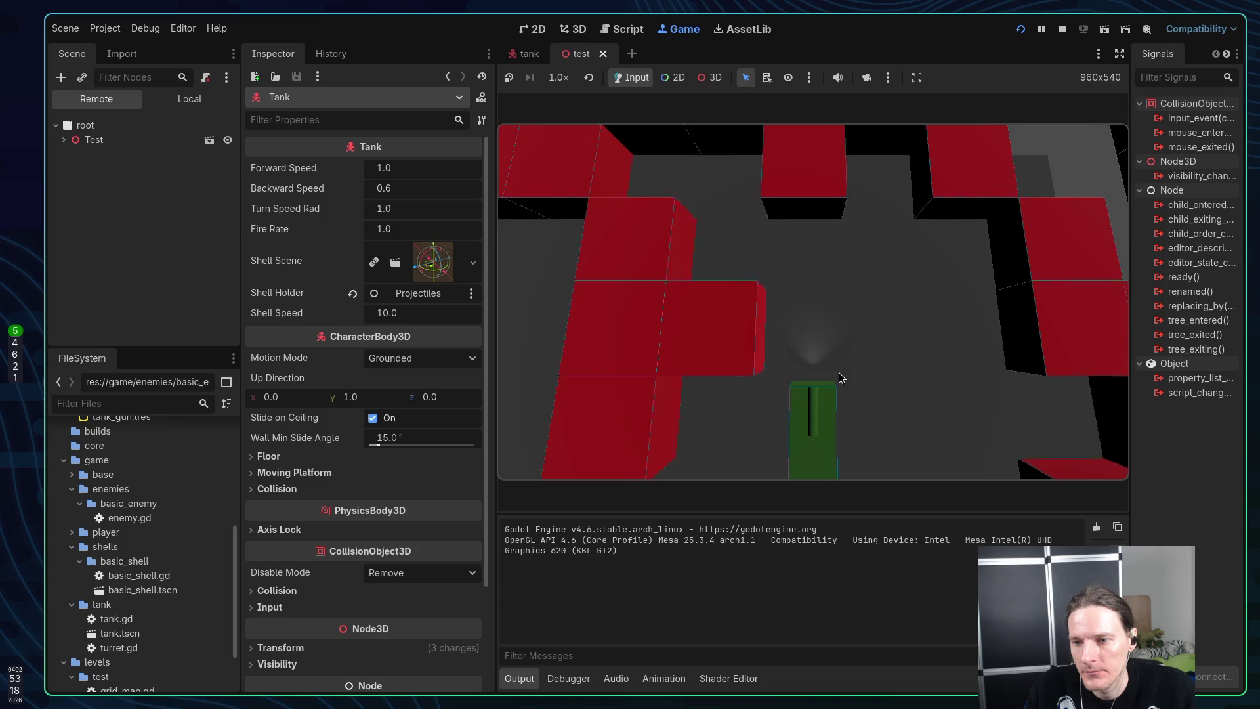
{"action": "key", "text": "w"}
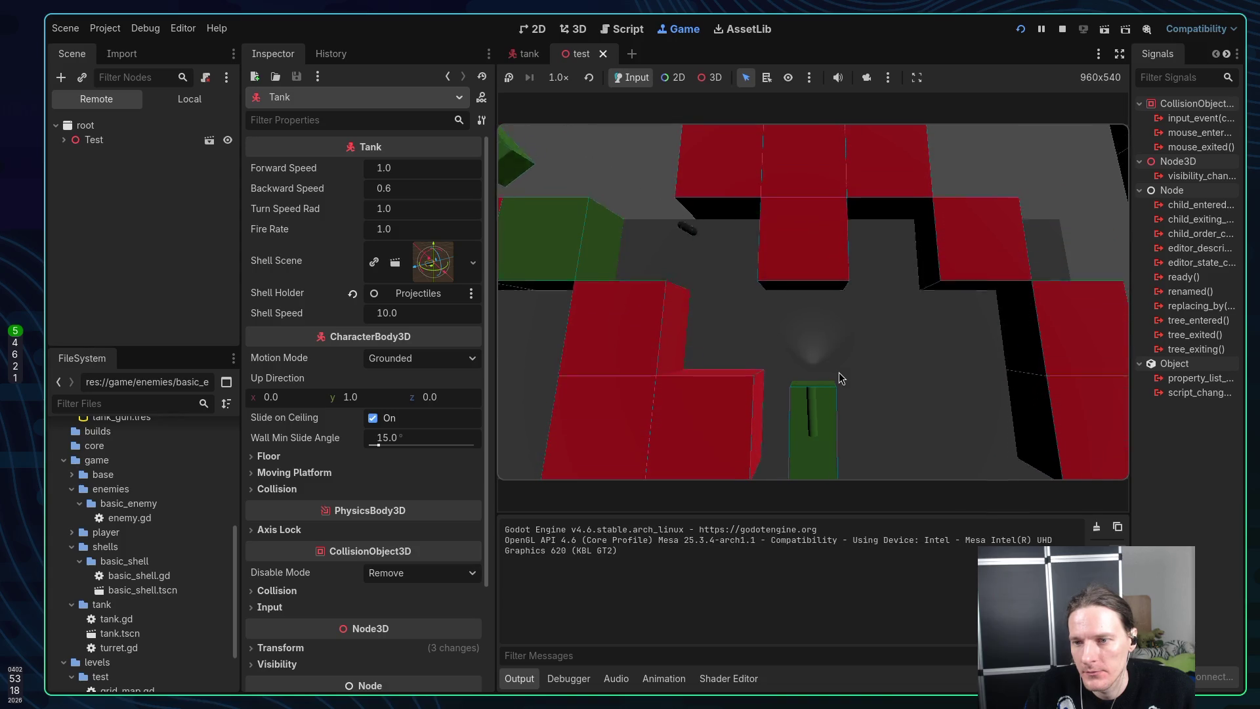
{"action": "key", "text": "space"}
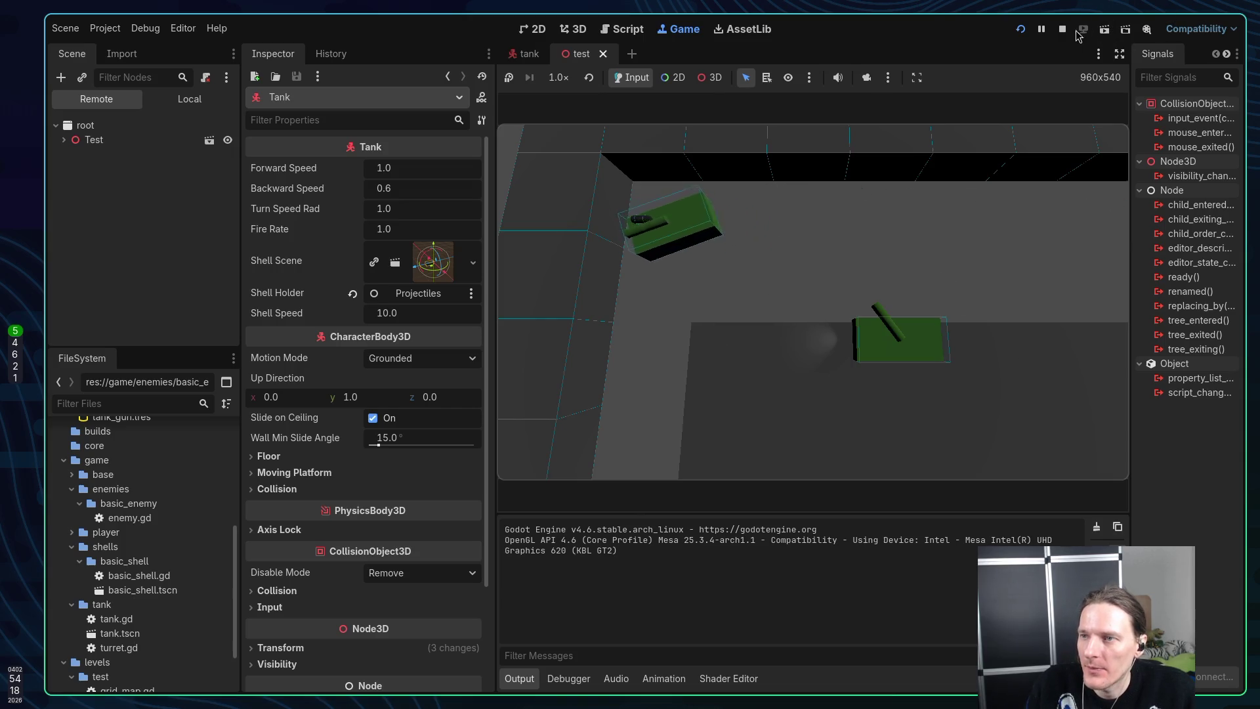
{"action": "key", "text": "F8"}
{"action": "key", "text": "ctrl+s"}
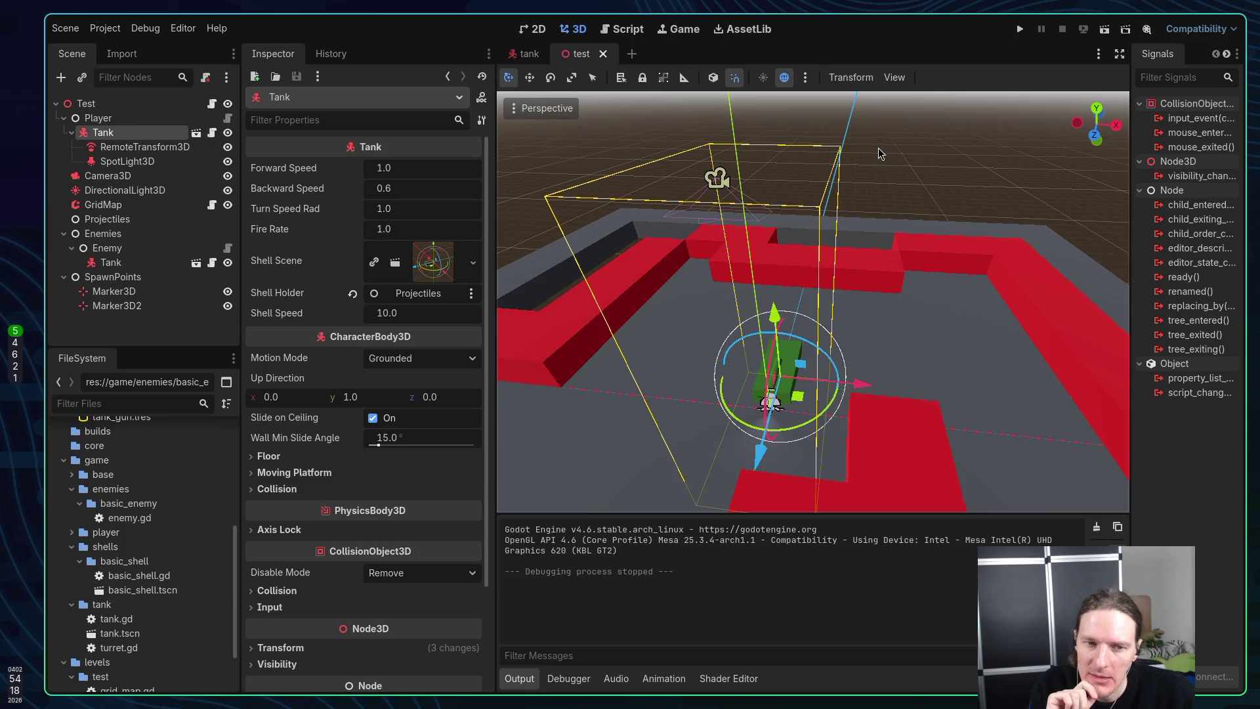
{"action": "key", "text": "super+1"}
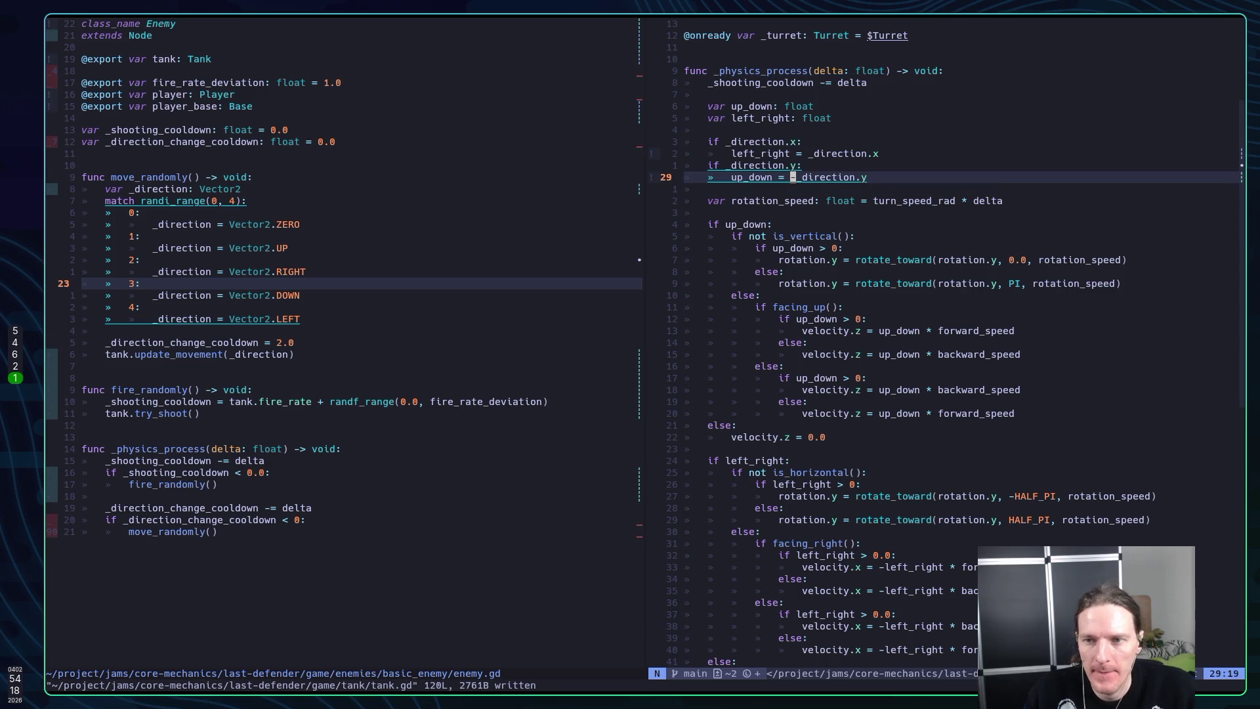
In enemy.gd, add an empty func aim_at_player() -> void: header below _physics_process
{"action": "key", "text": "ctrl+w"}
{"action": "key", "text": "h"}
{"action": "key", "text": "j"}
{"action": "key", "text": "j"}
{"action": "key", "text": "j"}
{"action": "key", "text": "j"}
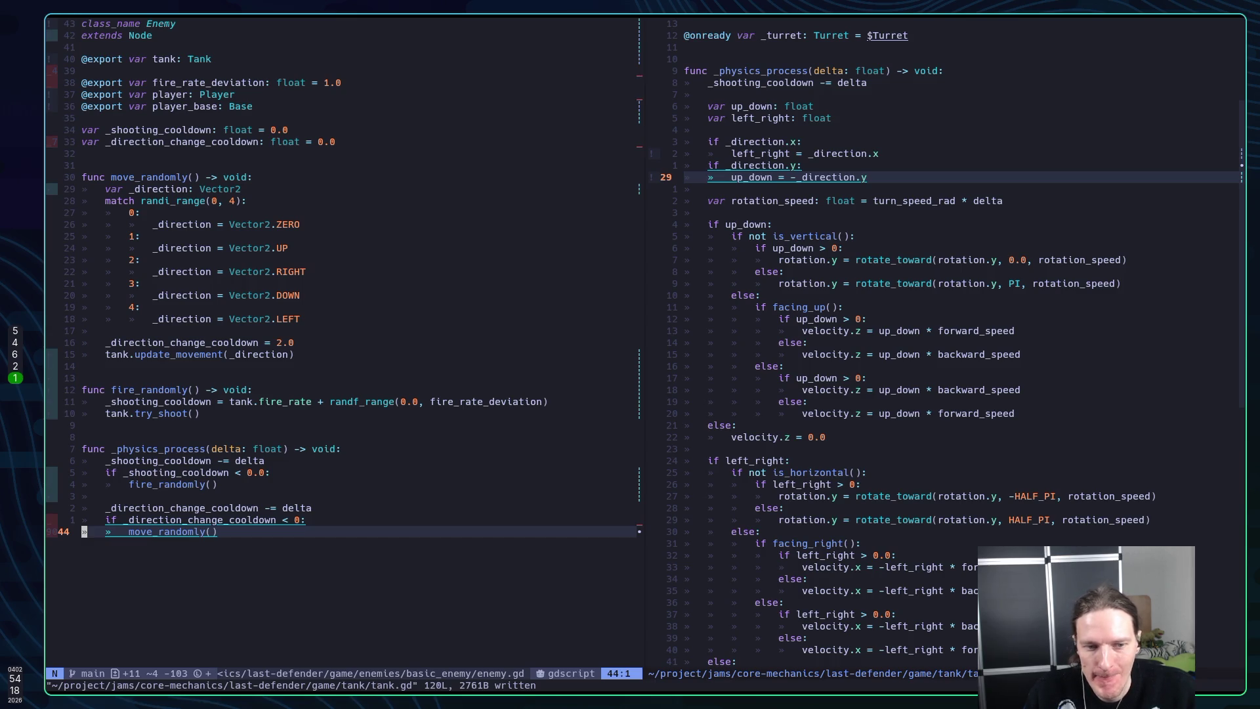
{"action": "key", "text": "o"}
{"action": "key", "text": "Return"}
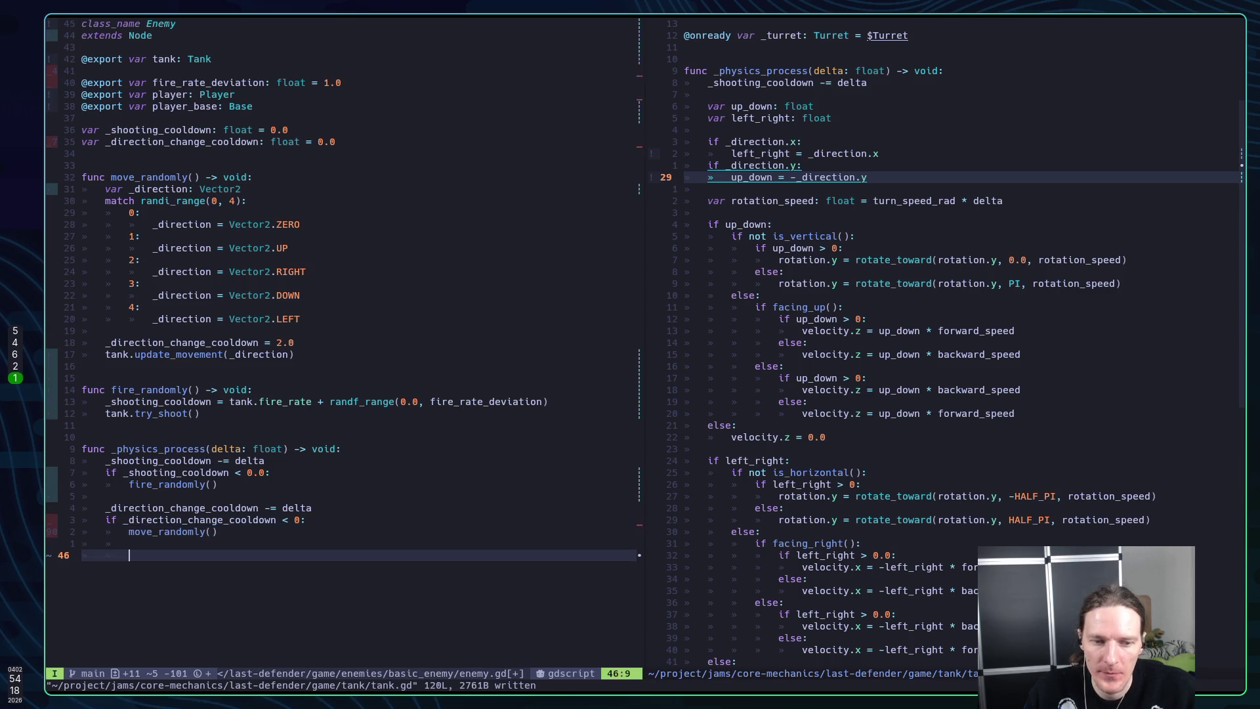
{"action": "type", "text": "func aim_at_"}
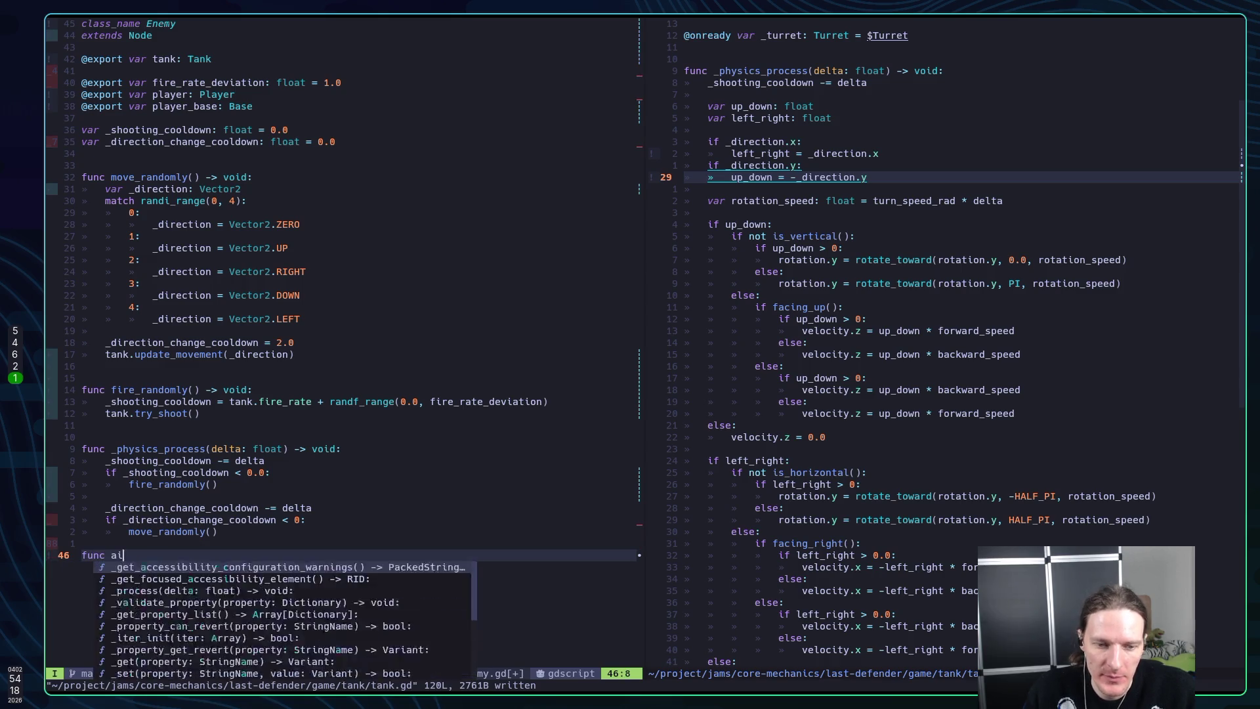
{"action": "type", "text": "player() -> "}
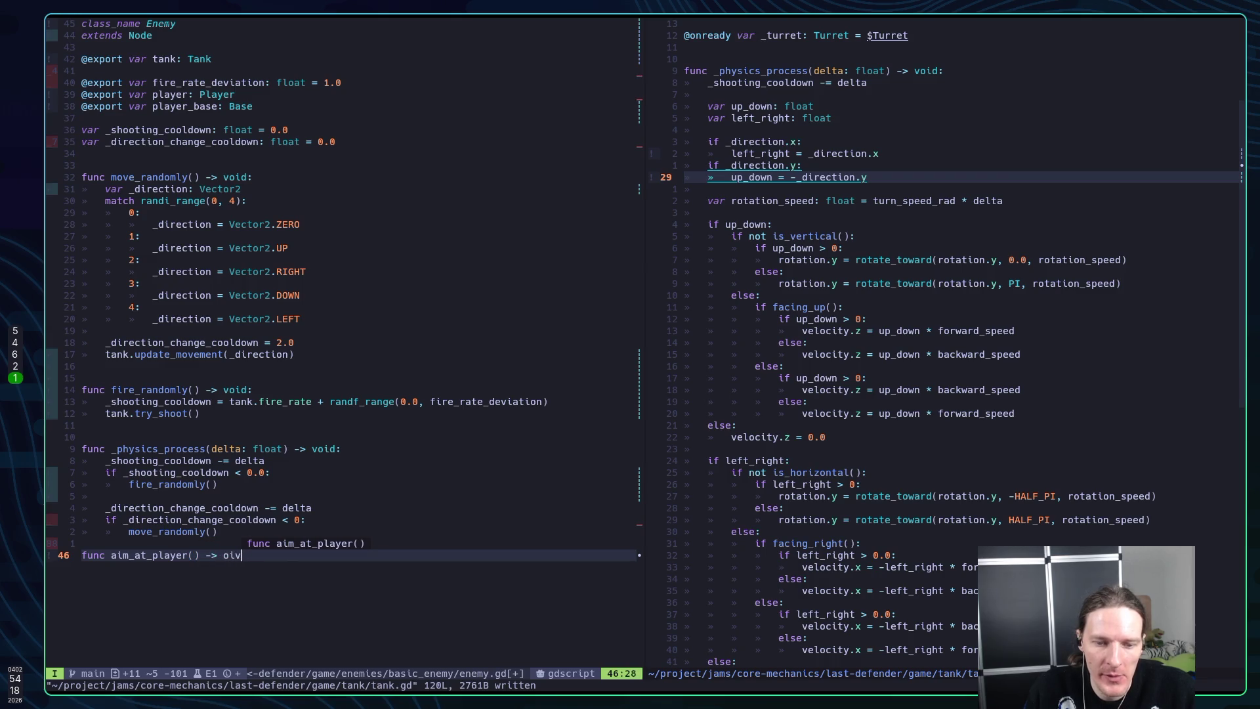
{"action": "type", "text": "void:"}
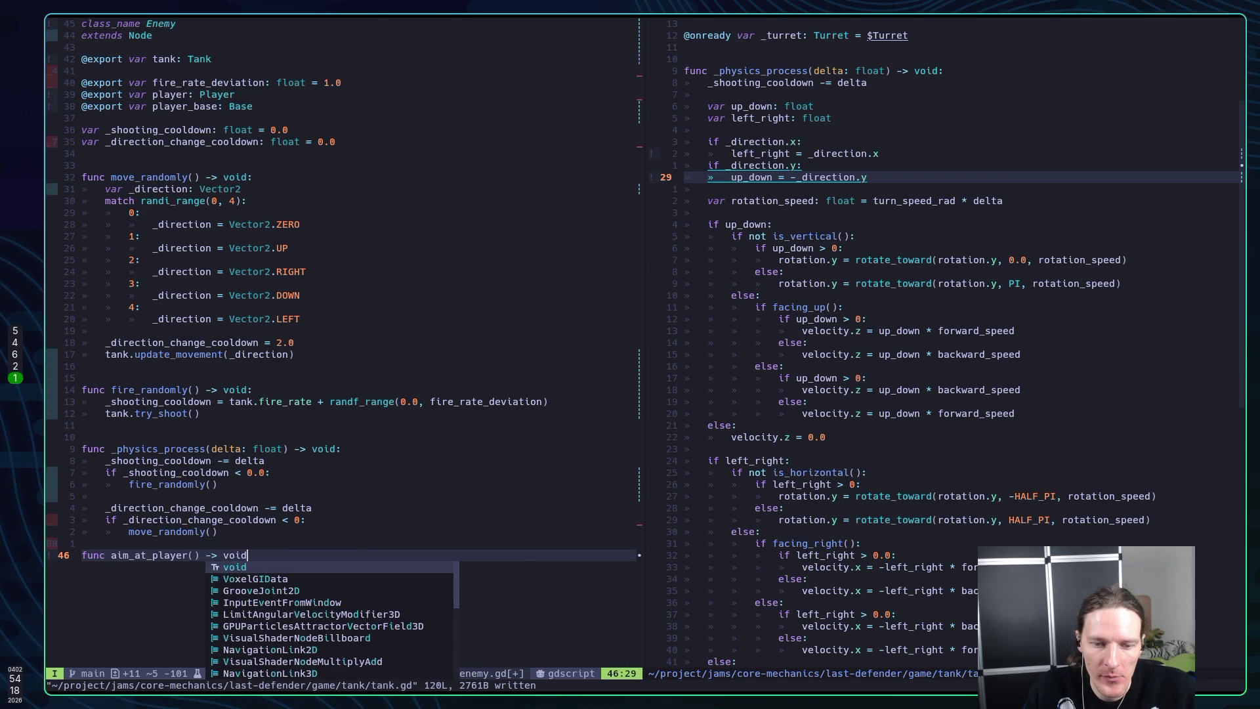
{"action": "key", "text": "Return"}
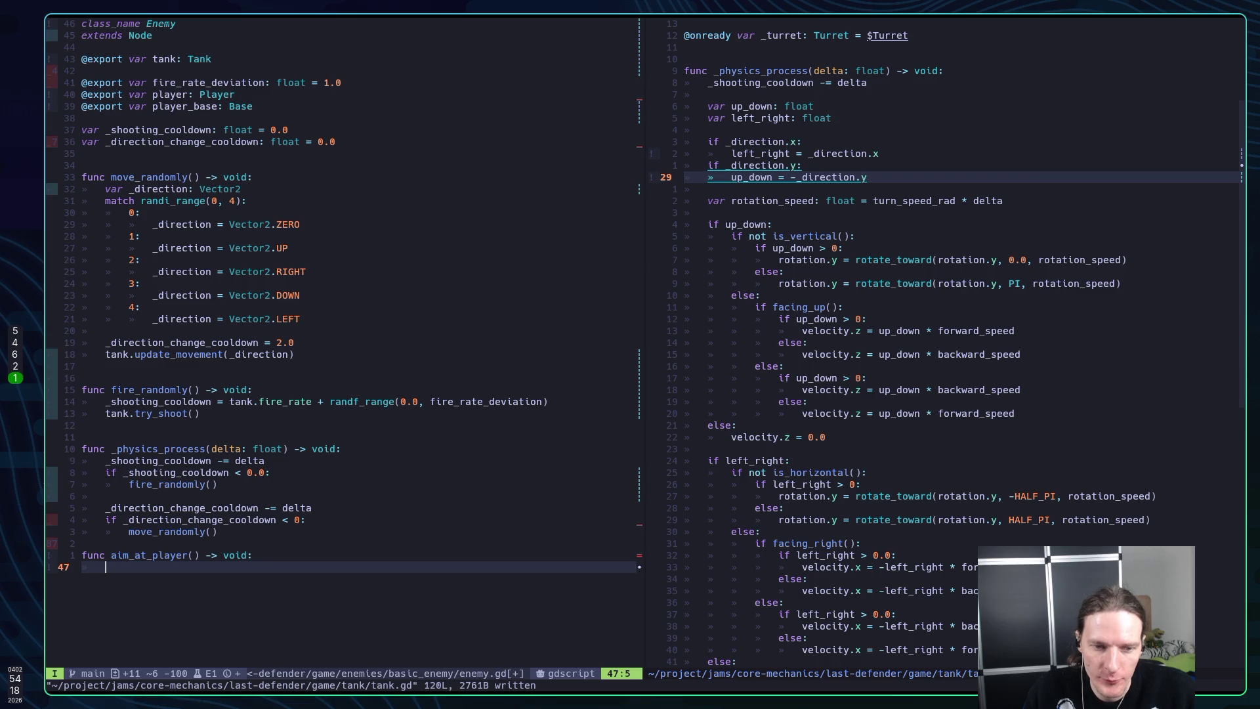
Add var turret: Turret = tank._turret as the first line of aim_at_player
{"action": "type", "text": "look"}
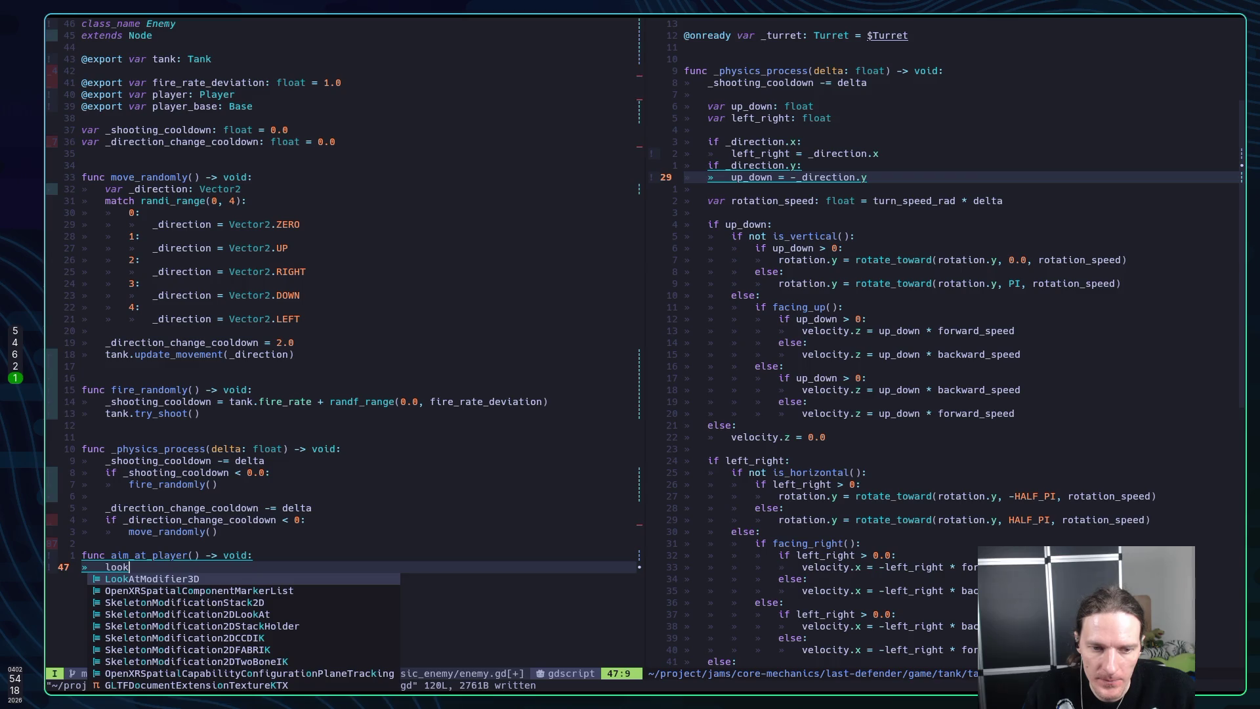
{"action": "key", "text": "BackSpace"}
{"action": "key", "text": "BackSpace"}
{"action": "key", "text": "BackSpace"}
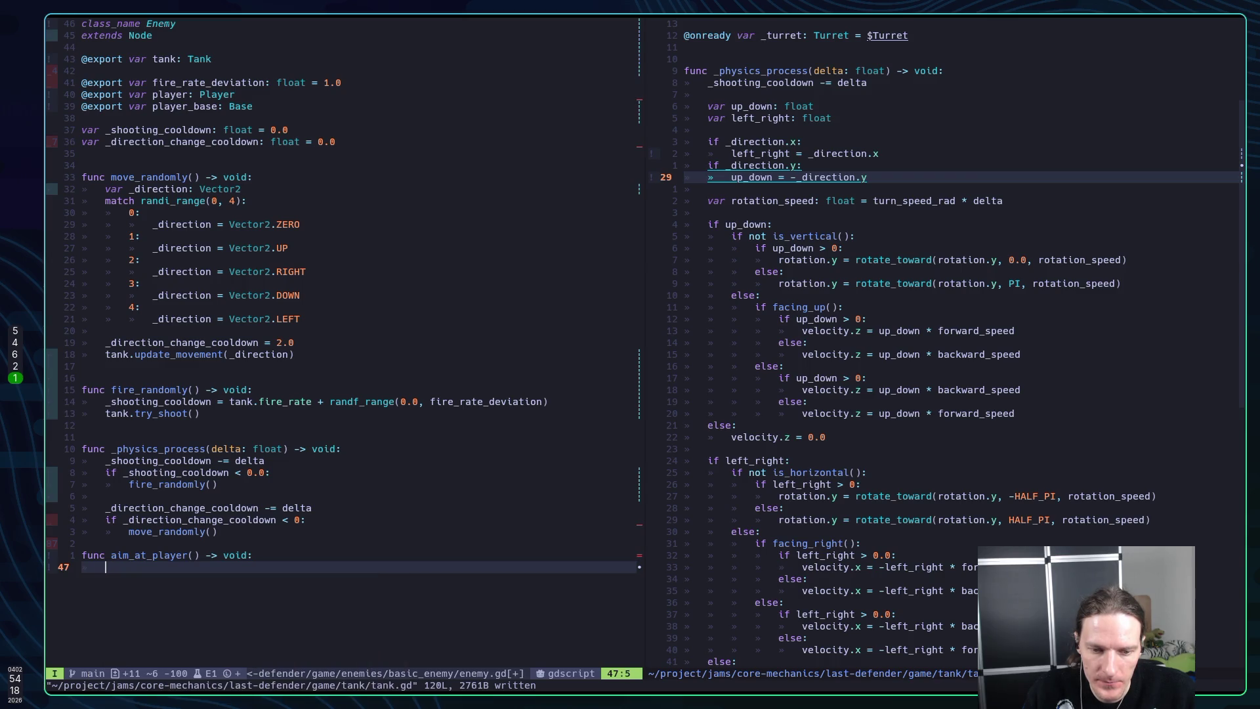
{"action": "type", "text": "po"}
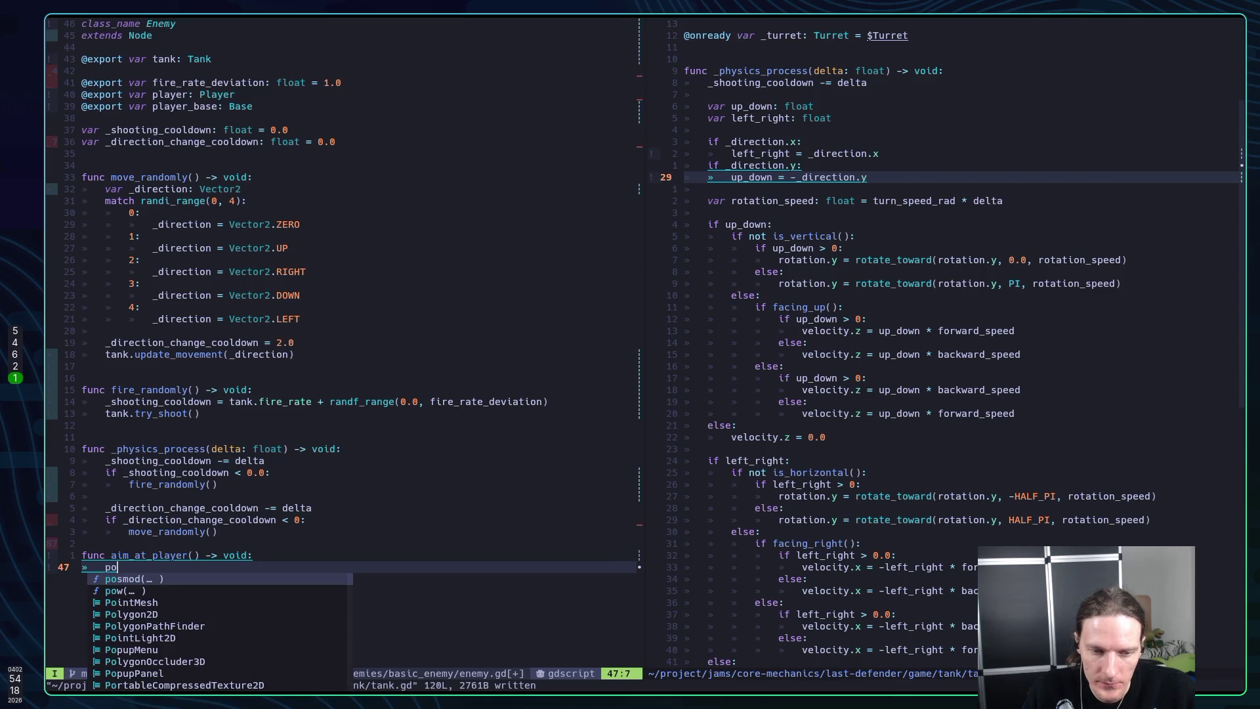
{"action": "type", "text": "si"}
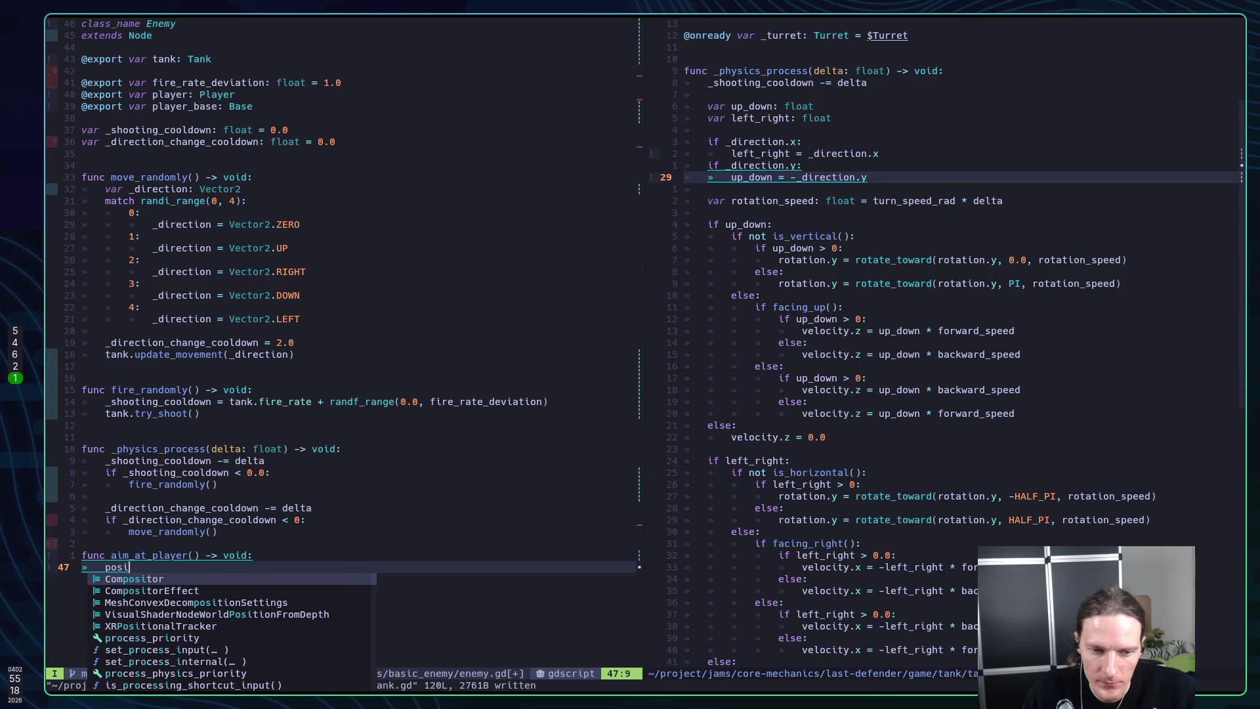
{"action": "type", "text": "tion"}
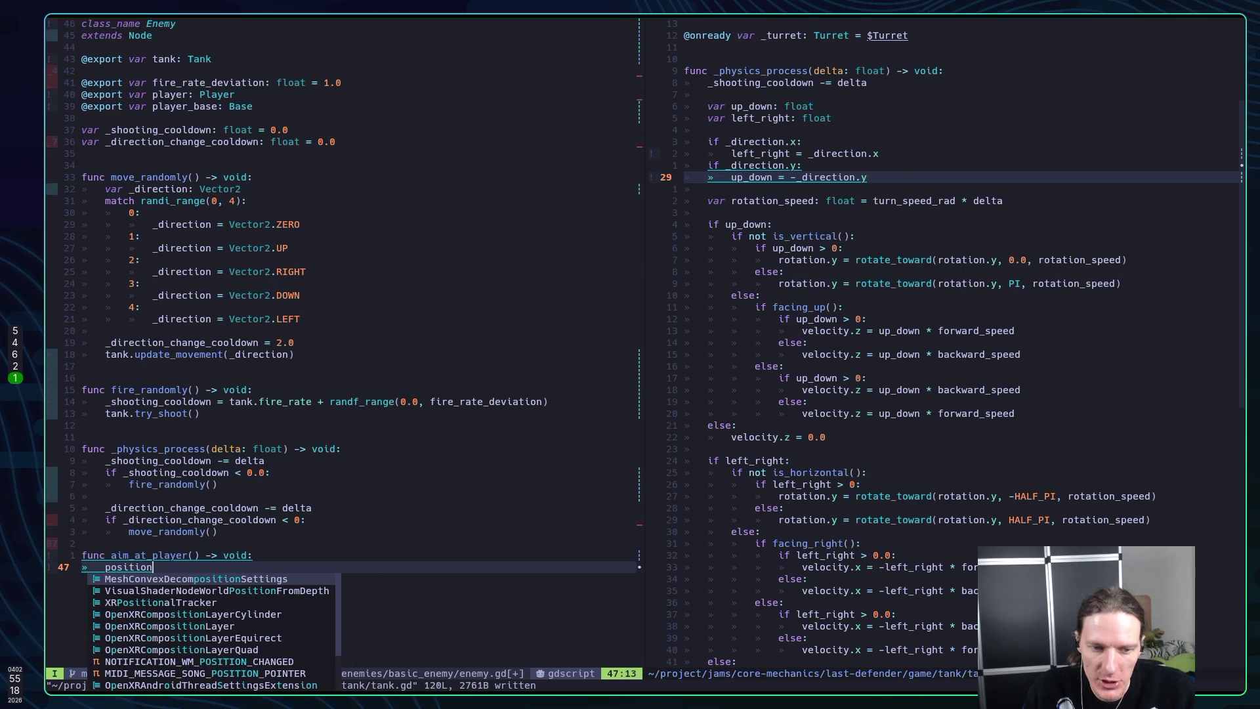
{"action": "key", "text": "BackSpace"}
{"action": "key", "text": "BackSpace"}
{"action": "key", "text": "BackSpace"}
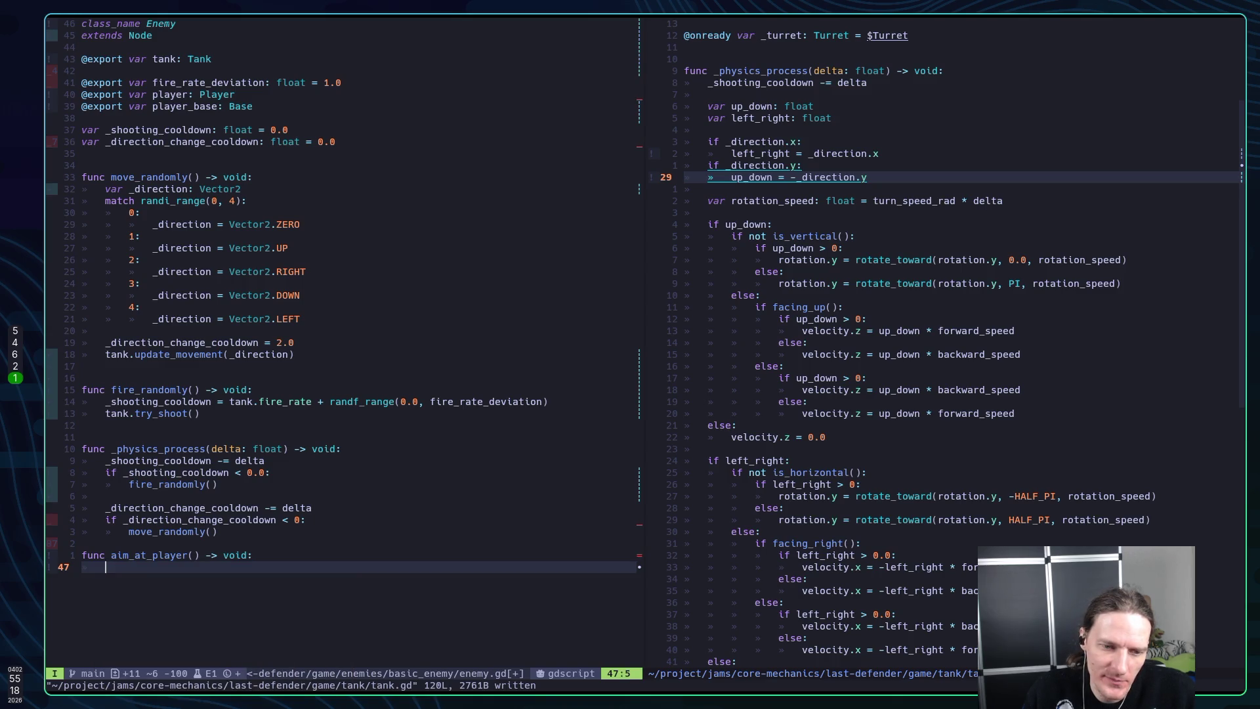
{"action": "type", "text": "var turret"}
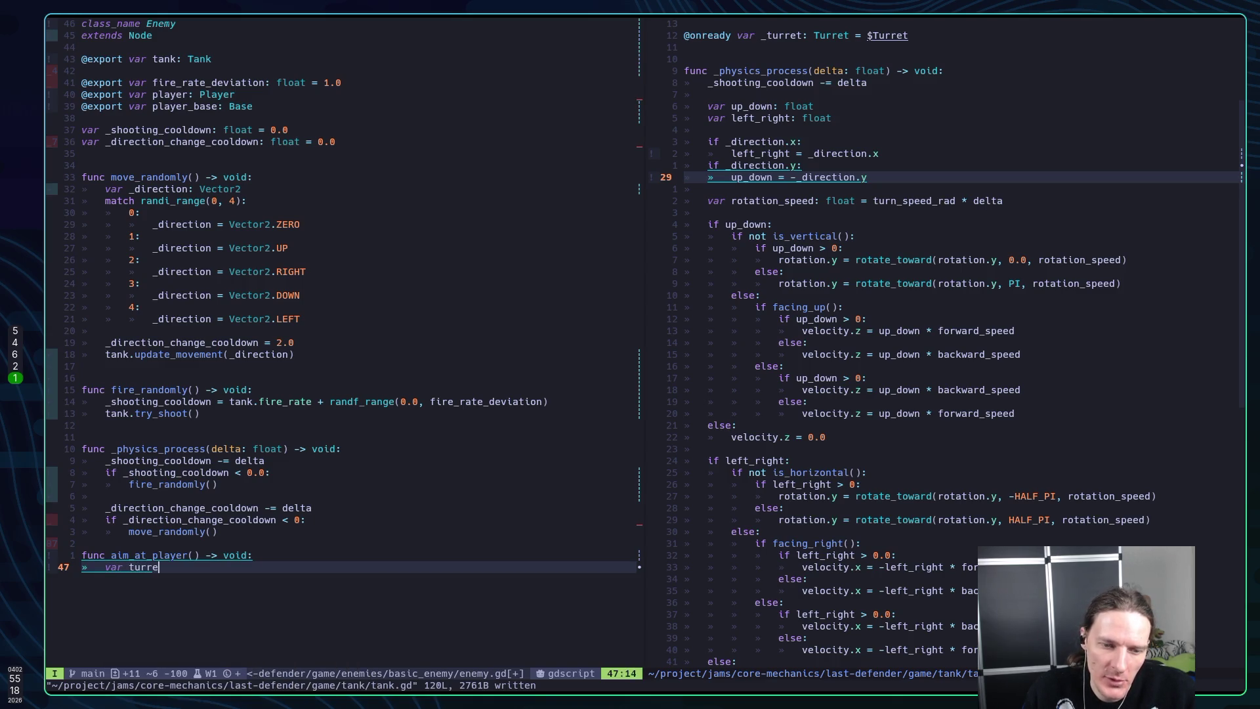
{"action": "type", "text": ": Turret "}
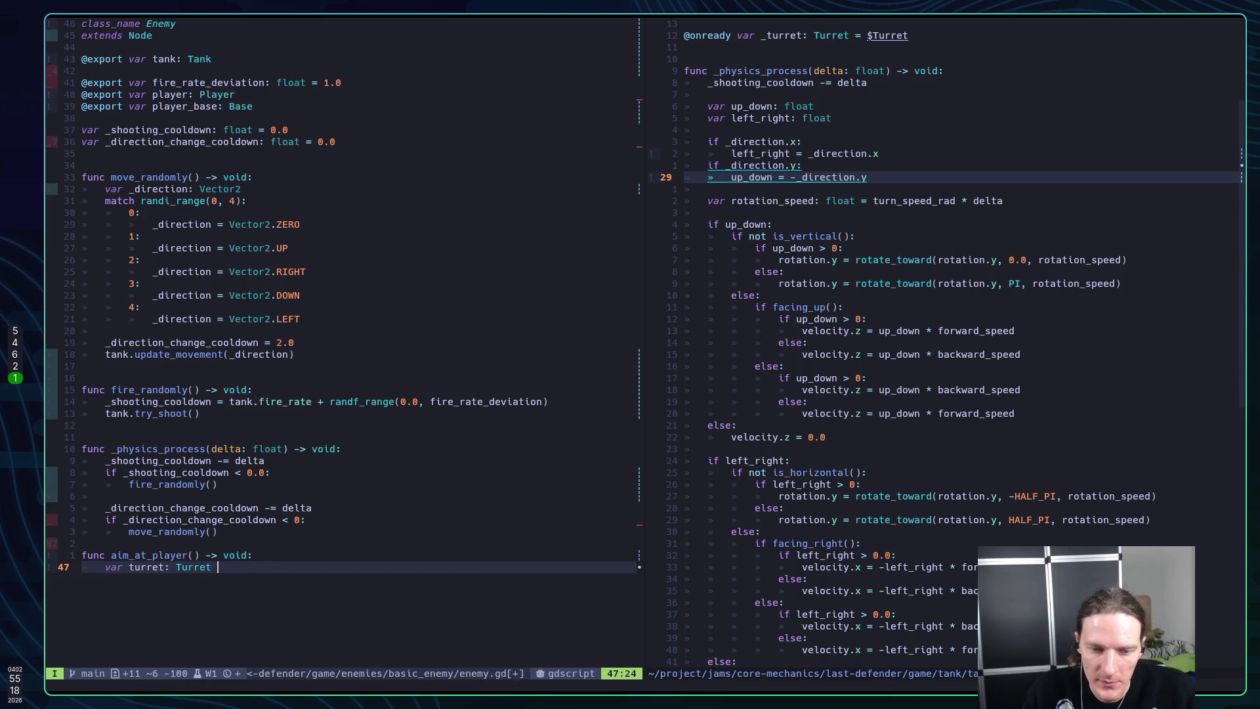
{"action": "type", "text": "= tank."}
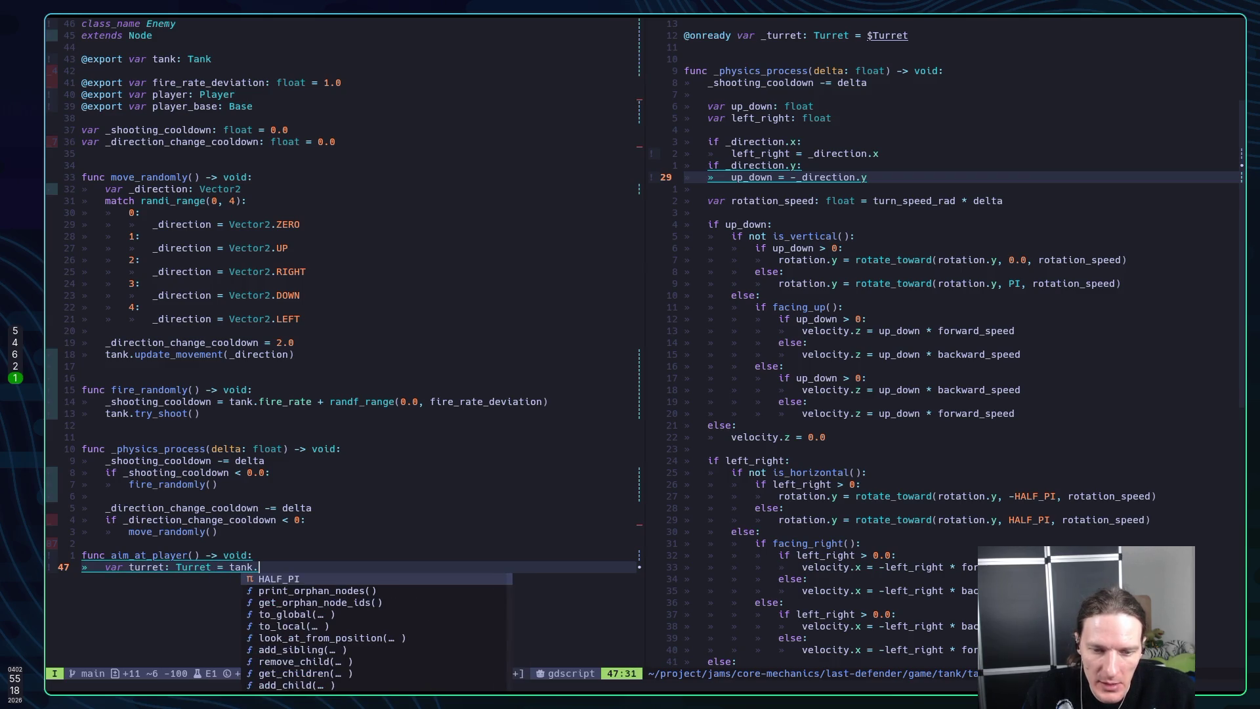
{"action": "type", "text": "tu"}
{"action": "key", "text": "Tab"}
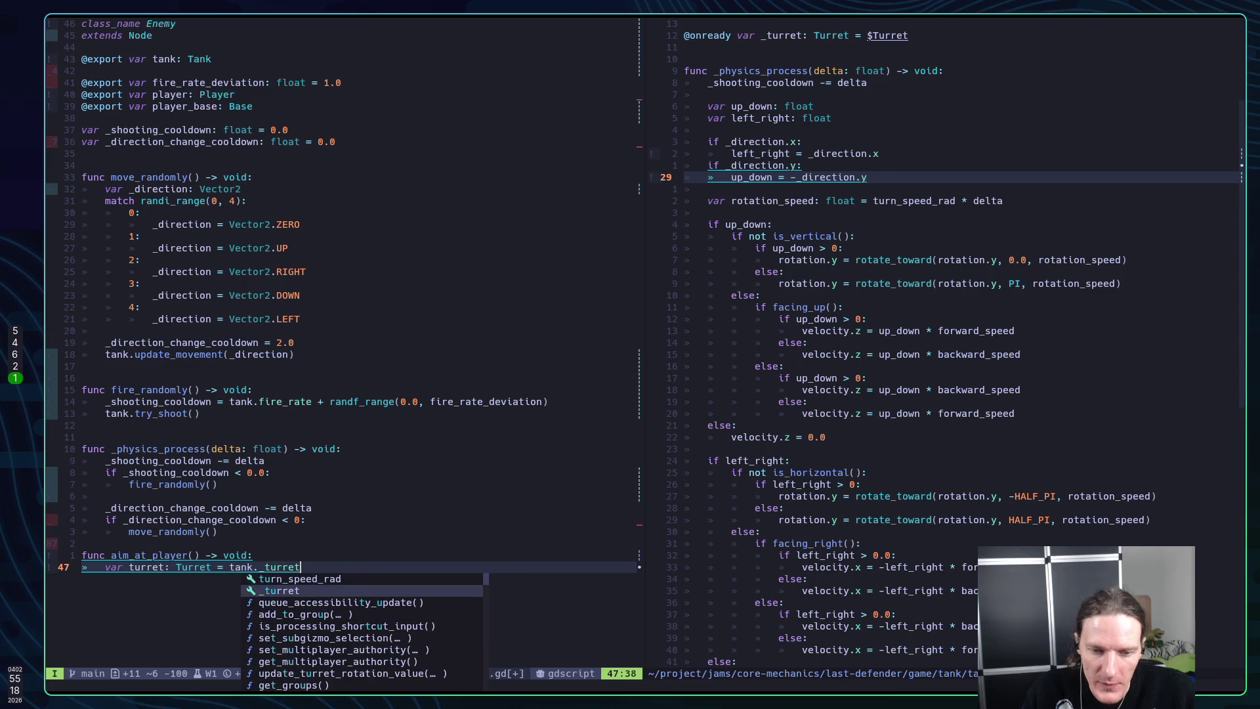
{"action": "key", "text": "ctrl+y"}
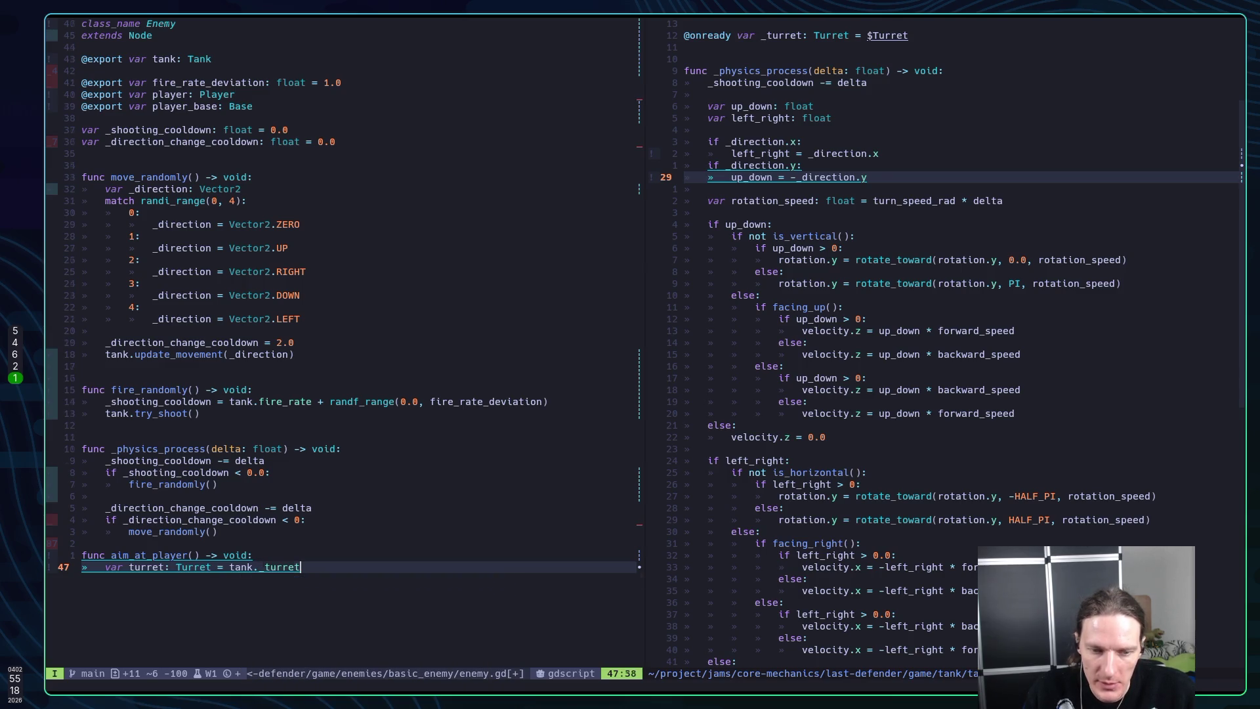
{"action": "key", "text": "Return"}
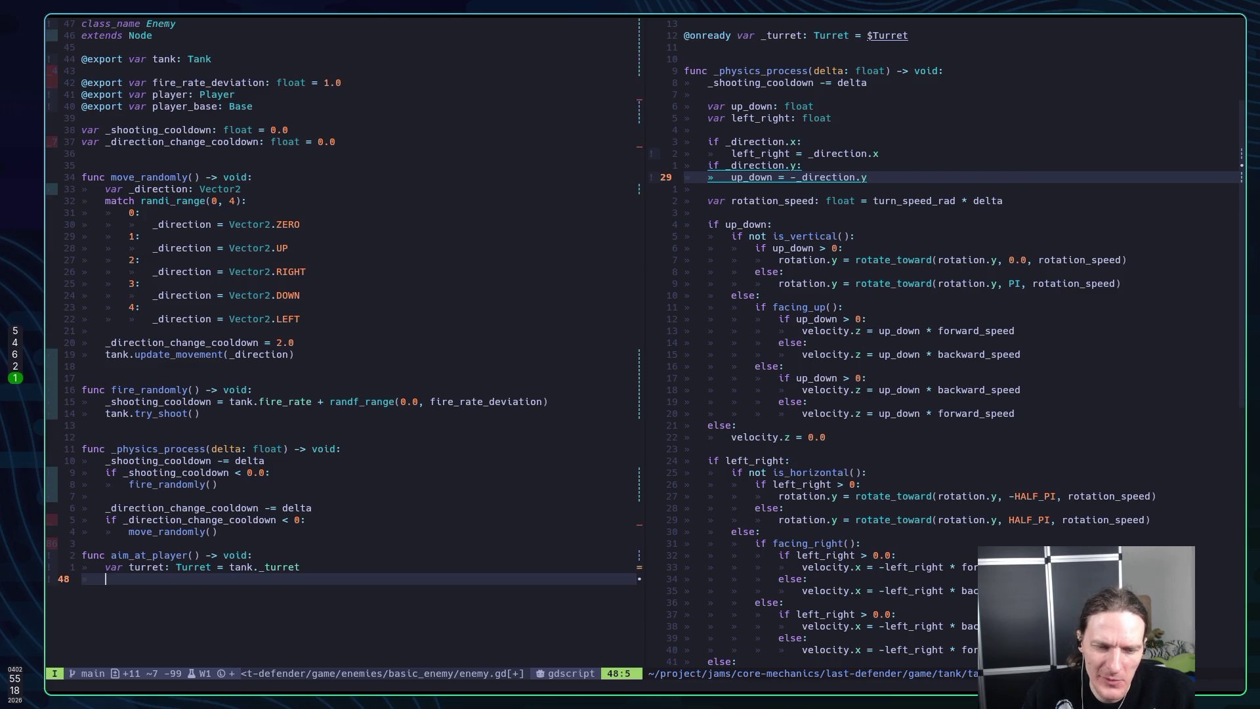
Start a turret.look_at( call and read the look_at documentation
{"action": "type", "text": "turr"}
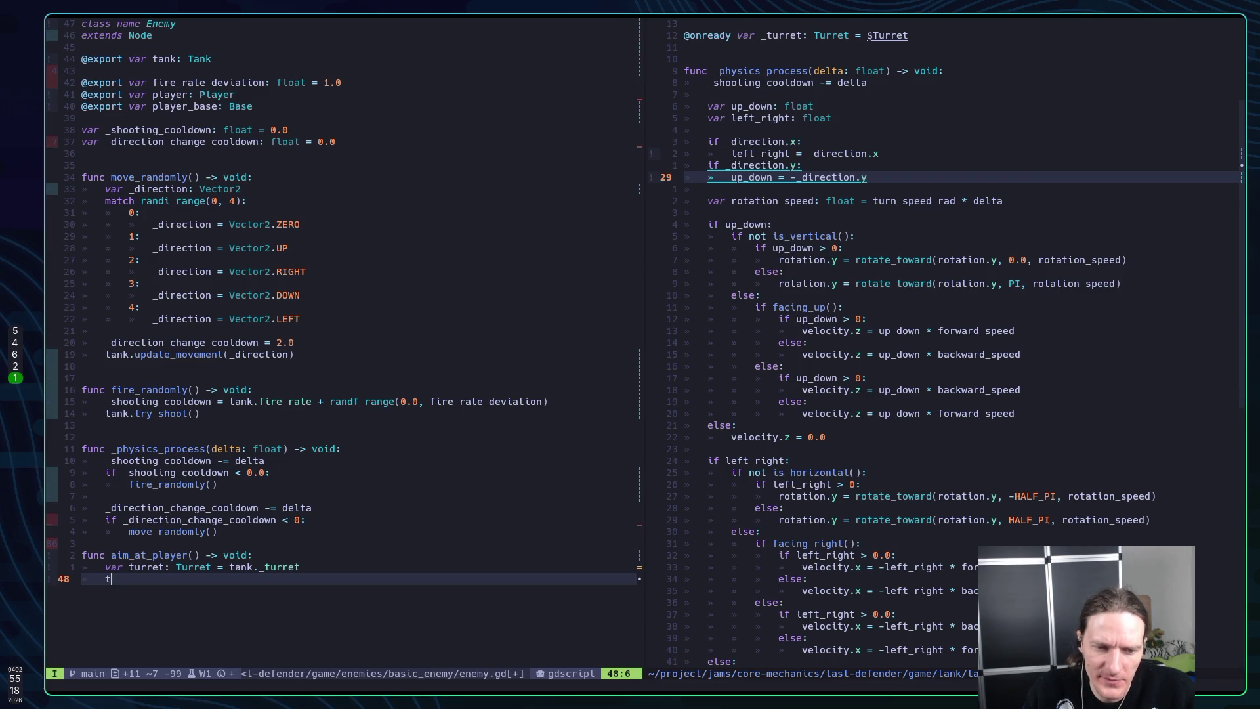
{"action": "key", "text": "ctrl+y"}
{"action": "type", "text": ".loo"}
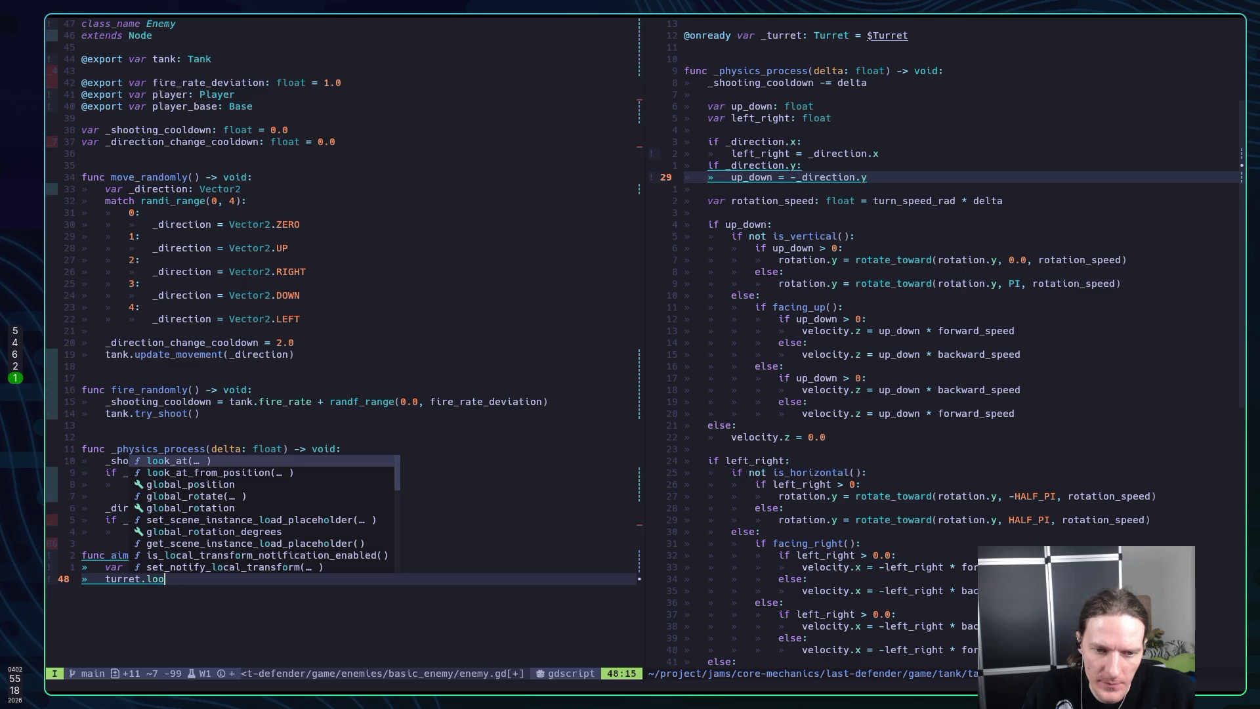
{"action": "key", "text": "ctrl+y"}
{"action": "type", "text": "("}
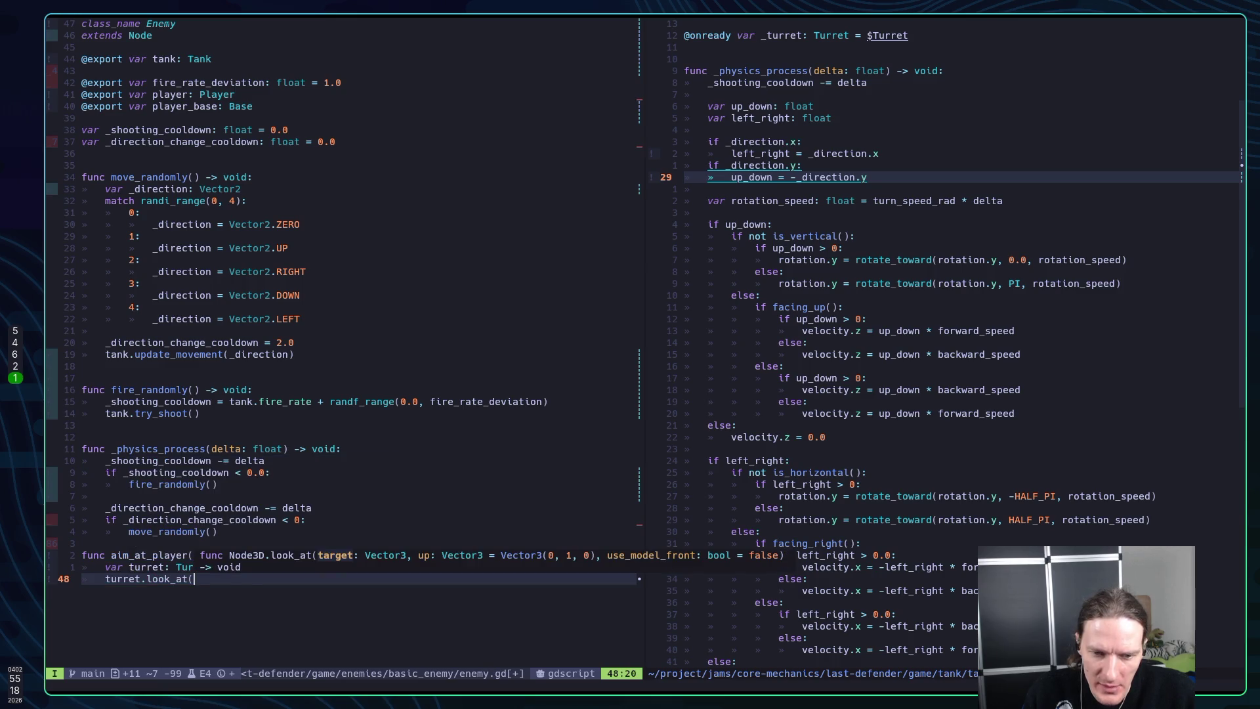
{"action": "key", "text": "Escape"}
{"action": "key", "text": "h"}
{"action": "key", "text": "h"}
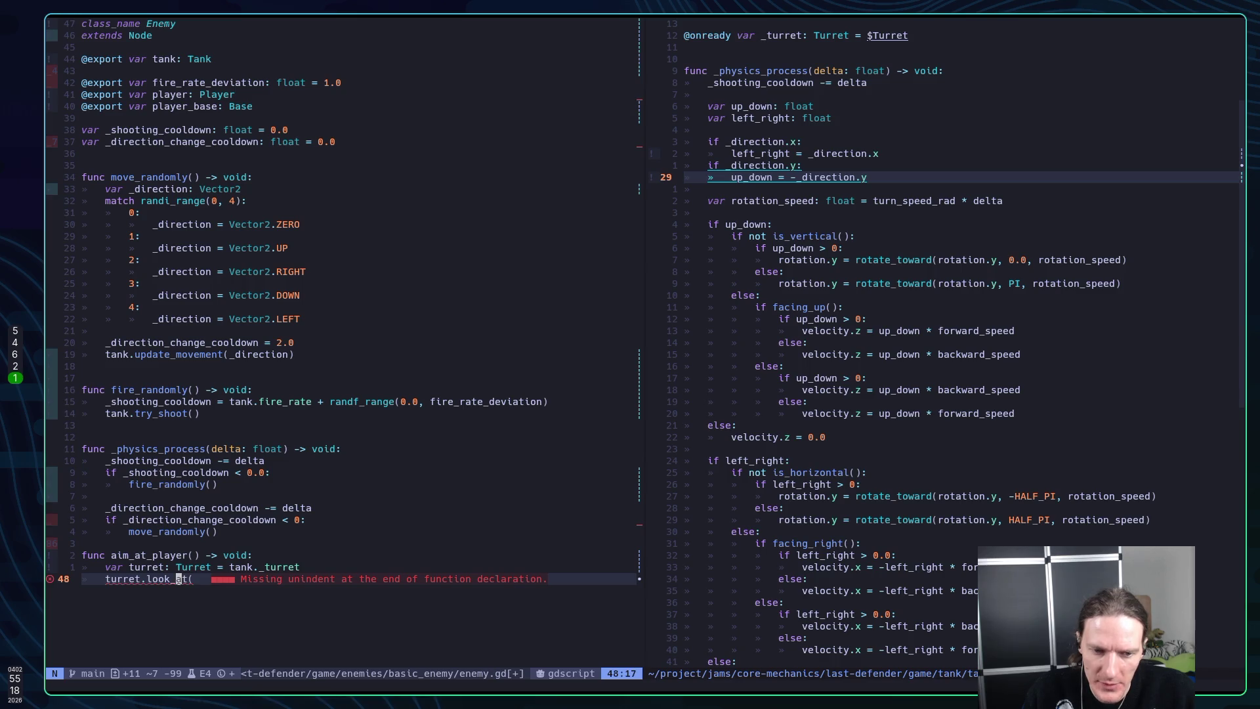
{"action": "key", "text": "K"}
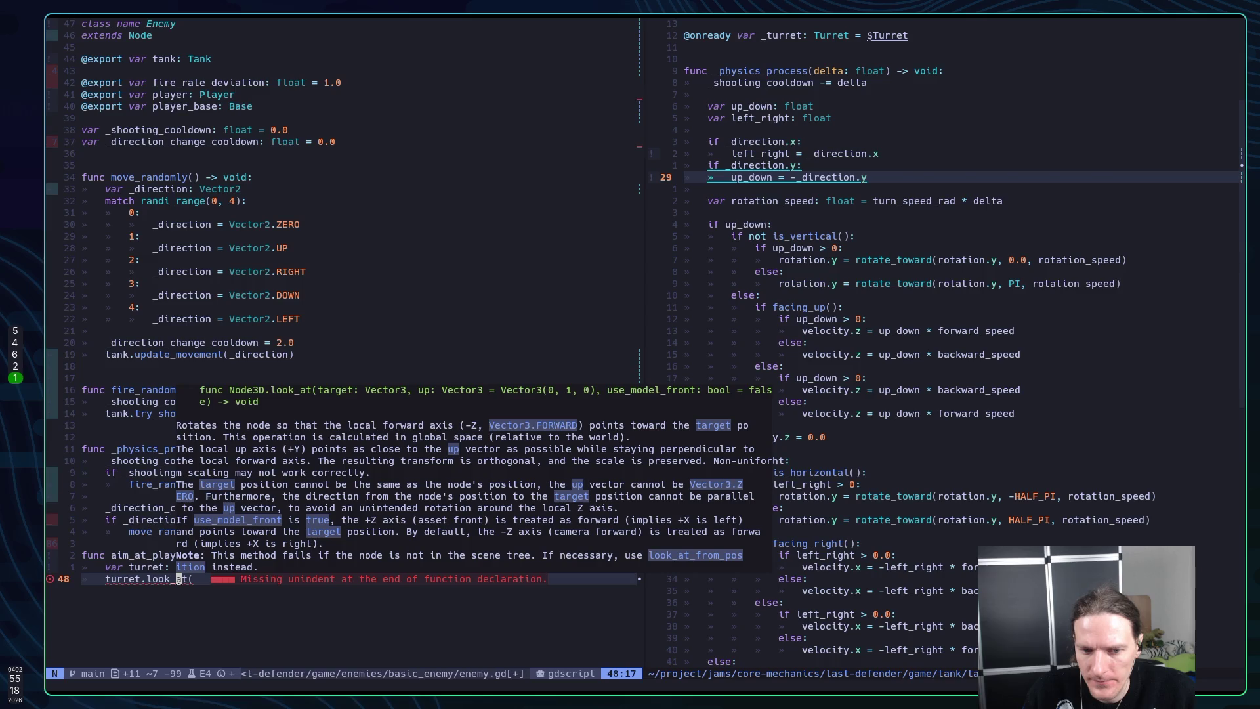
{"action": "key", "text": "Escape"}
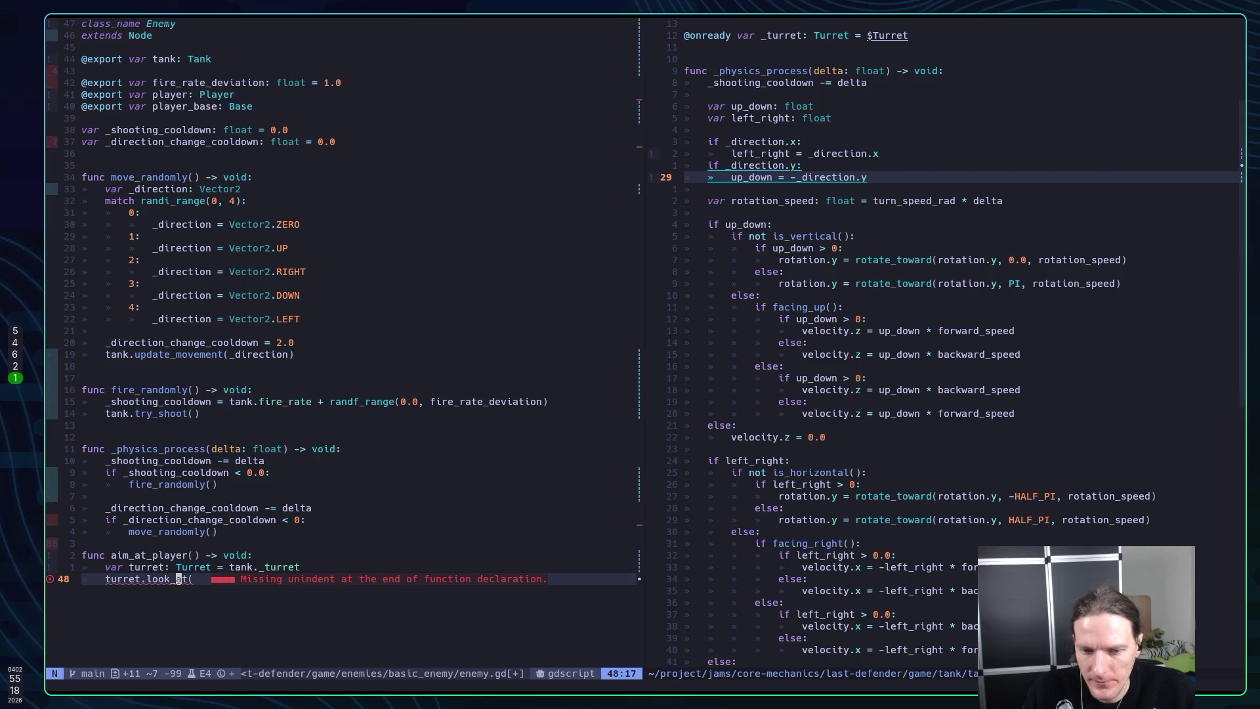
{"action": "key", "text": "l"}
{"action": "key", "text": "l"}
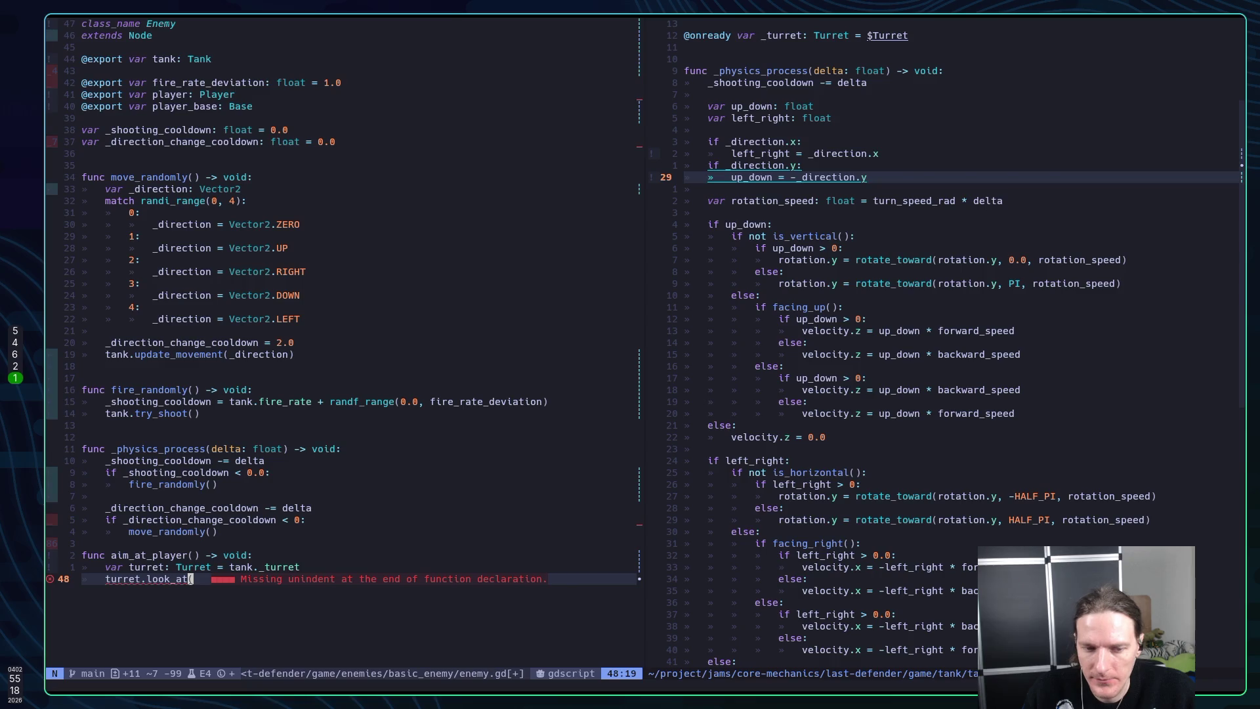
{"action": "key", "text": "h"}
{"action": "key", "text": "h"}
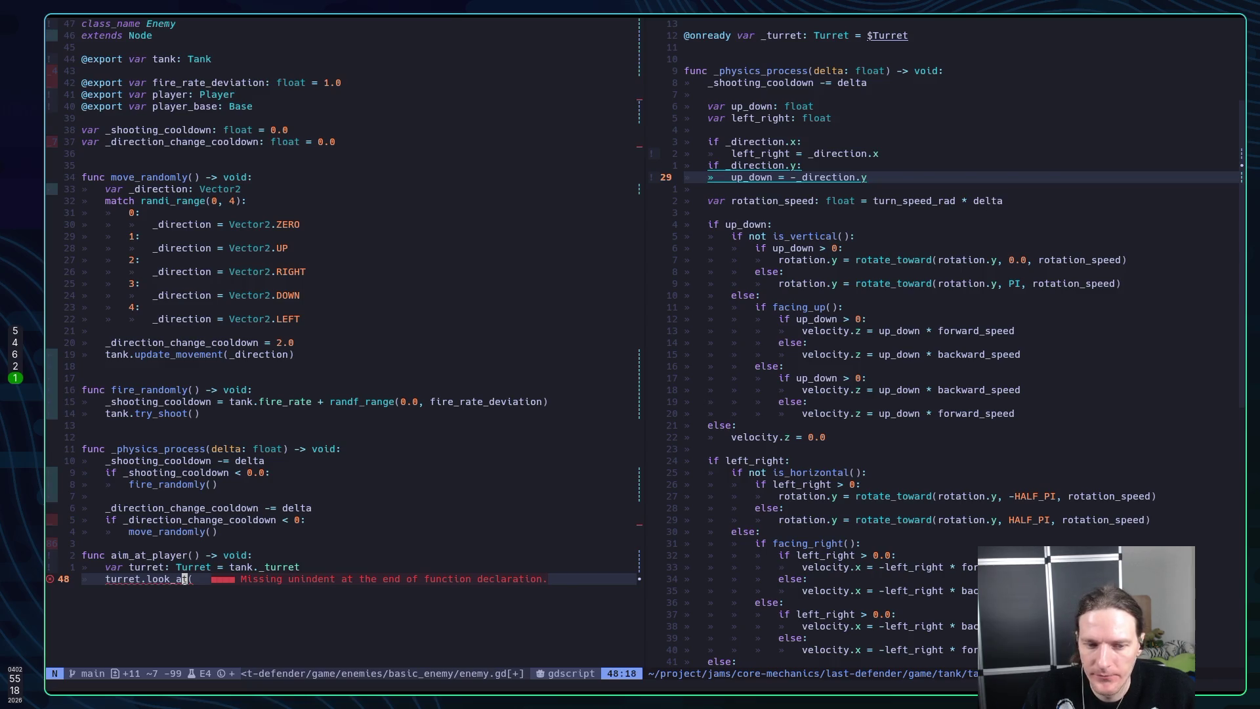
{"action": "key", "text": "K"}
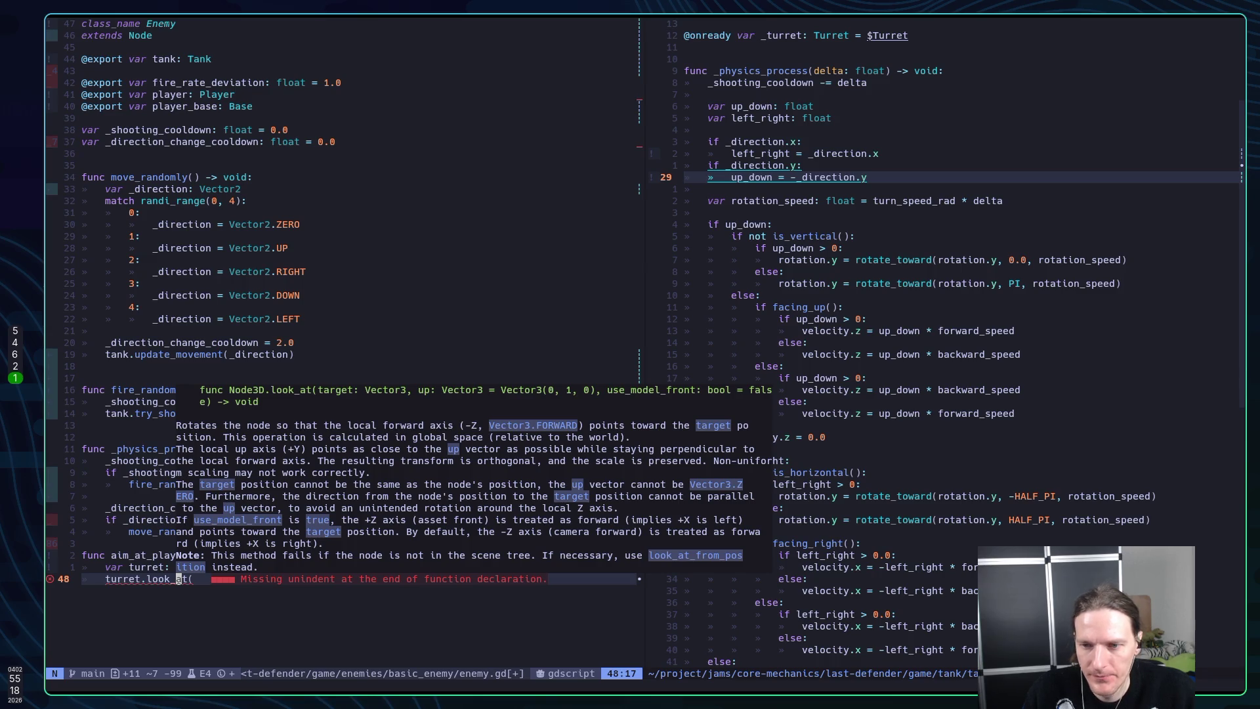
{"action": "key", "text": "h"}
{"action": "key", "text": "h"}
{"action": "key", "text": "h"}
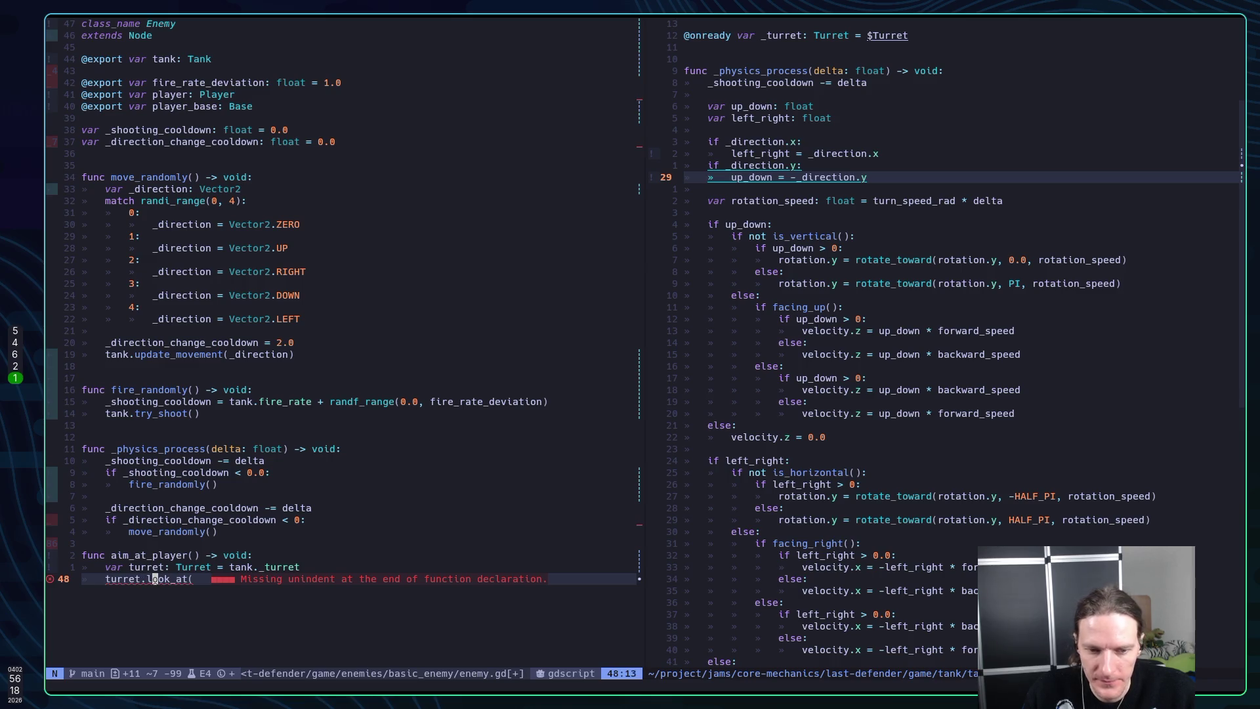
Delete the look_at call, leaving an empty indented line below the turret variable
{"action": "key", "text": "shift+d"}
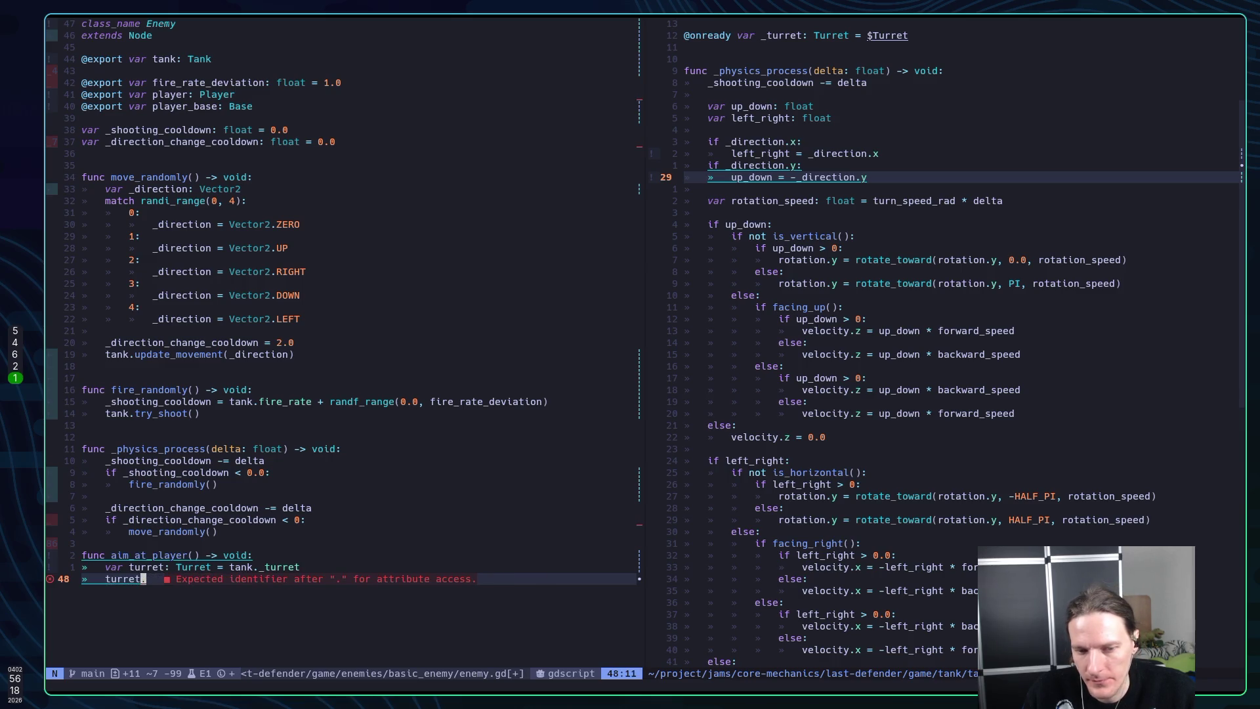
{"action": "key", "text": "a"}
{"action": "key", "text": "BackSpace"}
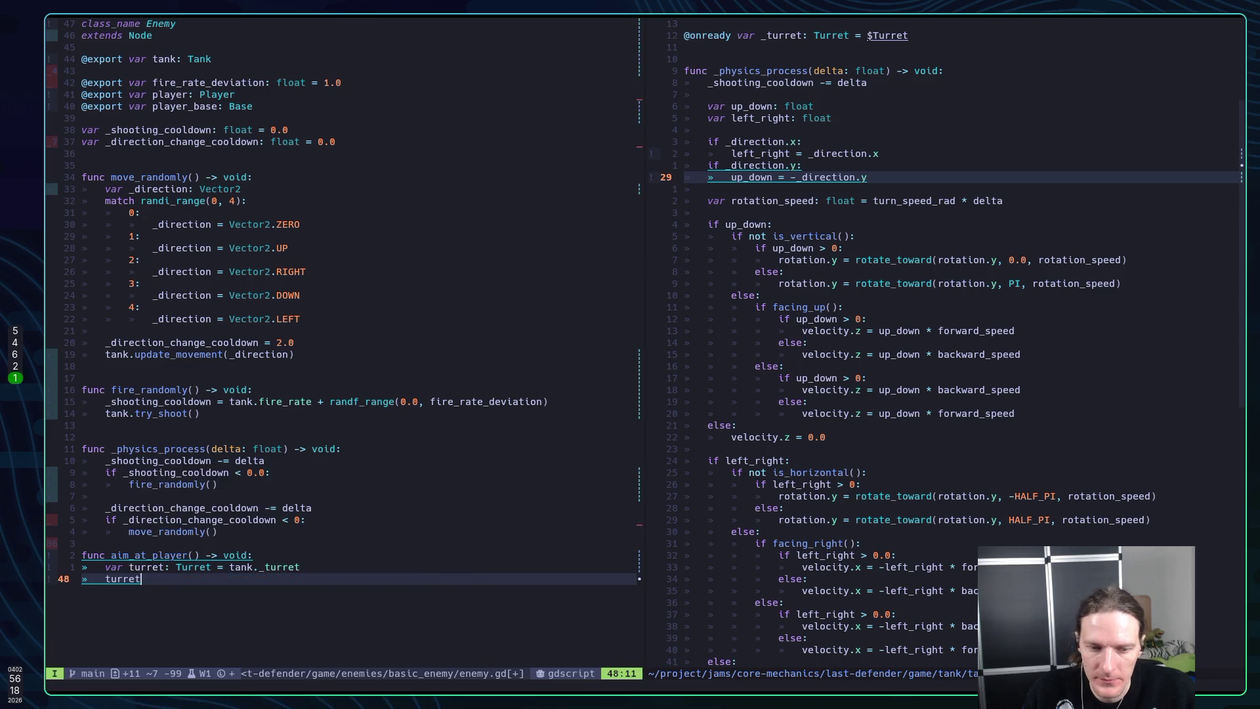
{"action": "key", "text": "BackSpace"}
{"action": "key", "text": "BackSpace"}
{"action": "key", "text": "BackSpace"}
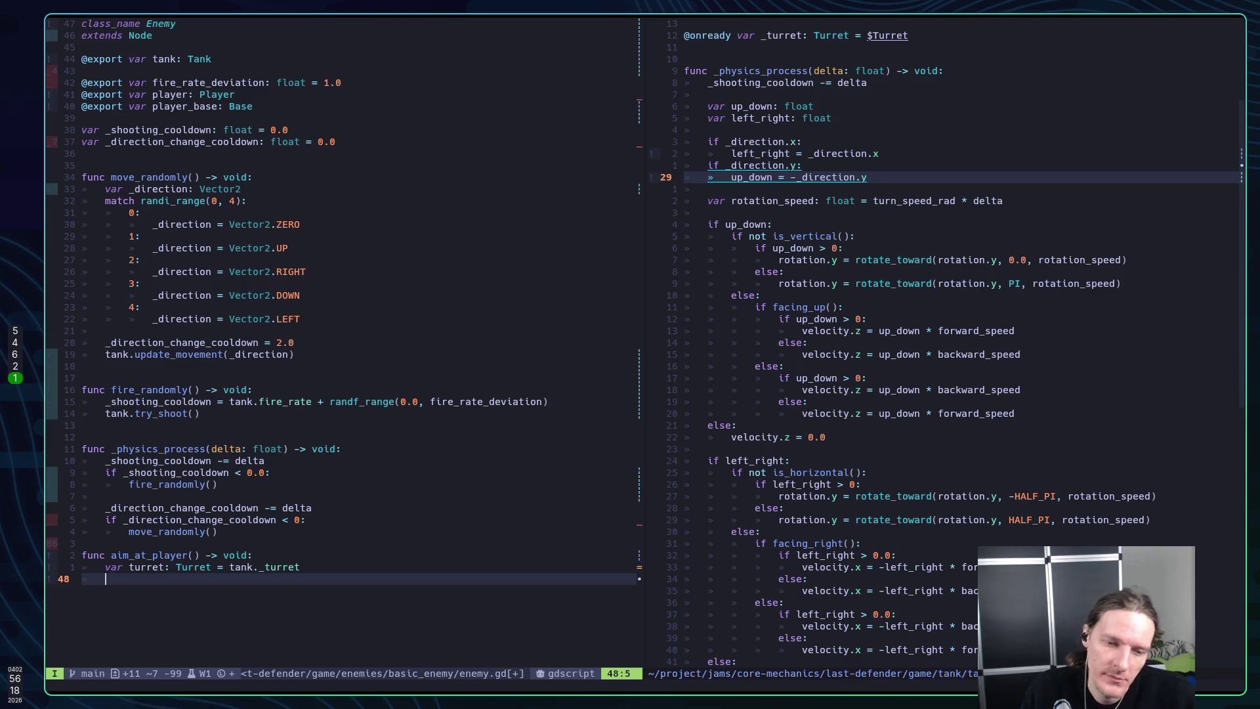
{"action": "key", "text": "Escape"}
{"action": "key", "text": "k"}
{"action": "key", "text": "5"}
{"action": "key", "text": "k"}
{"action": "key", "text": "j"}
{"action": "key", "text": "j"}
{"action": "key", "text": "j"}
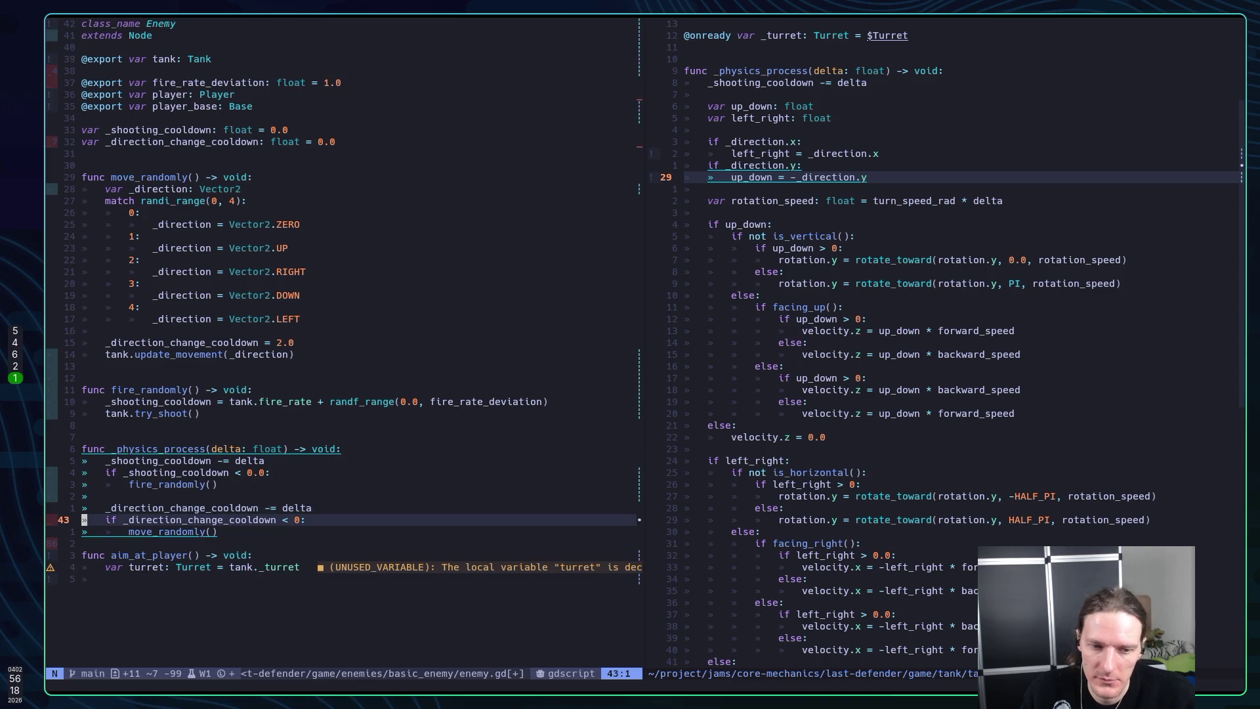
{"action": "key", "text": "A"}
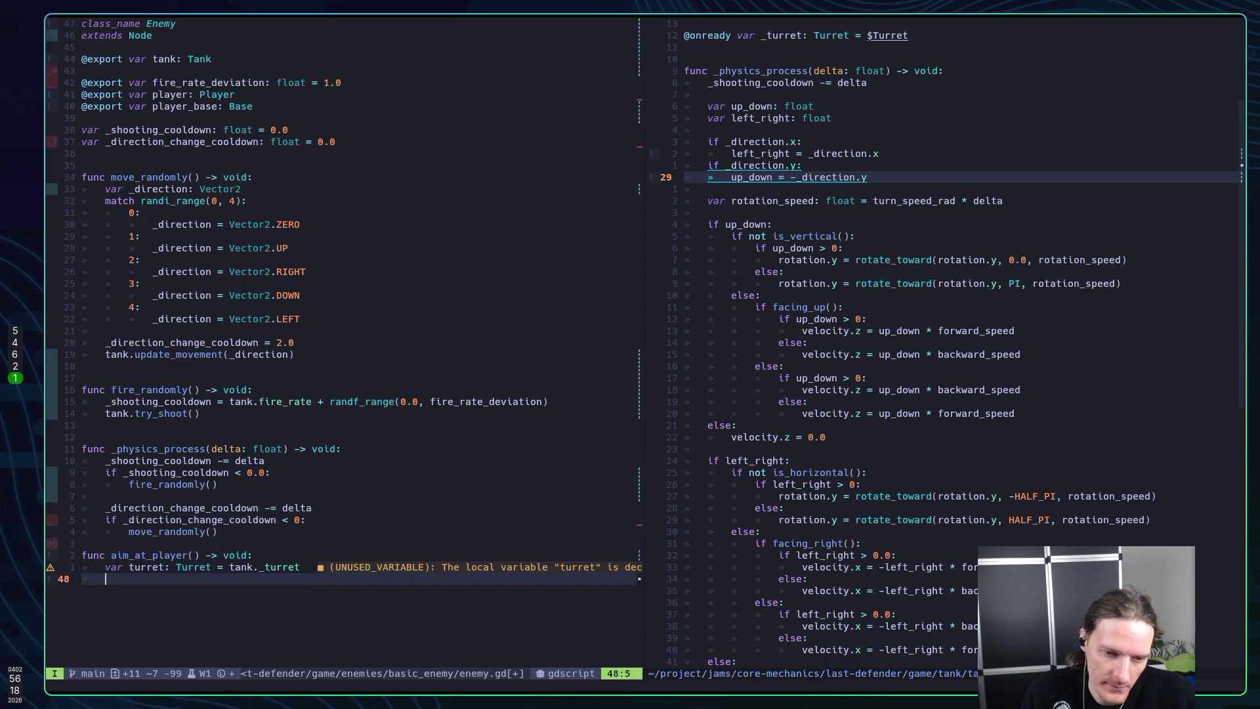
{"action": "key", "text": "ctrl+space"}
{"action": "key", "text": "ctrl+n"}
{"action": "key", "text": "ctrl+n"}
{"action": "key", "text": "ctrl+n"}
{"action": "key", "text": "ctrl+e"}
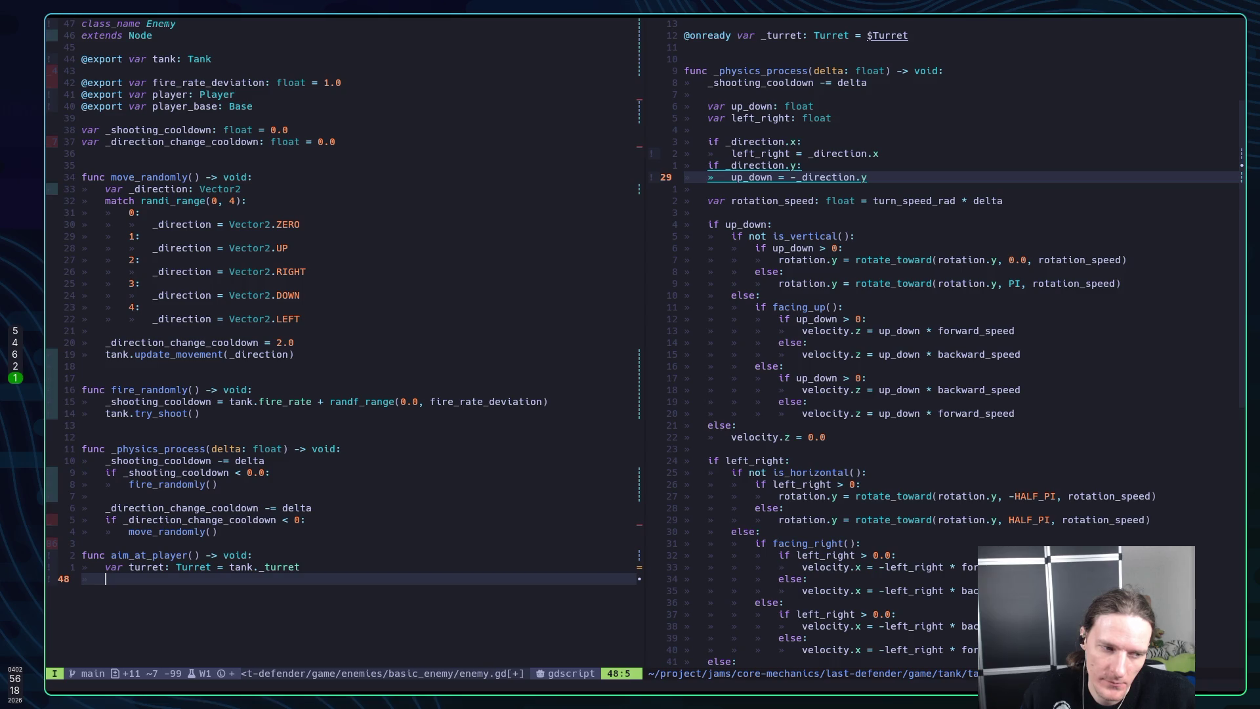
Try tank. and turret. completions (is_loo, .an, rotat), then trim line 48 back to turret
{"action": "type", "text": "tank."}
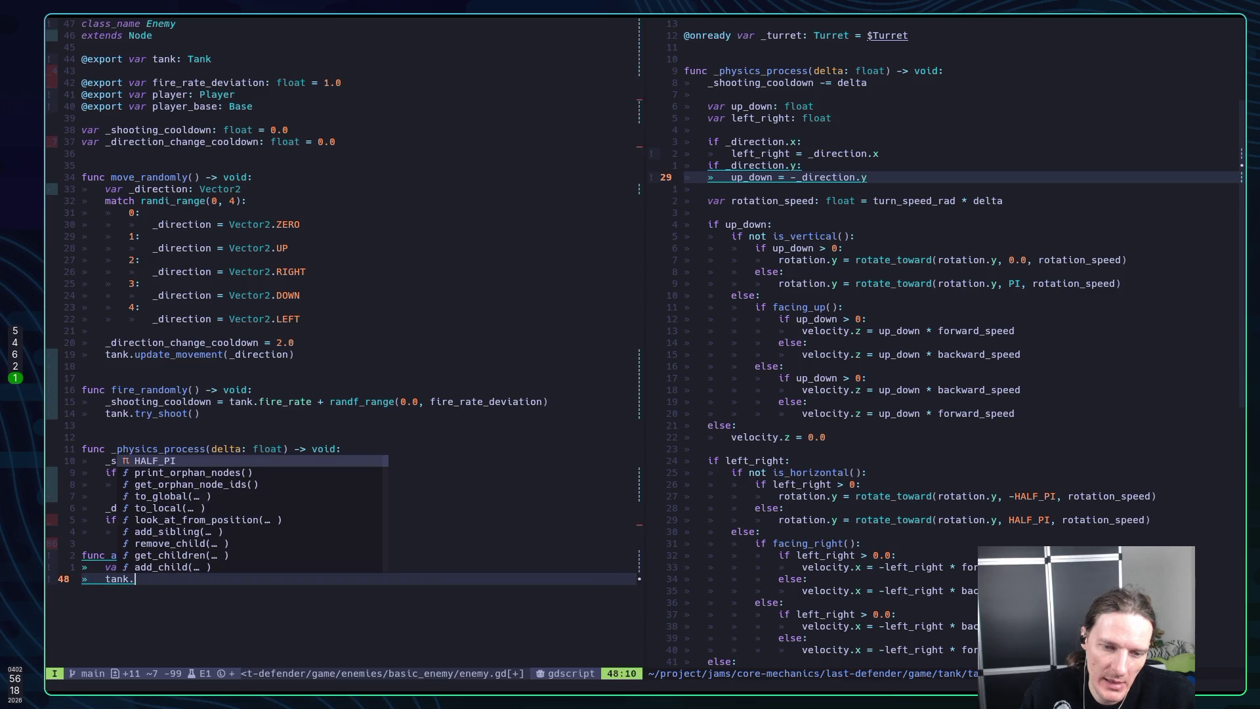
{"action": "key", "text": "ctrl+n"}
{"action": "key", "text": "ctrl+n"}
{"action": "key", "text": "ctrl+n"}
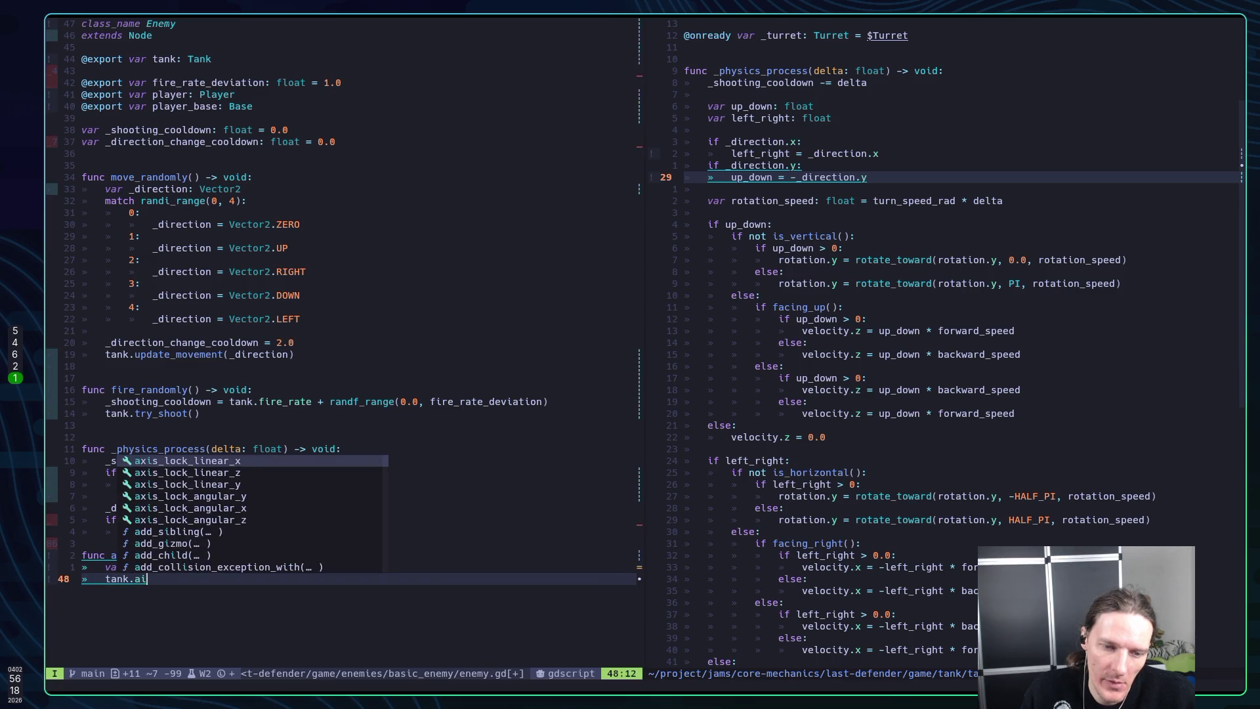
{"action": "key", "text": "BackSpace"}
{"action": "key", "text": "BackSpace"}
{"action": "key", "text": "BackSpace"}
{"action": "key", "text": "BackSpace"}
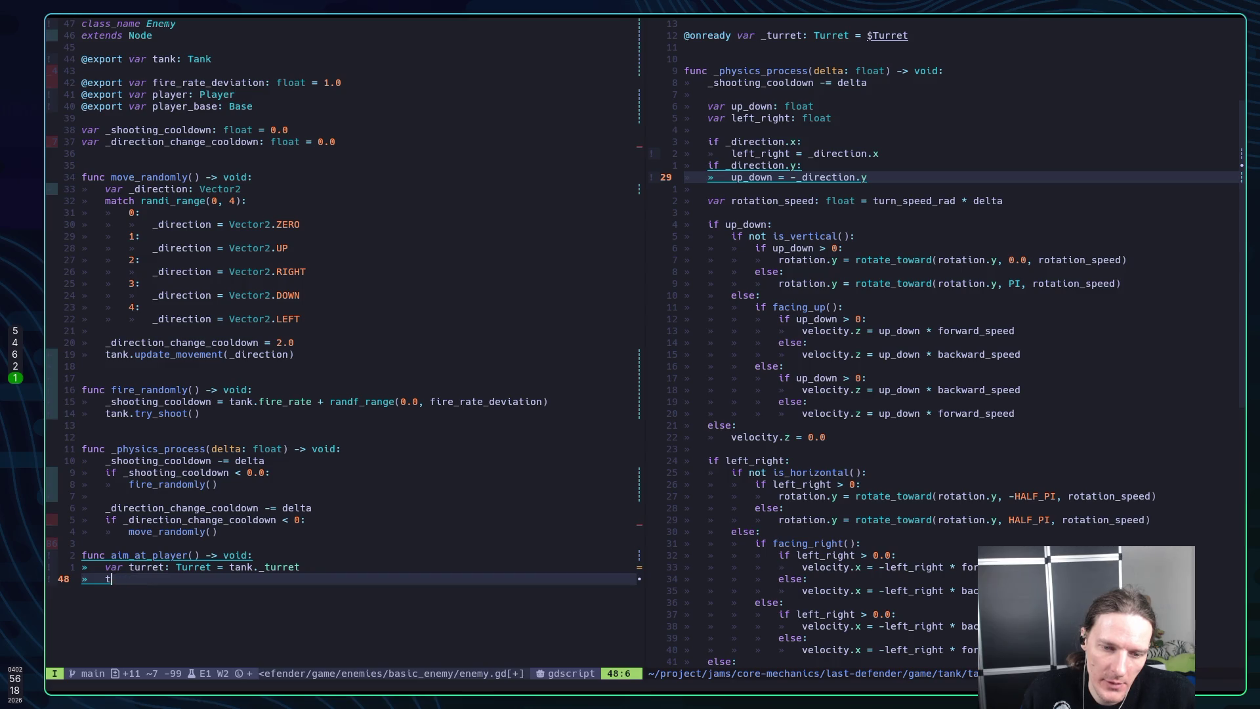
{"action": "type", "text": "turren"}
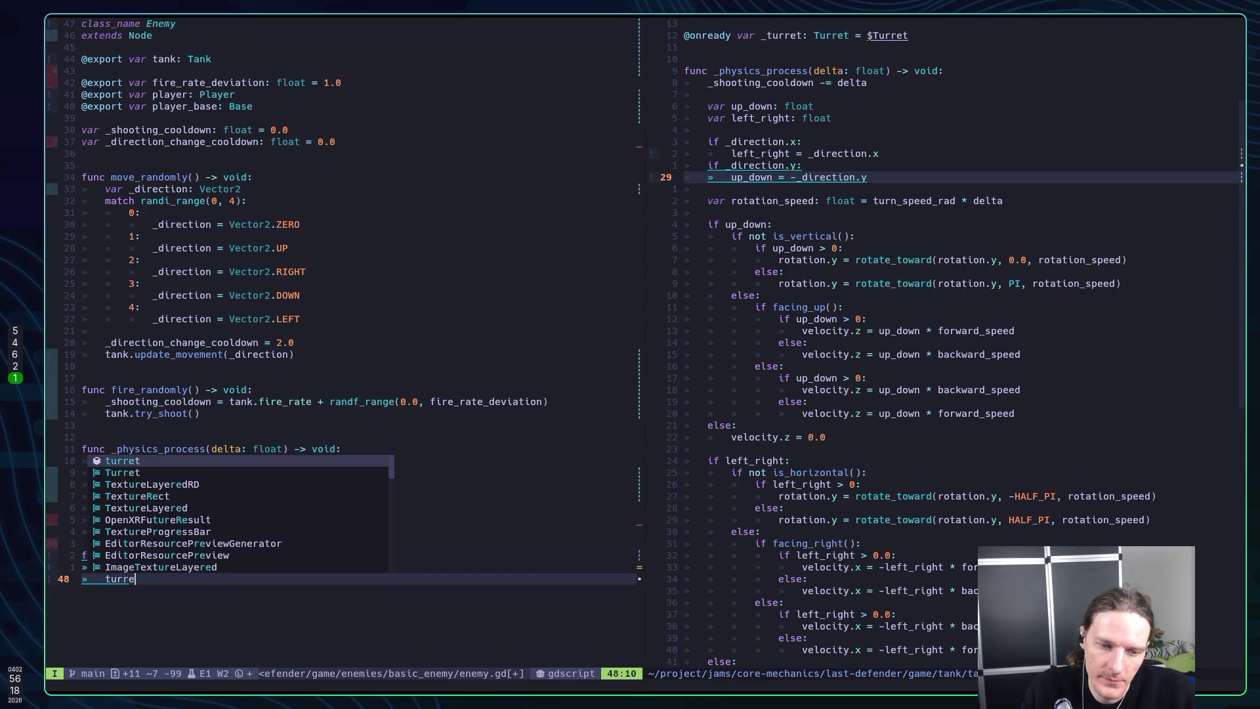
{"action": "key", "text": "BackSpace"}
{"action": "type", "text": "t."}
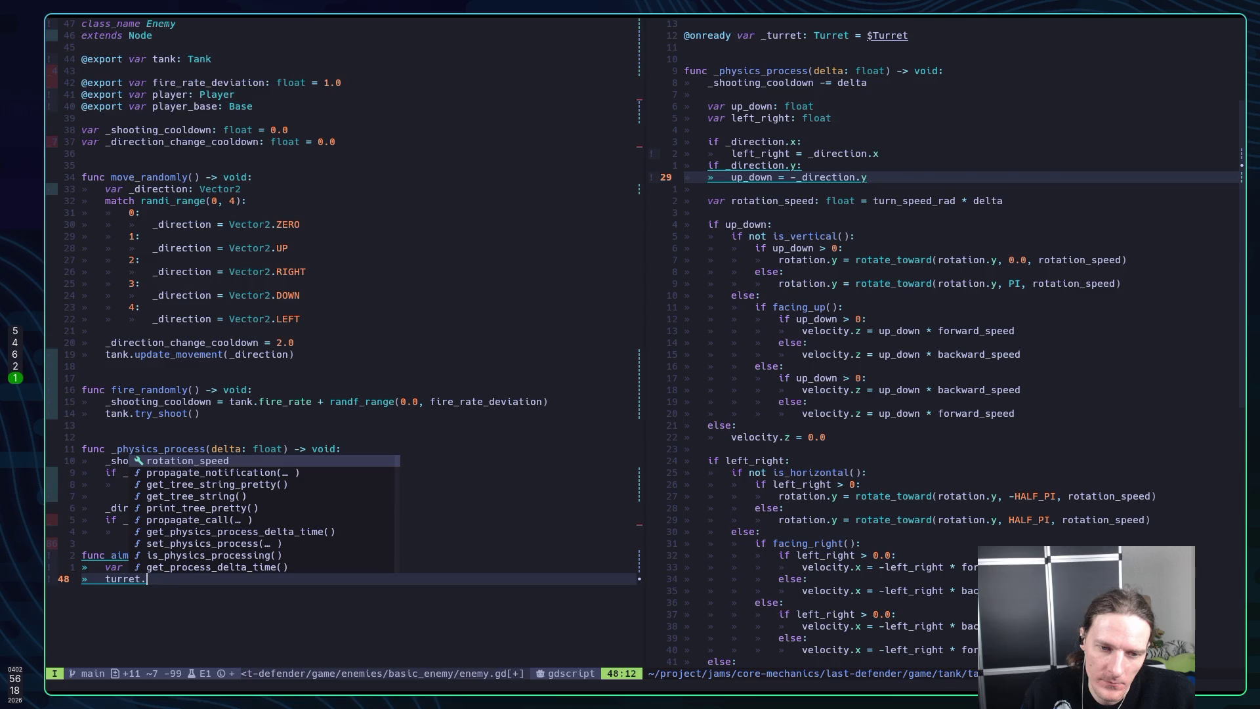
{"action": "type", "text": "is_"}
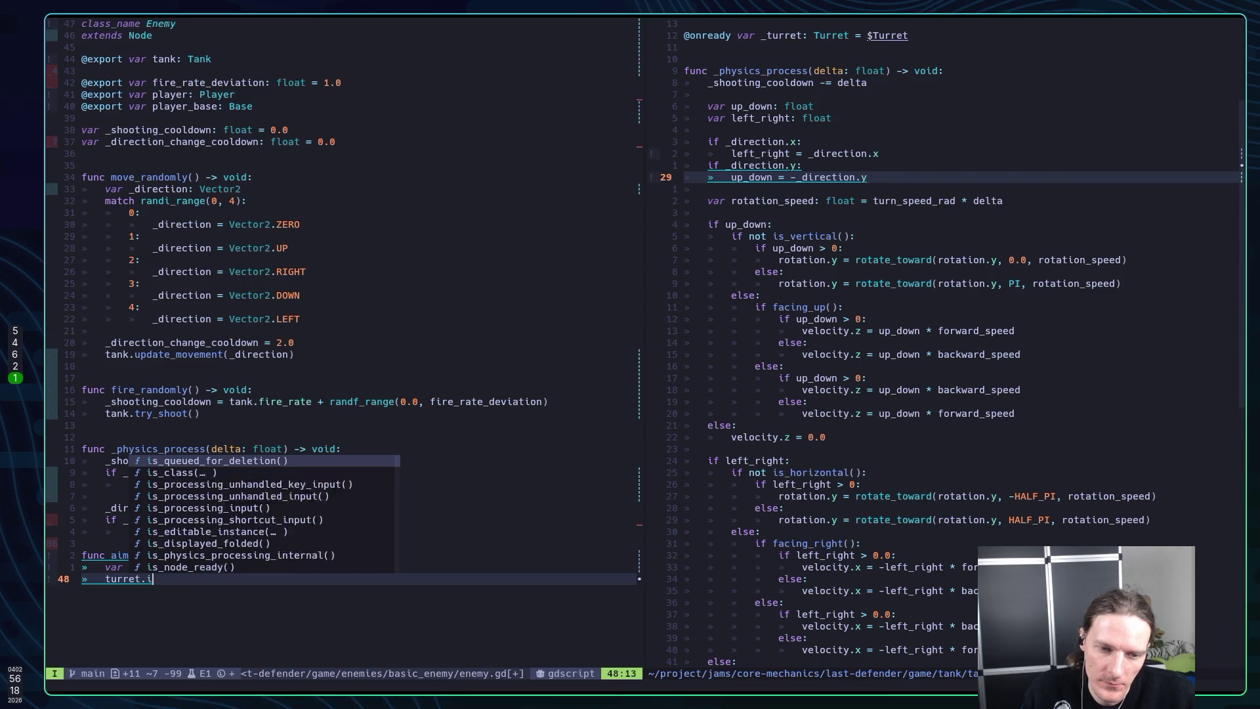
{"action": "type", "text": "l"}
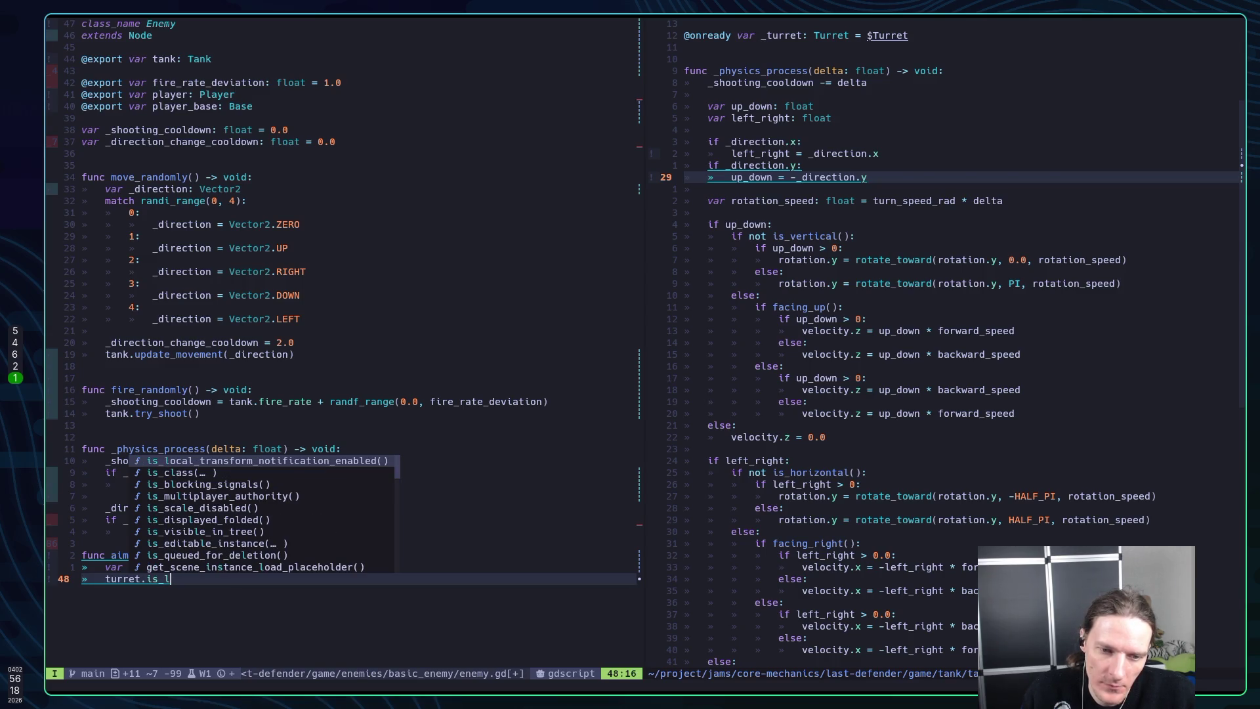
{"action": "type", "text": "o"}
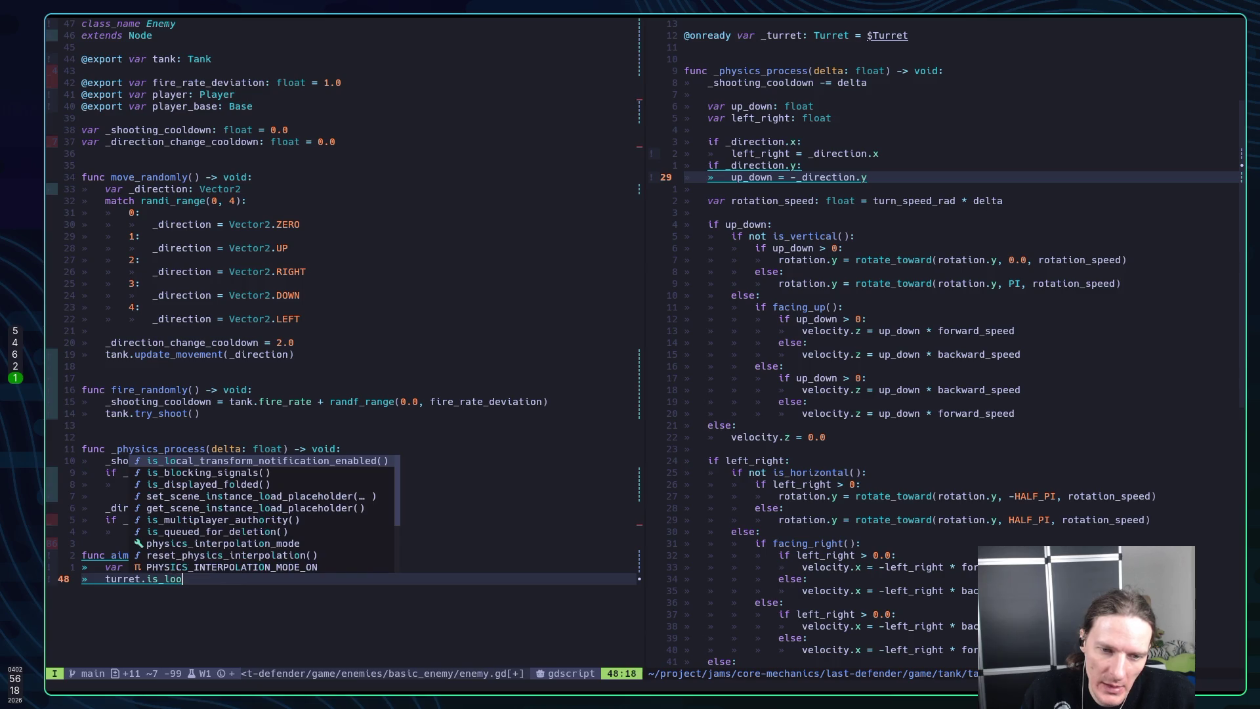
{"action": "type", "text": "o"}
{"action": "key", "text": "BackSpace"}
{"action": "key", "text": "BackSpace"}
{"action": "key", "text": "BackSpace"}
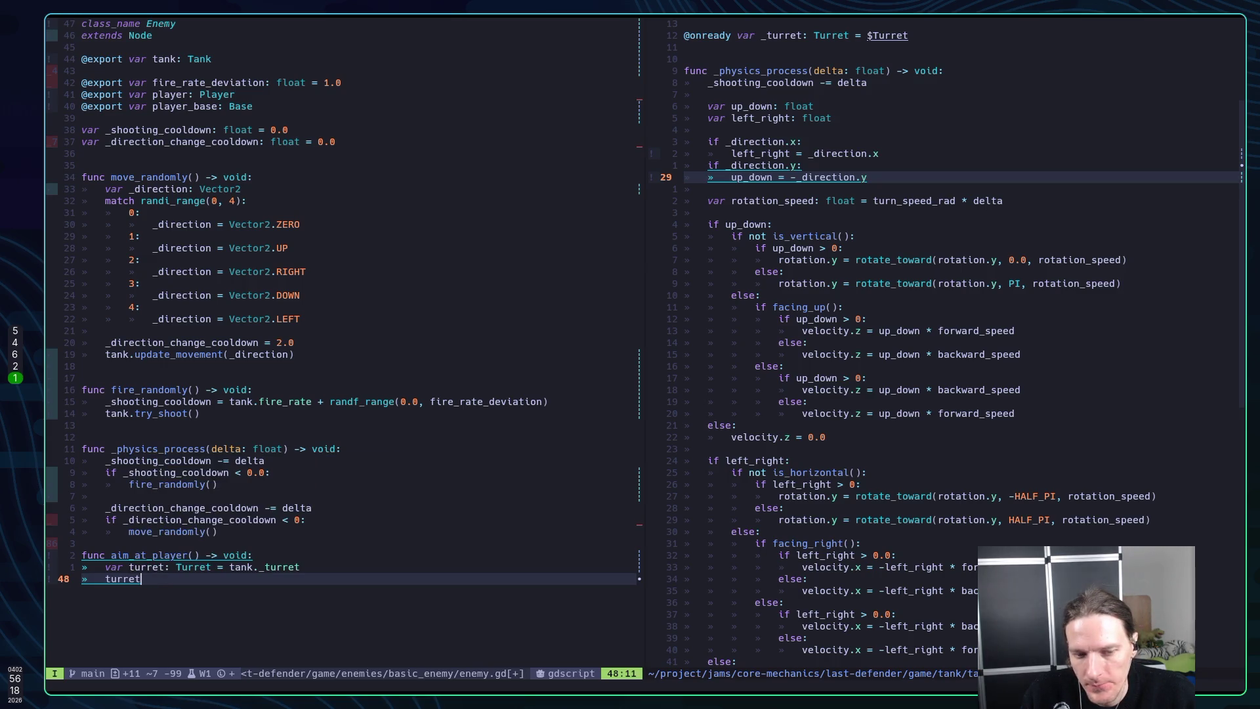
{"action": "type", "text": "."}
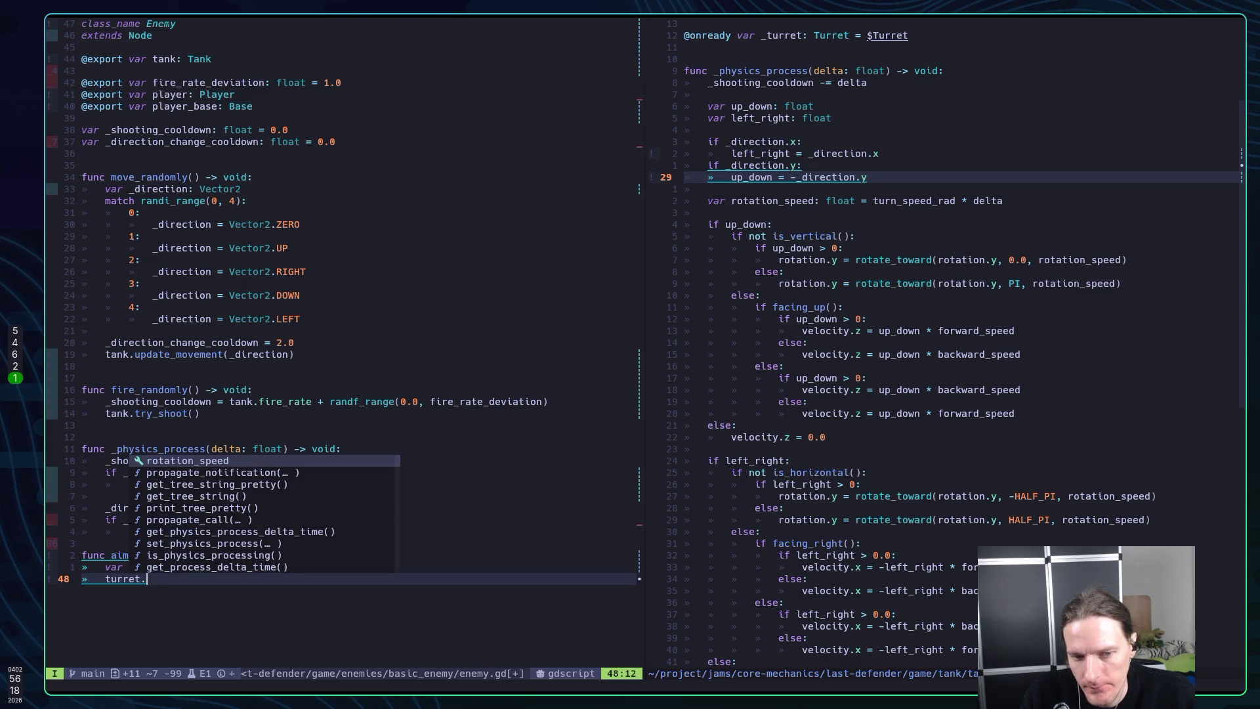
{"action": "type", "text": "an"}
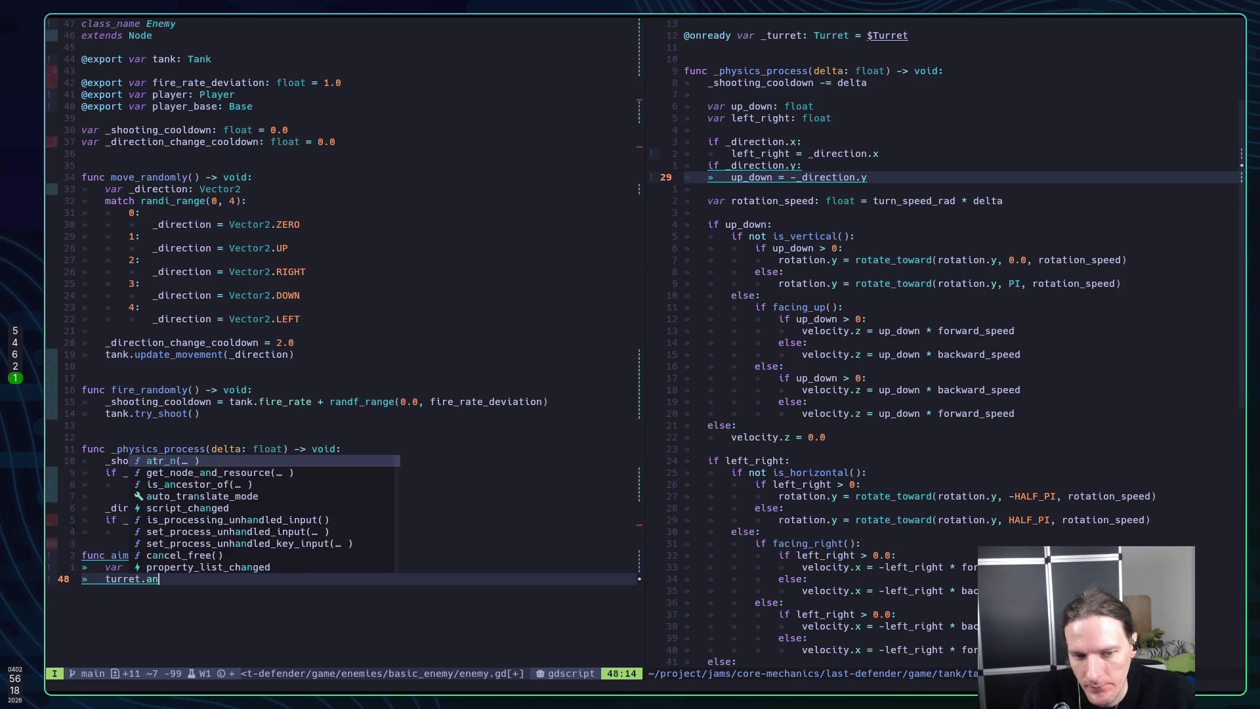
{"action": "key", "text": "BackSpace"}
{"action": "key", "text": "BackSpace"}
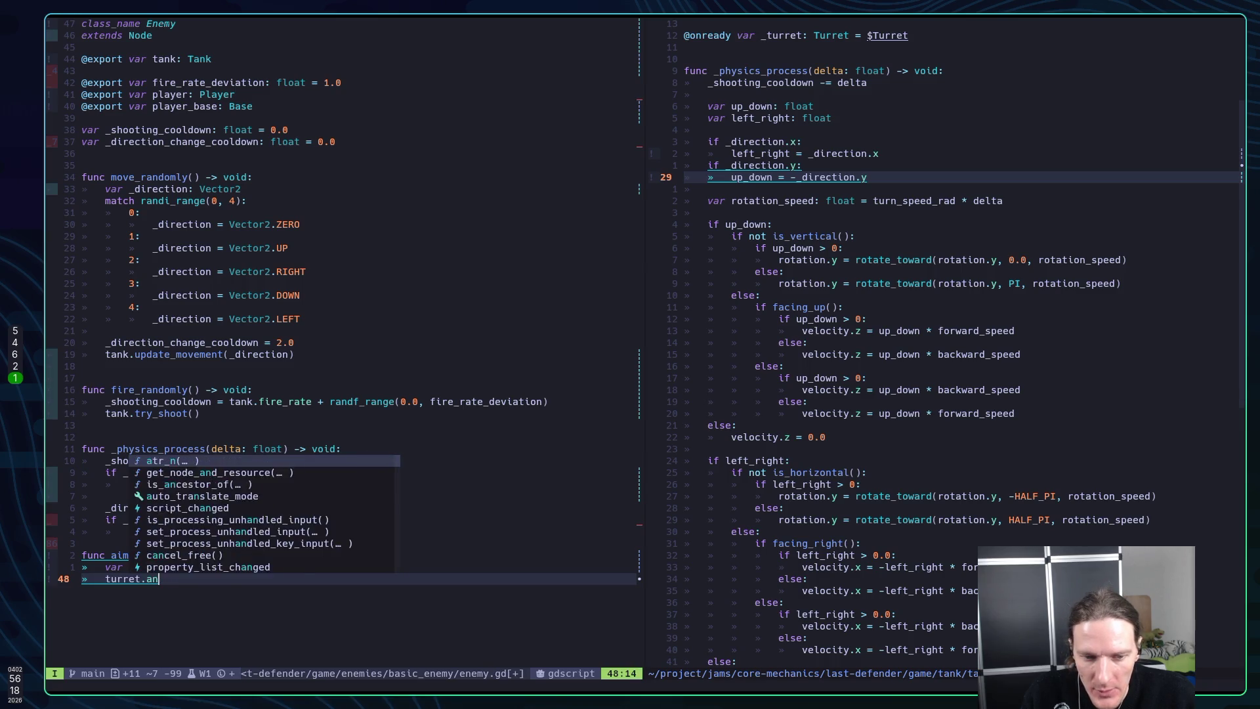
{"action": "type", "text": "rotat"}
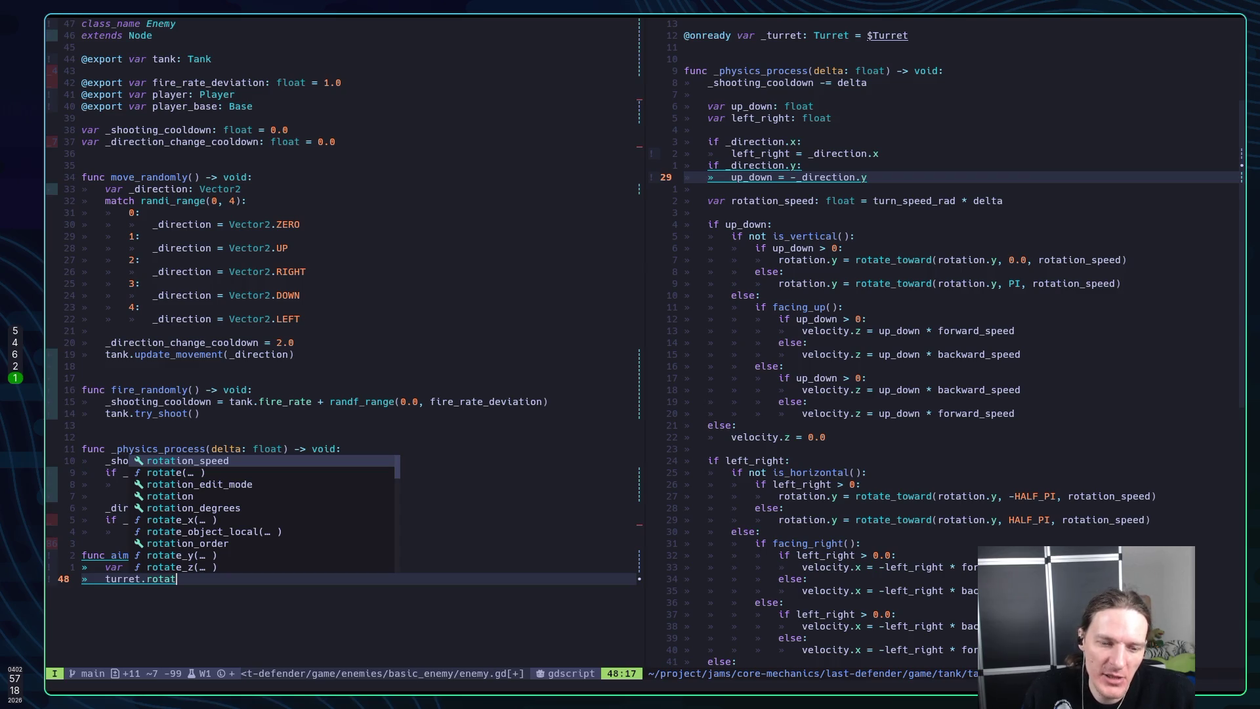
{"action": "key", "text": "BackSpace"}
{"action": "key", "text": "BackSpace"}
{"action": "key", "text": "BackSpace"}
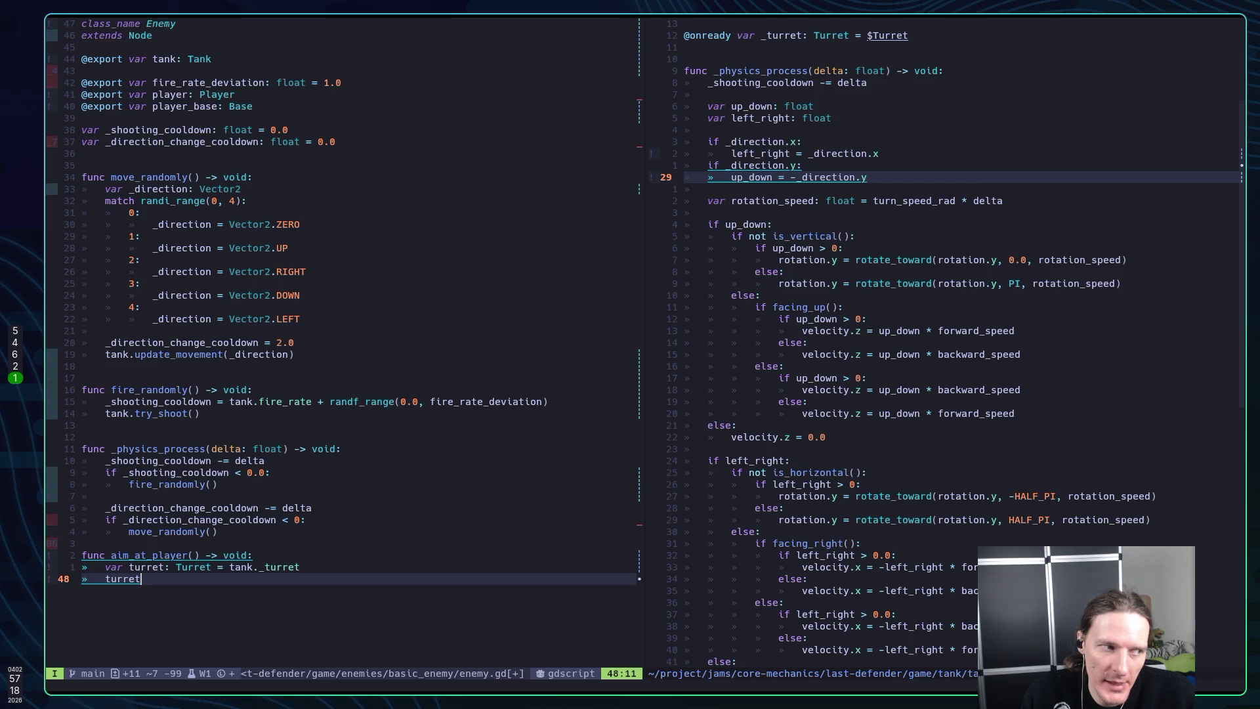
{"action": "key", "text": "BackSpace"}
{"action": "key", "text": "BackSpace"}
{"action": "key", "text": "BackSpace"}
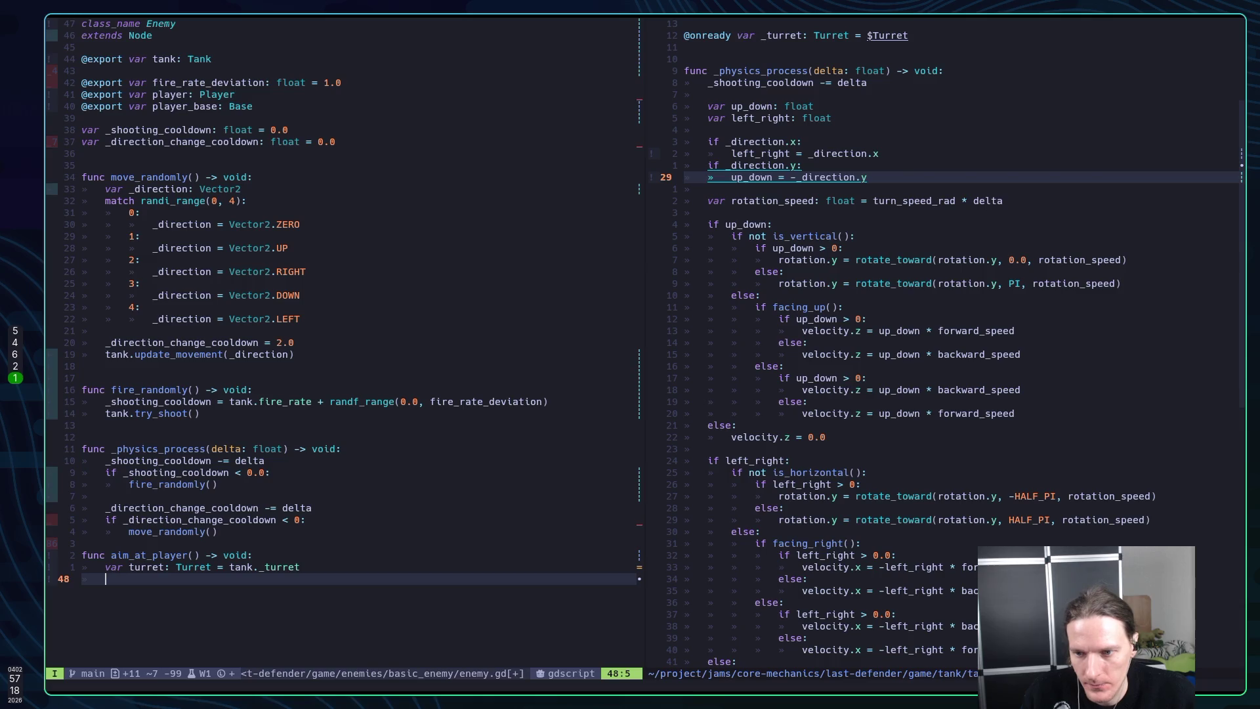
Clear the player text from line 48 and bring up the browser on workspace 2
{"action": "type", "text": "player"}
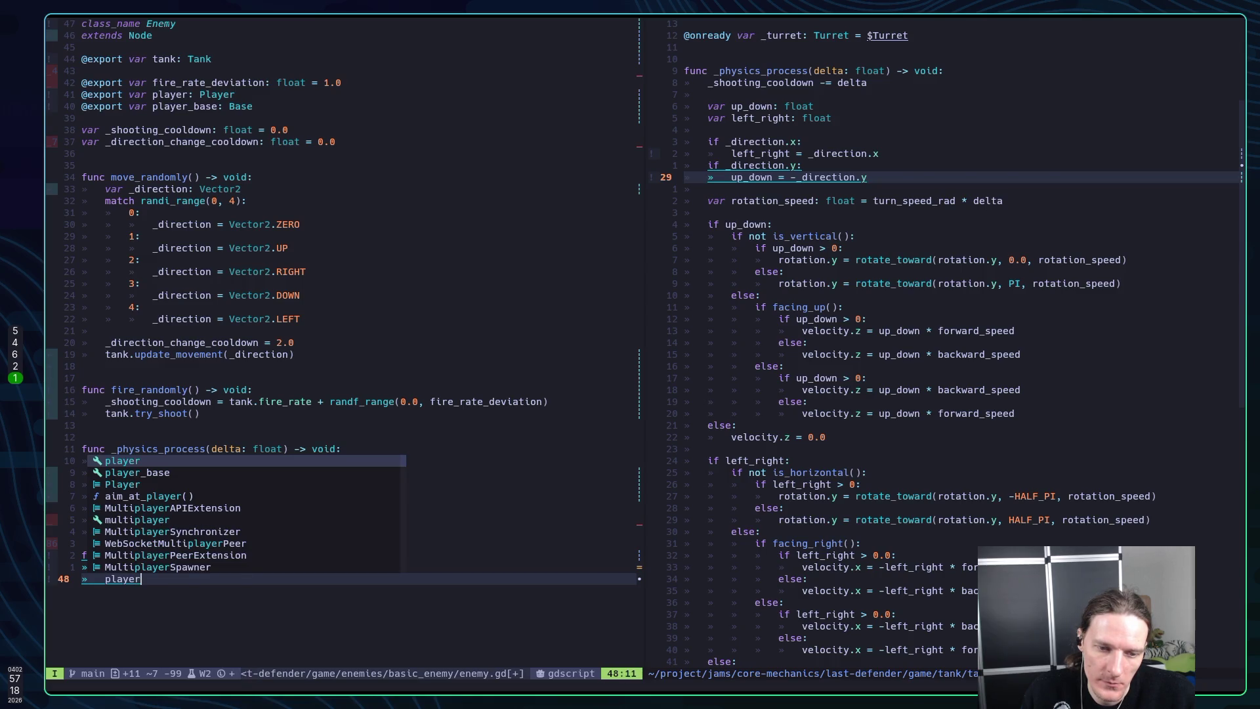
{"action": "key", "text": "BackSpace"}
{"action": "key", "text": "BackSpace"}
{"action": "key", "text": "BackSpace"}
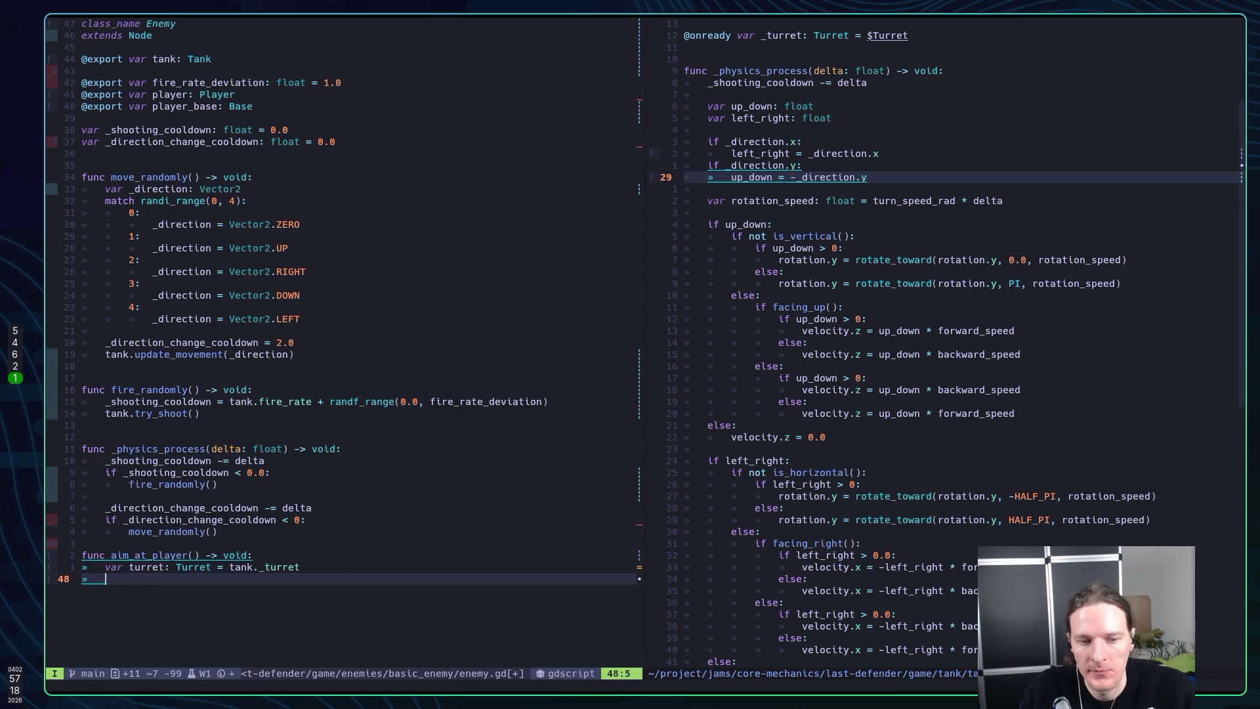
{"action": "key", "text": "super+2"}
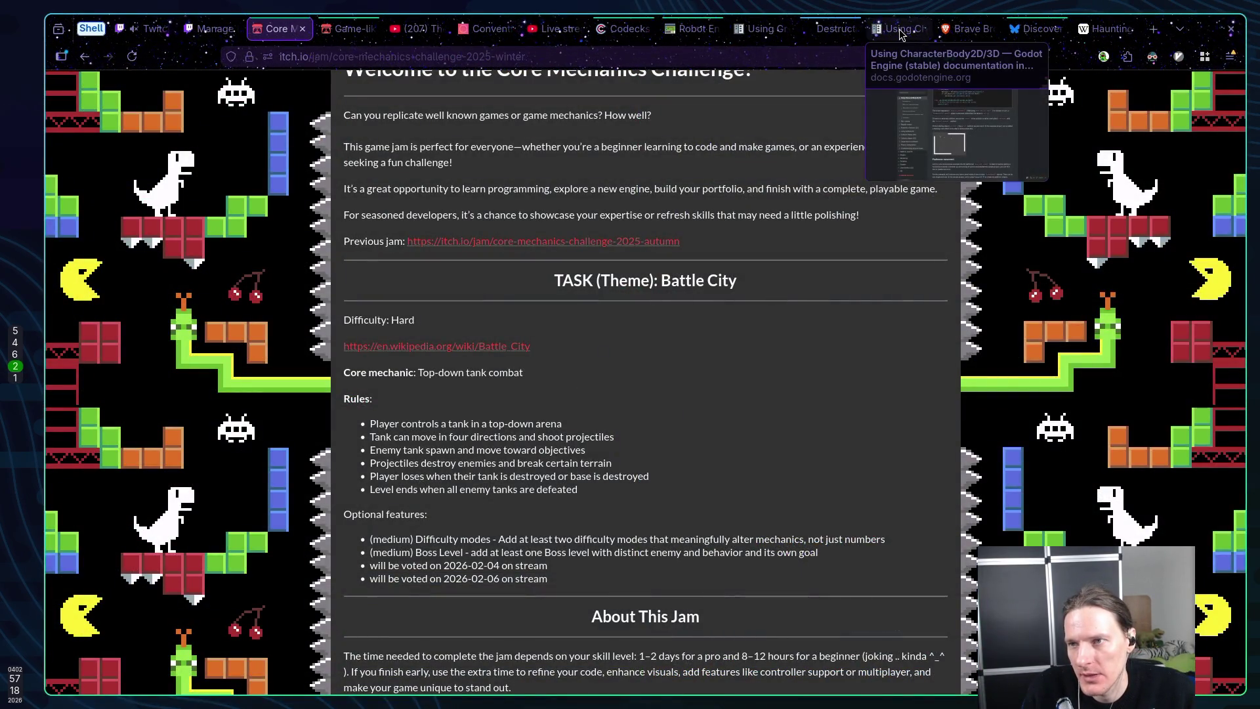
Ask ChatGPT 'How do I check if tank turret is looking at player?' and select the example code
{"action": "left_click", "coordinate": [828, 29]}
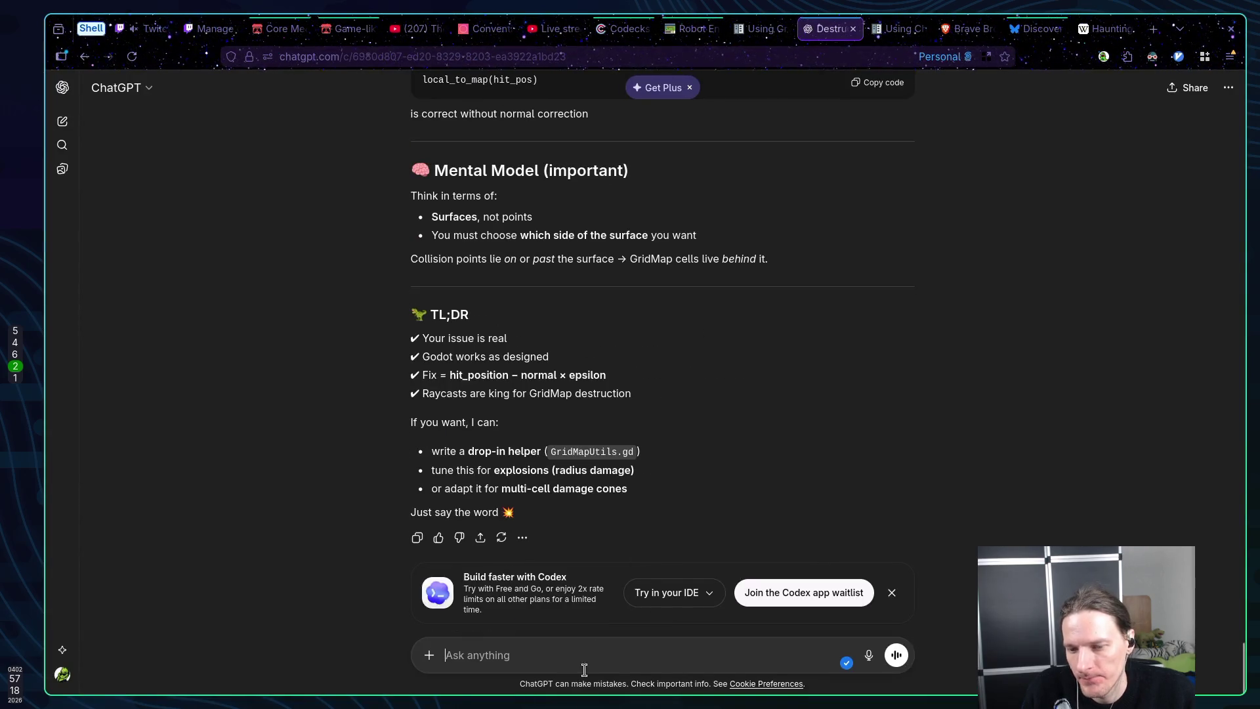
{"action": "type", "text": "How do I"}
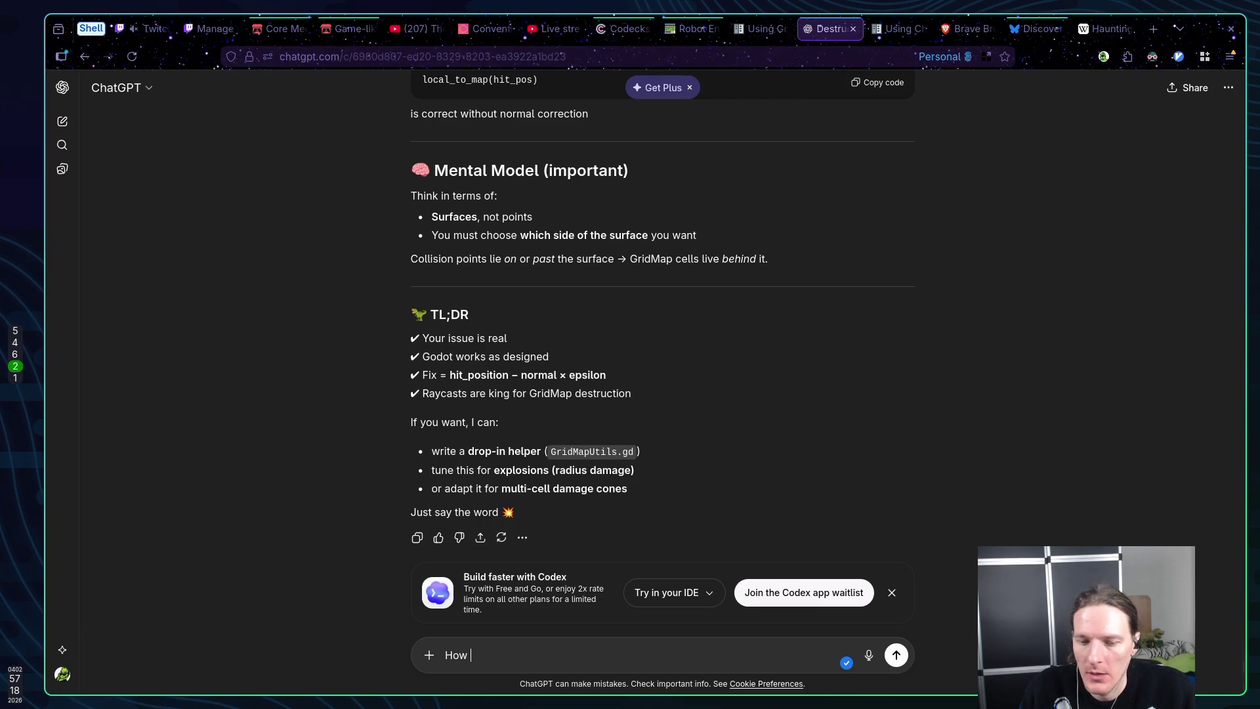
{"action": "type", "text": " check if "}
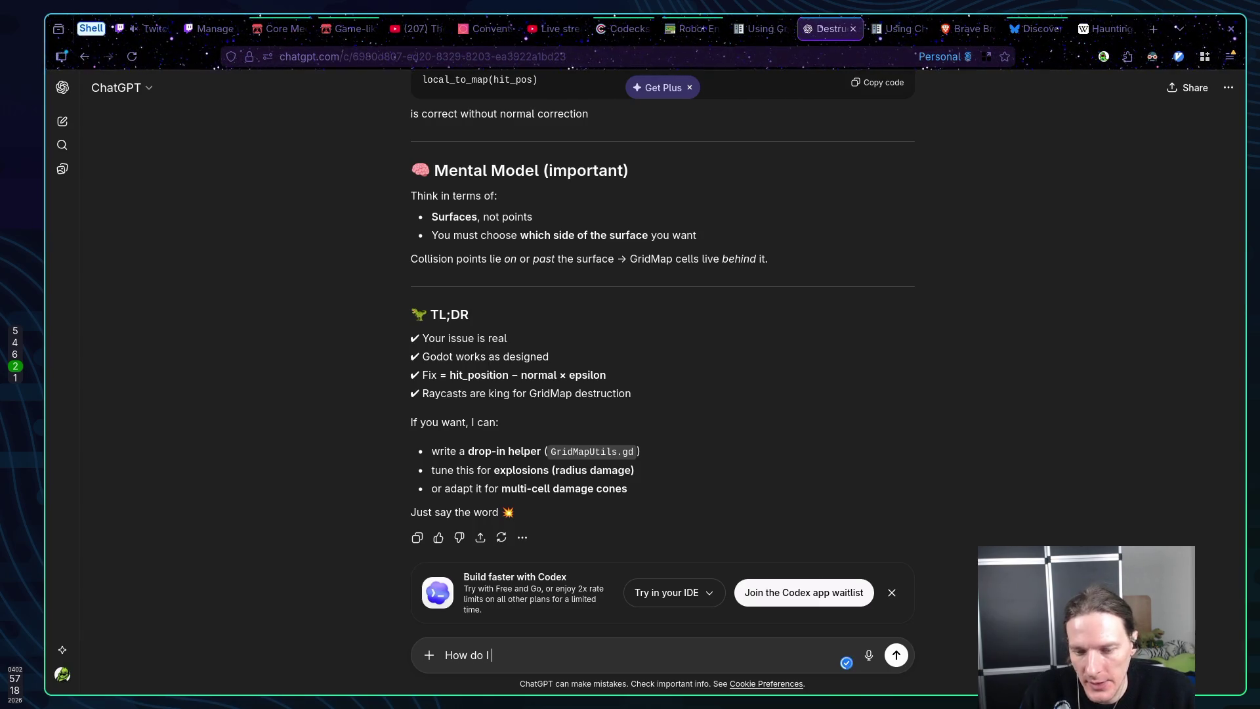
{"action": "type", "text": "tank ru"}
{"action": "type", "text": "ns"}
{"action": "key", "text": "BackSpace"}
{"action": "key", "text": "BackSpace"}
{"action": "key", "text": "BackSpace"}
{"action": "type", "text": "turret is l"}
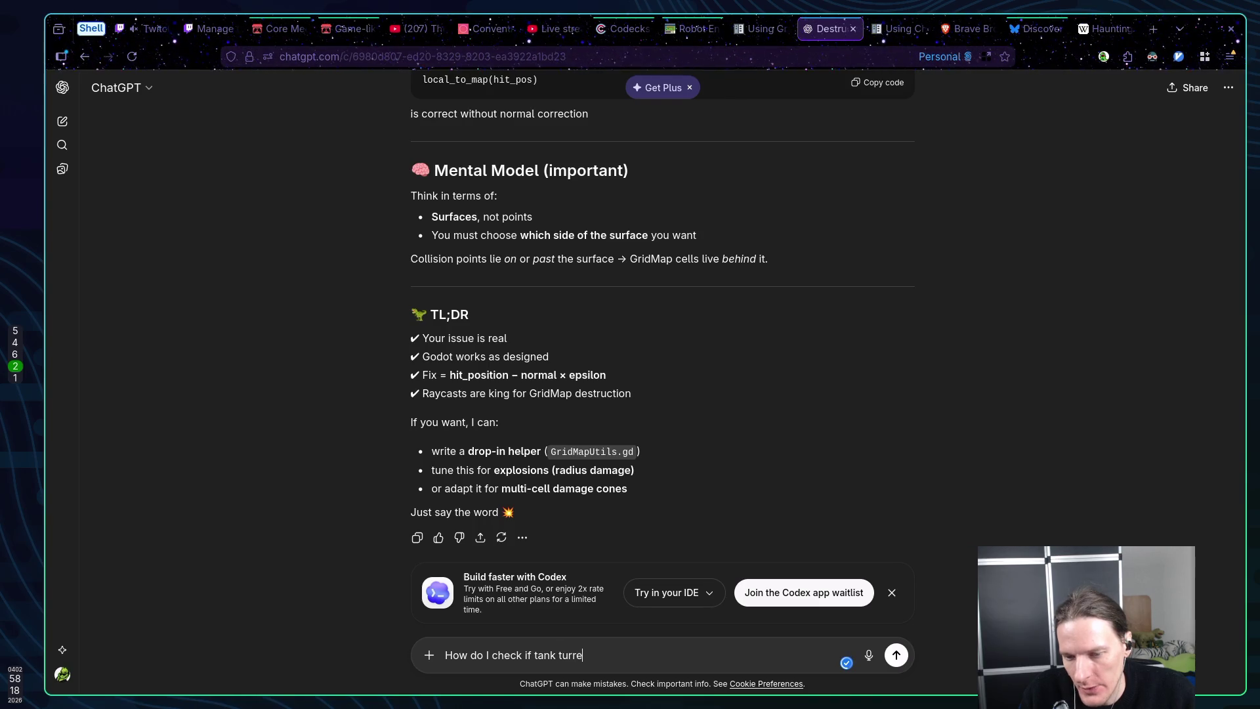
{"action": "type", "text": "ooking at "}
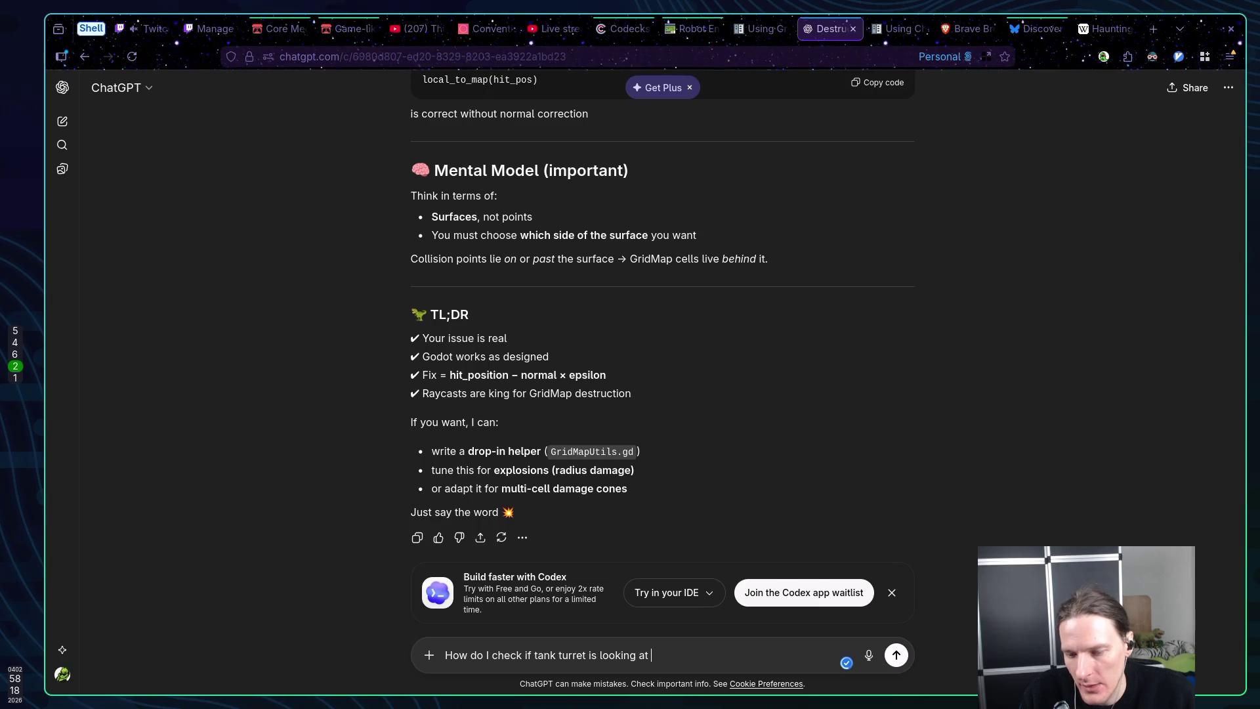
{"action": "type", "text": "player?"}
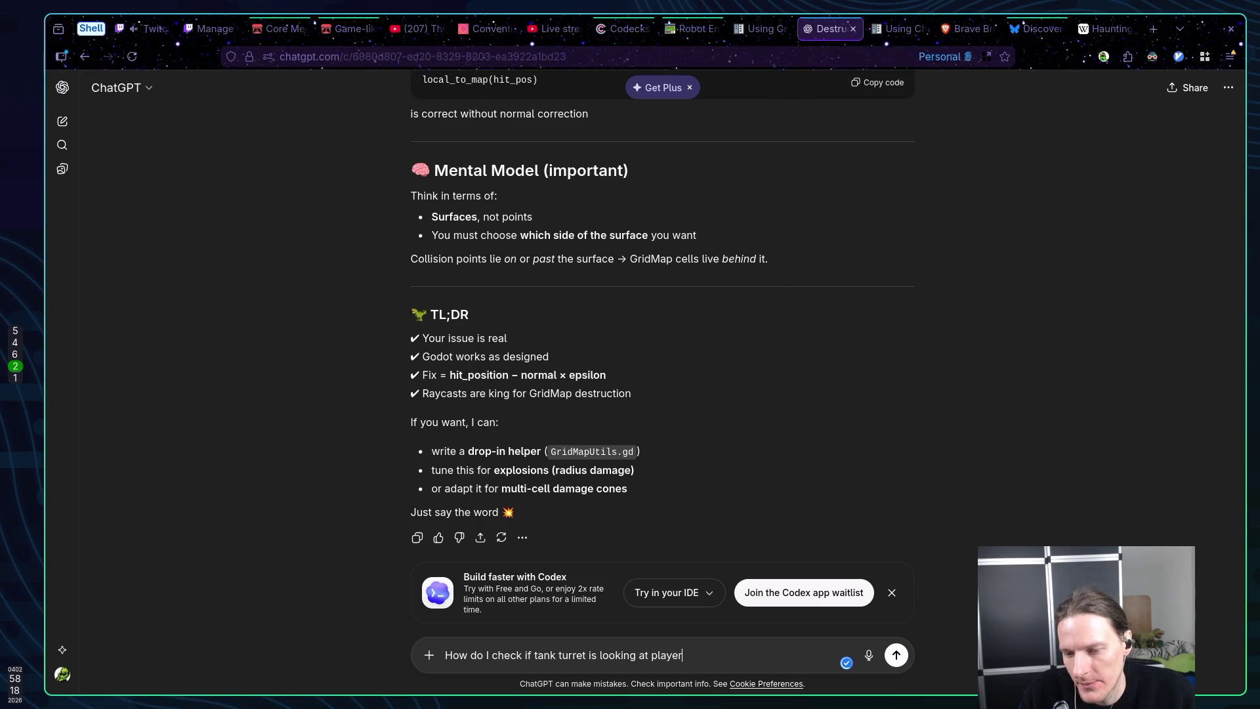
{"action": "key", "text": "Return"}
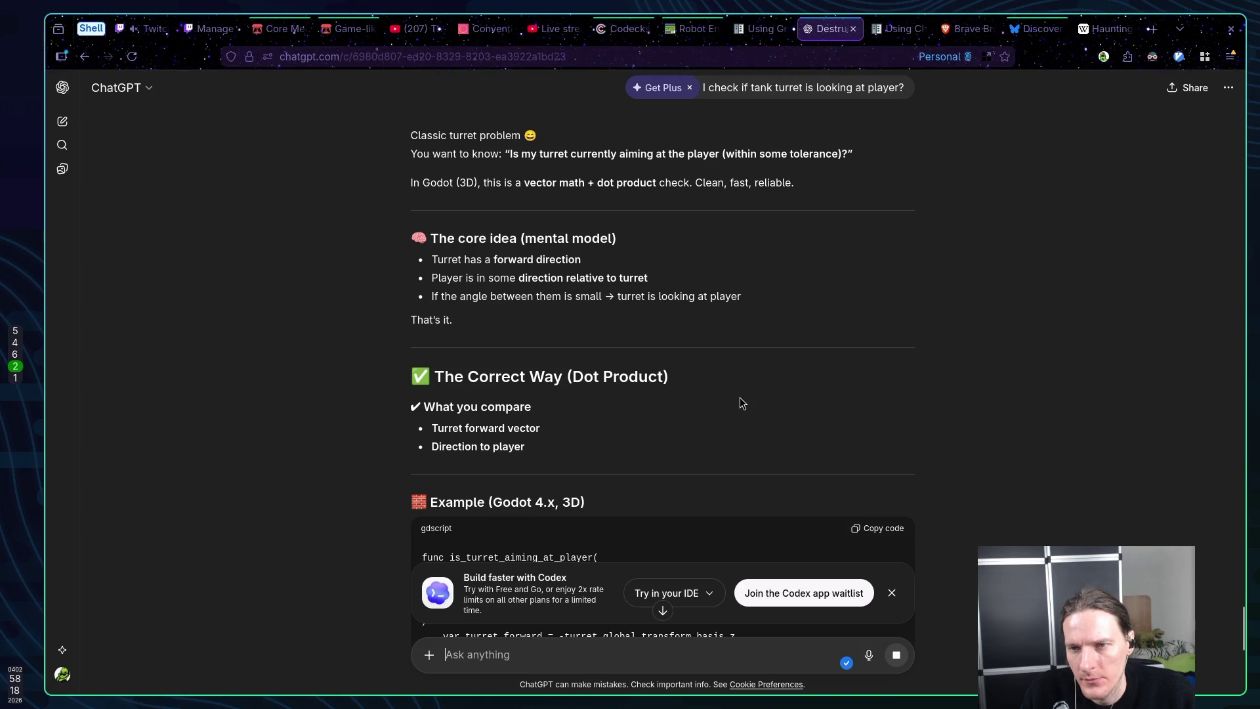
{"action": "scroll", "coordinate": [739, 396], "scroll_direction": "down", "scroll_amount": 5}
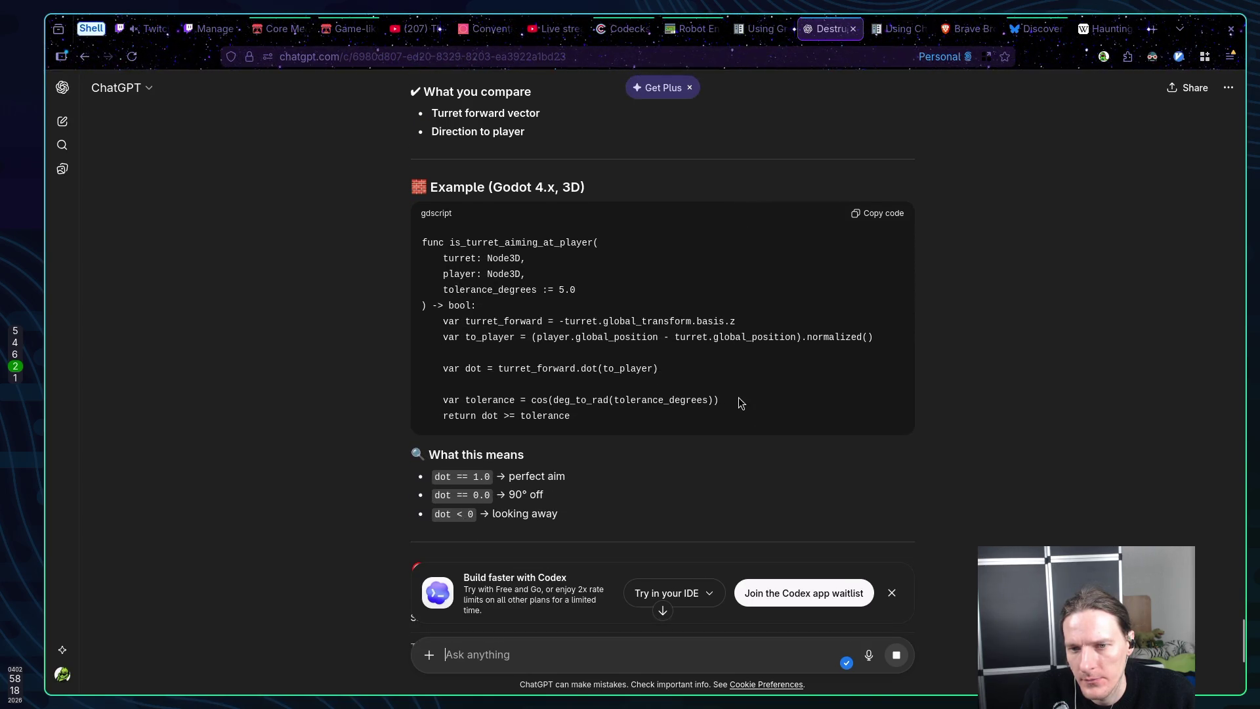
{"action": "mouse_move", "coordinate": [581, 418]}
{"action": "left_mouse_down"}
{"action": "mouse_move", "coordinate": [393, 274]}
{"action": "mouse_move", "coordinate": [391, 242]}
{"action": "left_mouse_up"}
Paste the is_turret_aiming_at_player code below aim_at_player, dedent it, and save enemy.gd
{"action": "key", "text": "ctrl+c"}
{"action": "key", "text": "super+1"}
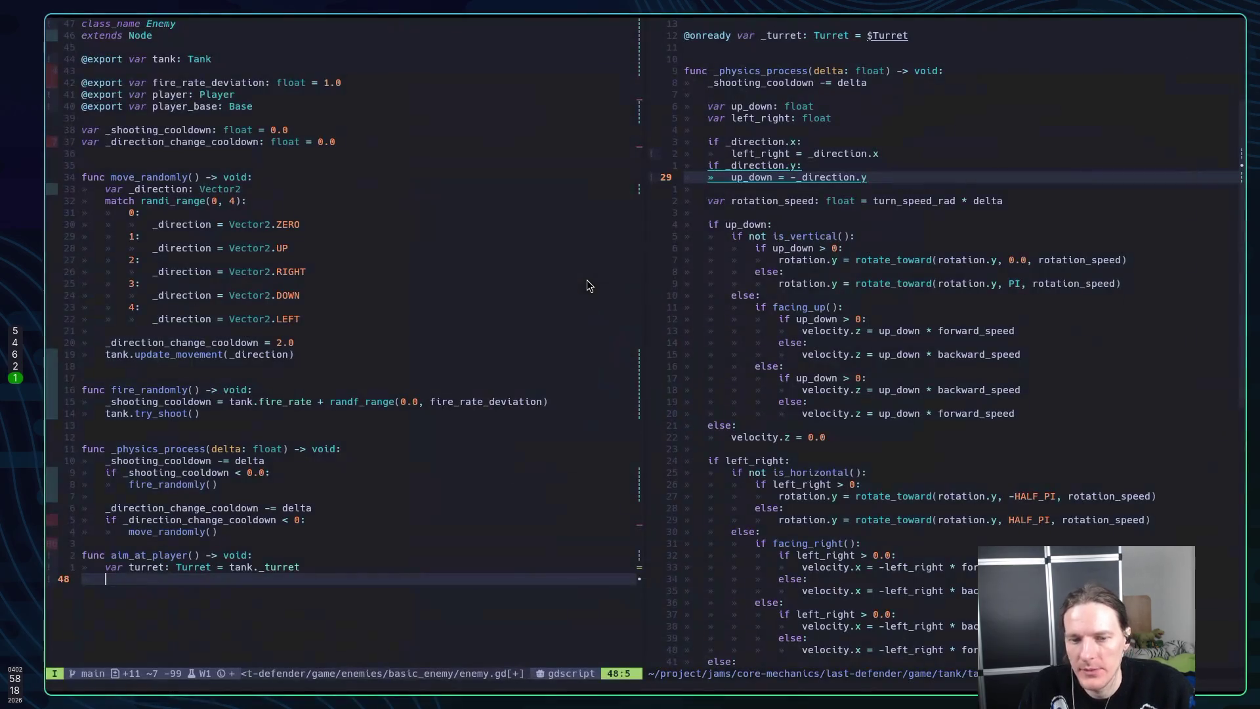
{"action": "key", "text": "Escape"}
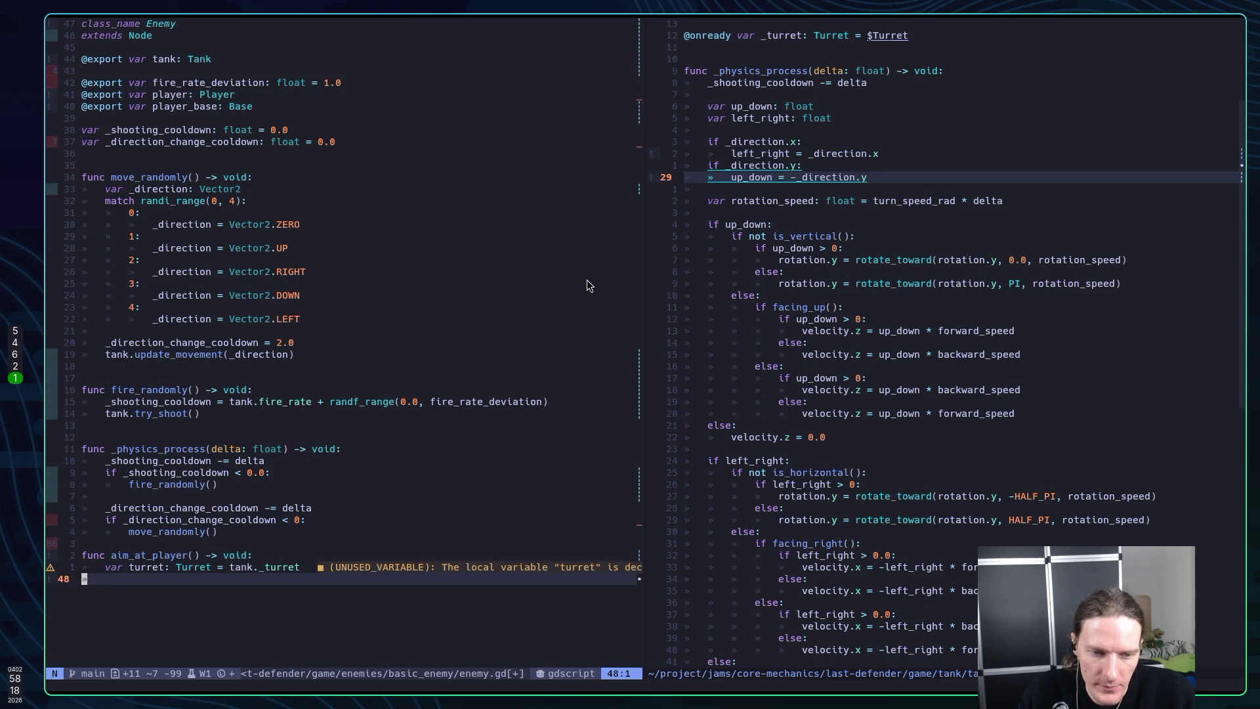
{"action": "key", "text": "p"}
{"action": "key", "text": "less"}
{"action": "key", "text": "less"}
{"action": "key", "text": "k"}
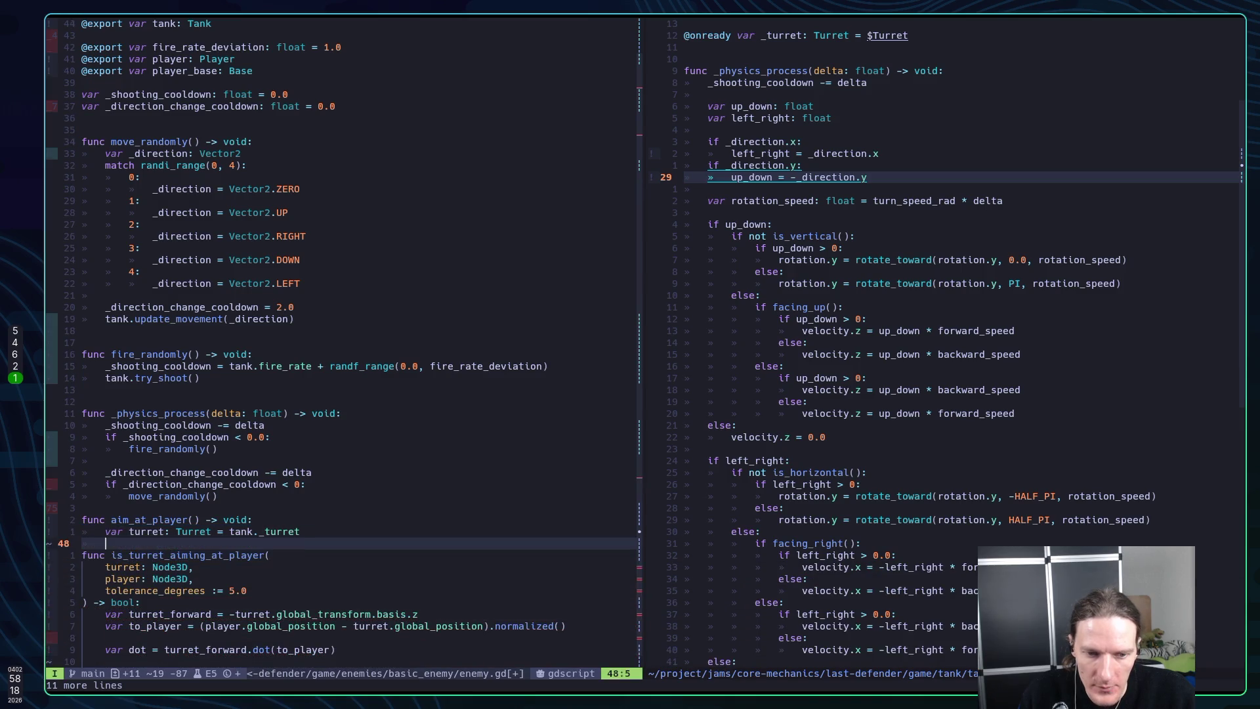
{"action": "key", "text": "o"}
{"action": "key", "text": "Escape"}
{"action": "type", "text": ":w"}
{"action": "key", "text": "Return"}
Review the pasted function's turret_forward and to_player lines and select its body
{"action": "key", "text": "k"}
{"action": "key", "text": "k"}
{"action": "key", "text": "l"}
{"action": "key", "text": "l"}
{"action": "key", "text": "l"}
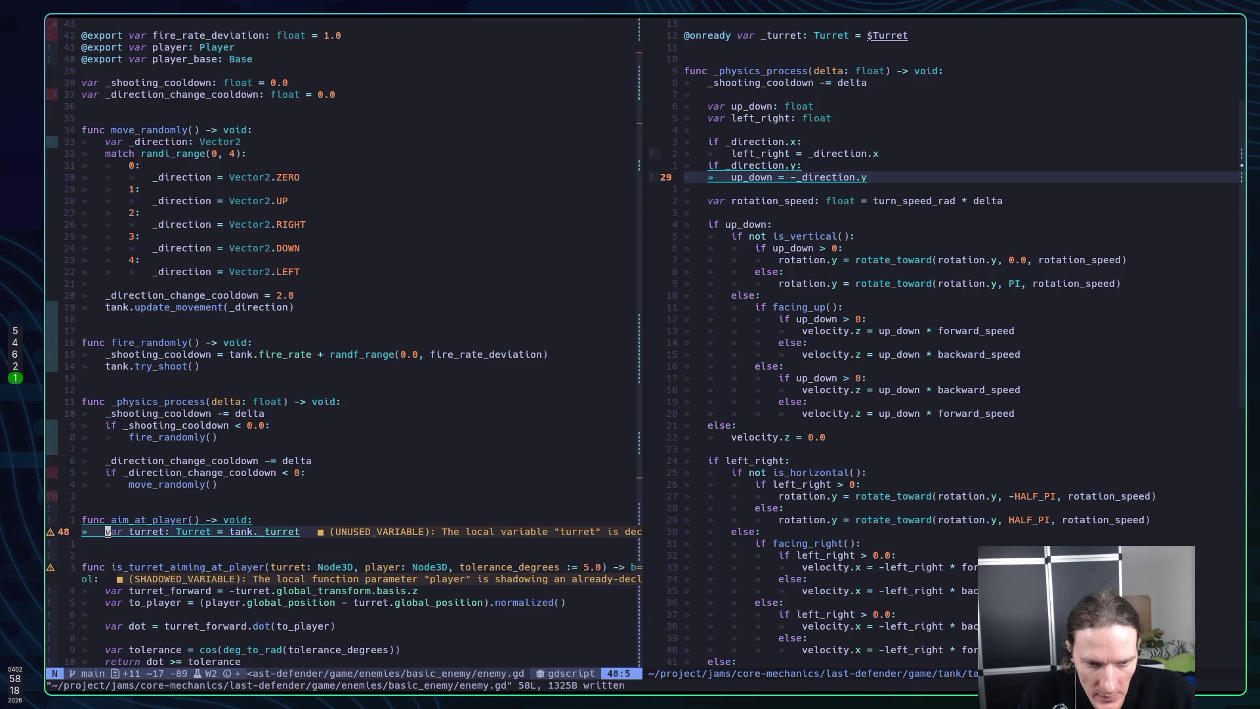
{"action": "key", "text": "shift+v"}
{"action": "key", "text": "j"}
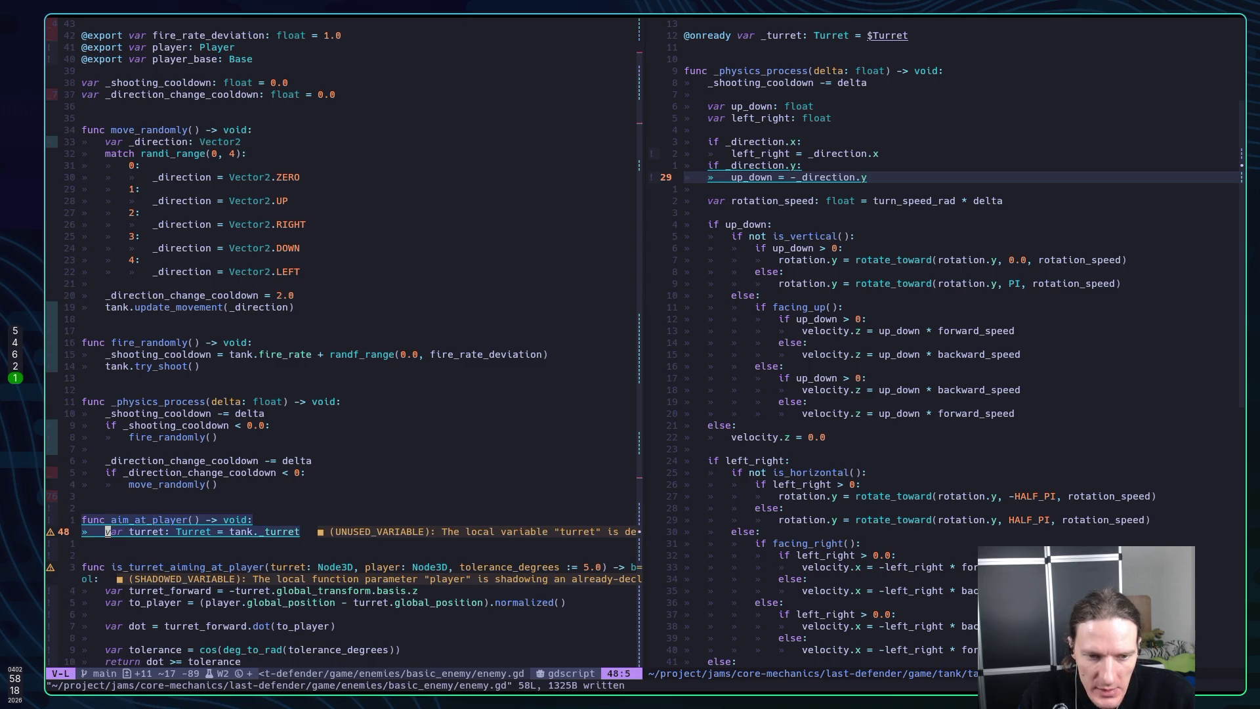
{"action": "key", "text": "Escape"}
{"action": "key", "text": "j"}
{"action": "key", "text": "j"}
{"action": "key", "text": "j"}
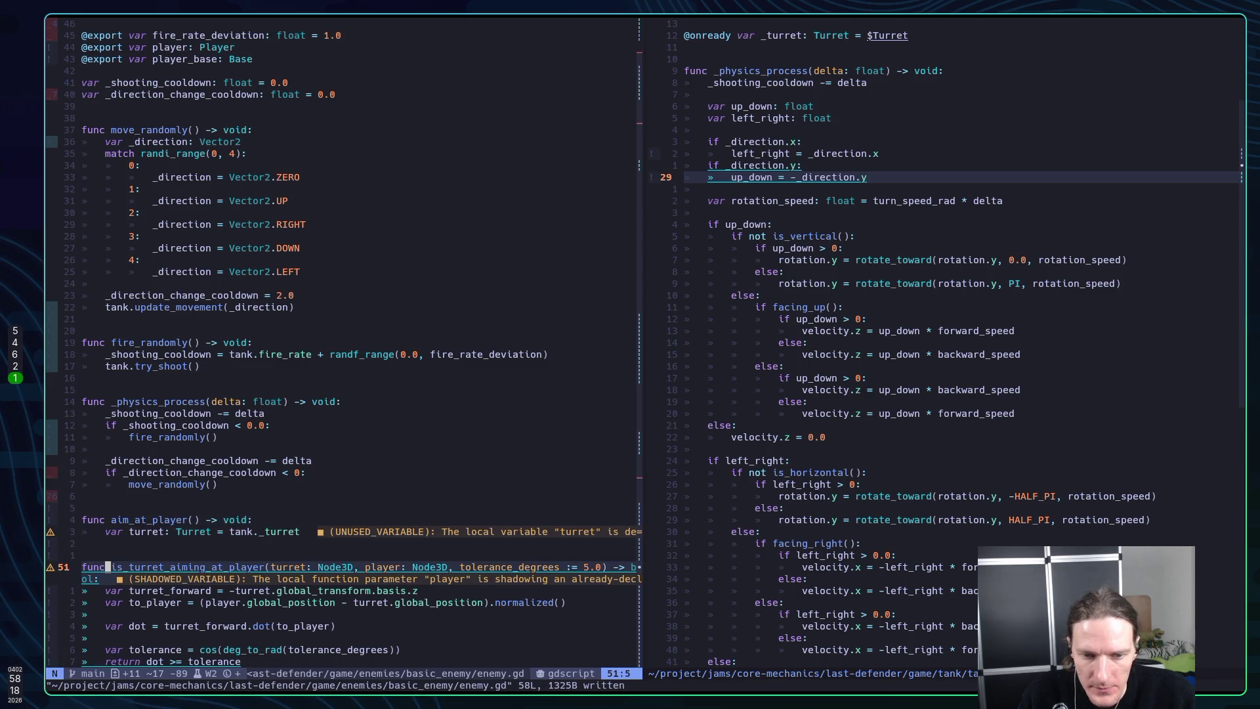
{"action": "key", "text": "j"}
{"action": "key", "text": "j"}
{"action": "key", "text": "j"}
{"action": "key", "text": "j"}
{"action": "key", "text": "k"}
{"action": "key", "text": "k"}
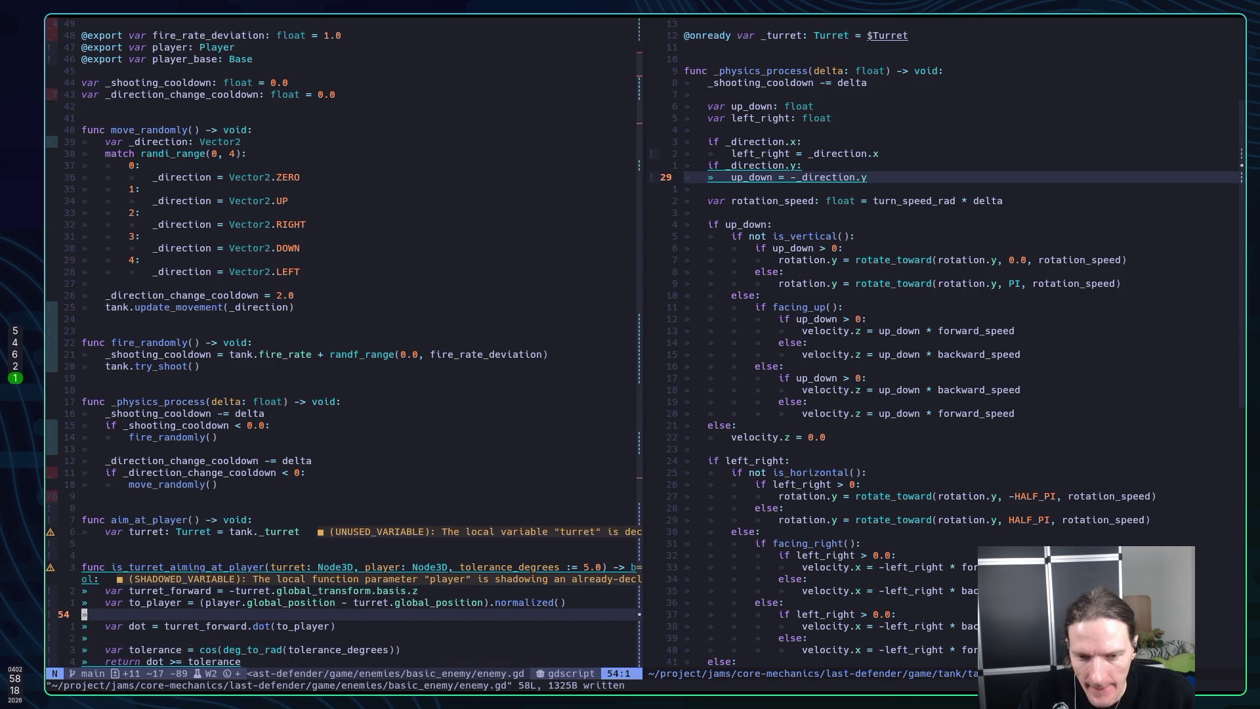
{"action": "key", "text": "k"}
{"action": "key", "text": "k"}
{"action": "key", "text": "k"}
{"action": "key", "text": "j"}
{"action": "key", "text": "j"}
{"action": "key", "text": "j"}
{"action": "key", "text": "k"}
{"action": "key", "text": "k"}
{"action": "key", "text": "k"}
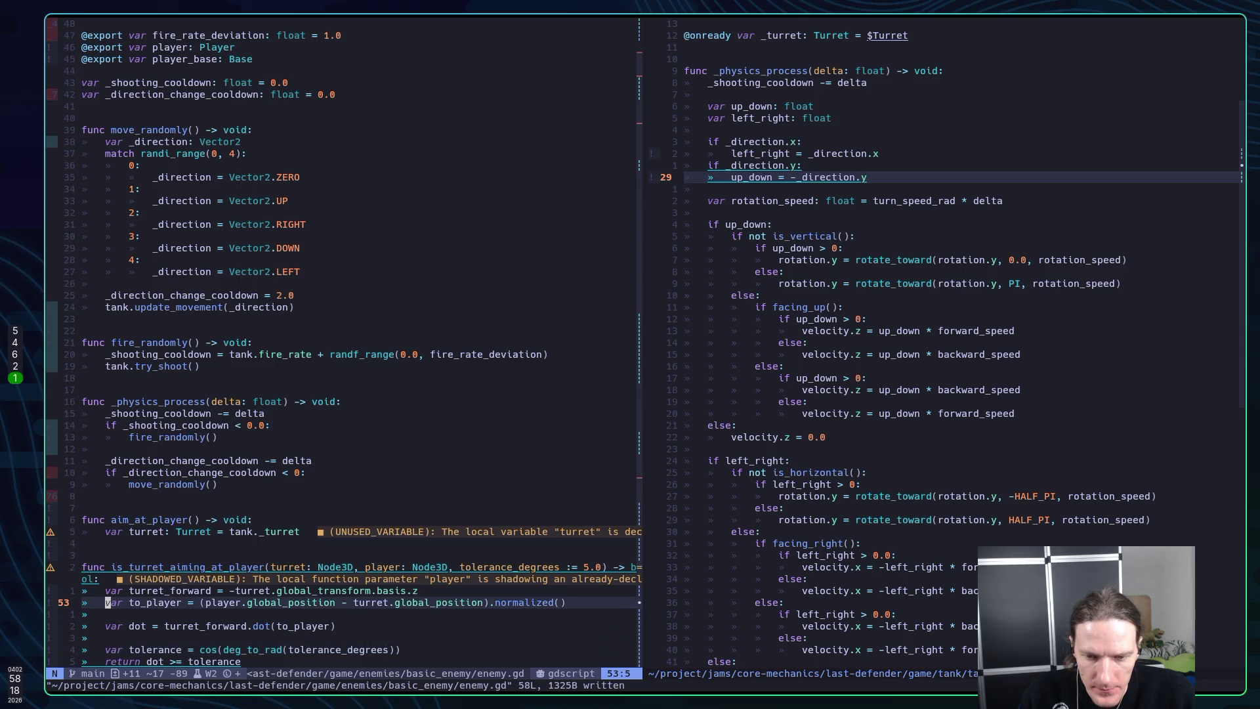
{"action": "key", "text": "k"}
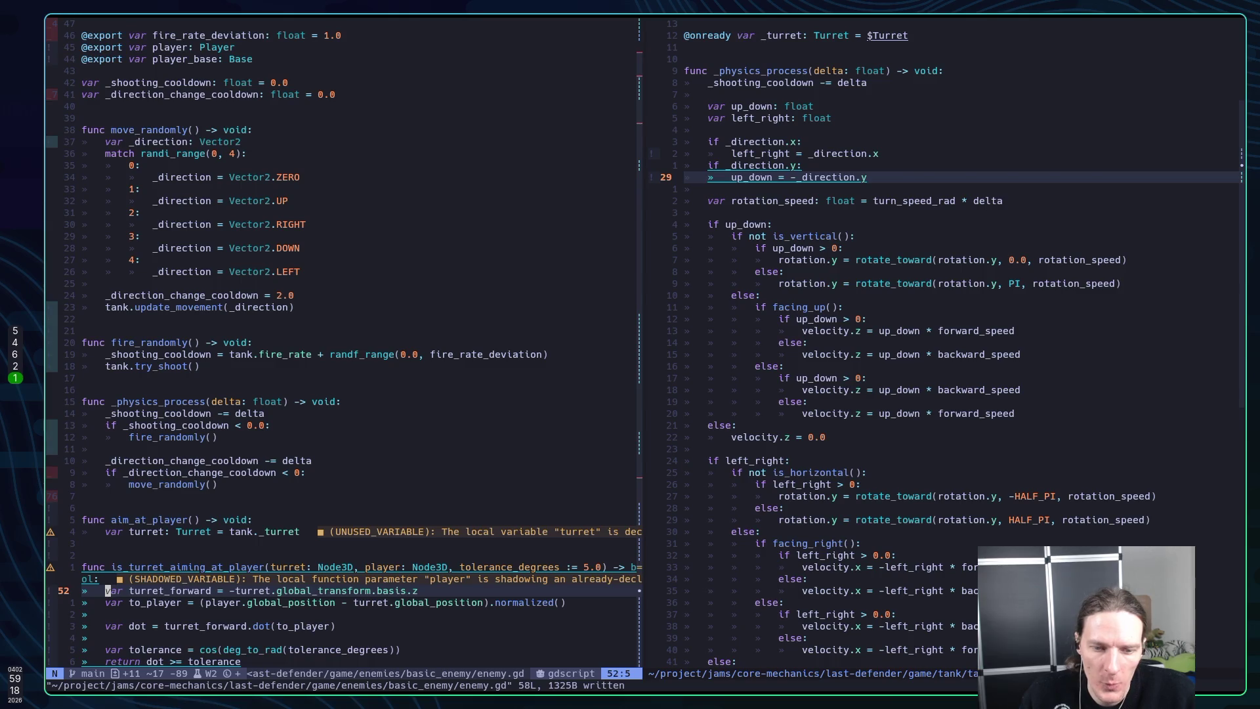
{"action": "key", "text": "j"}
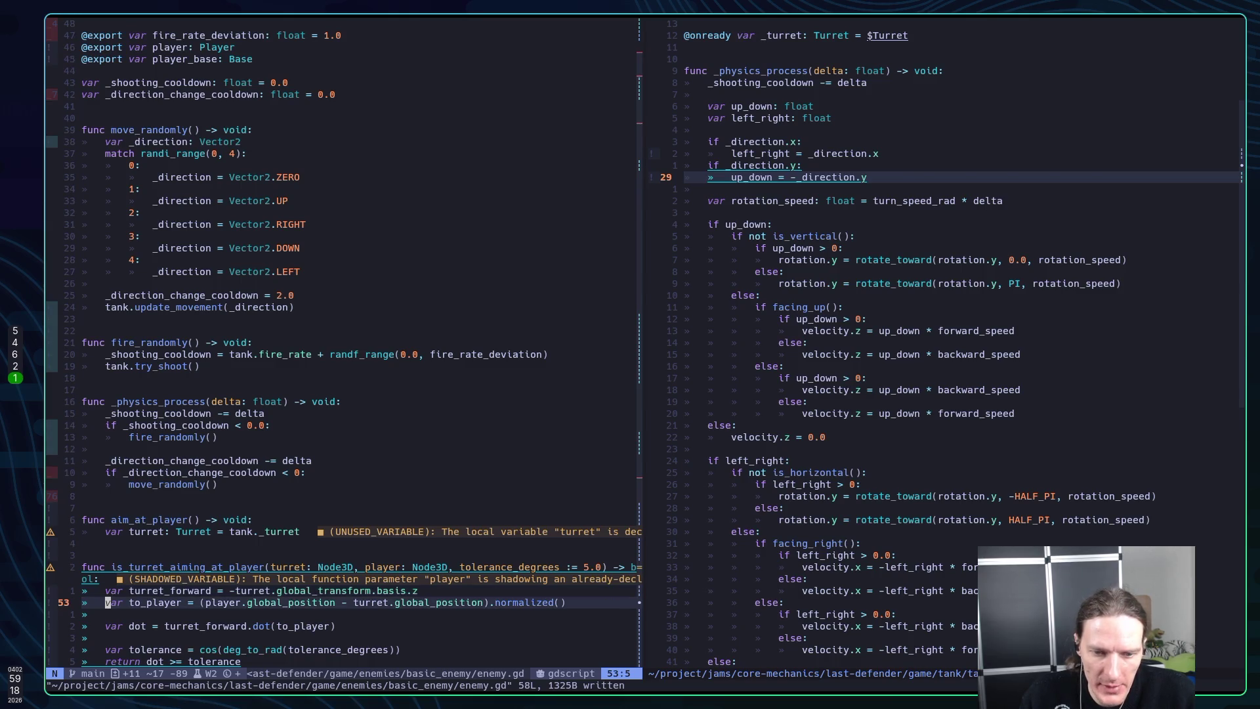
{"action": "key", "text": "k"}
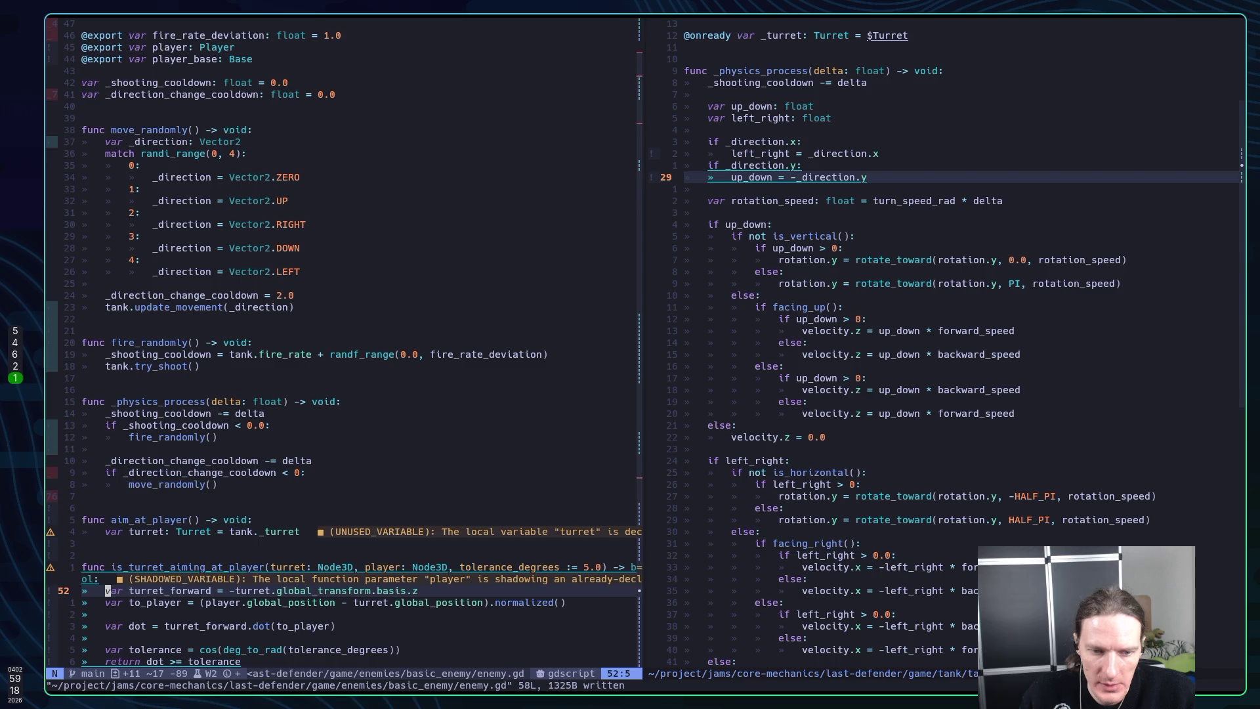
{"action": "key", "text": "shift+v"}
{"action": "key", "text": "j"}
{"action": "key", "text": "j"}
{"action": "key", "text": "j"}
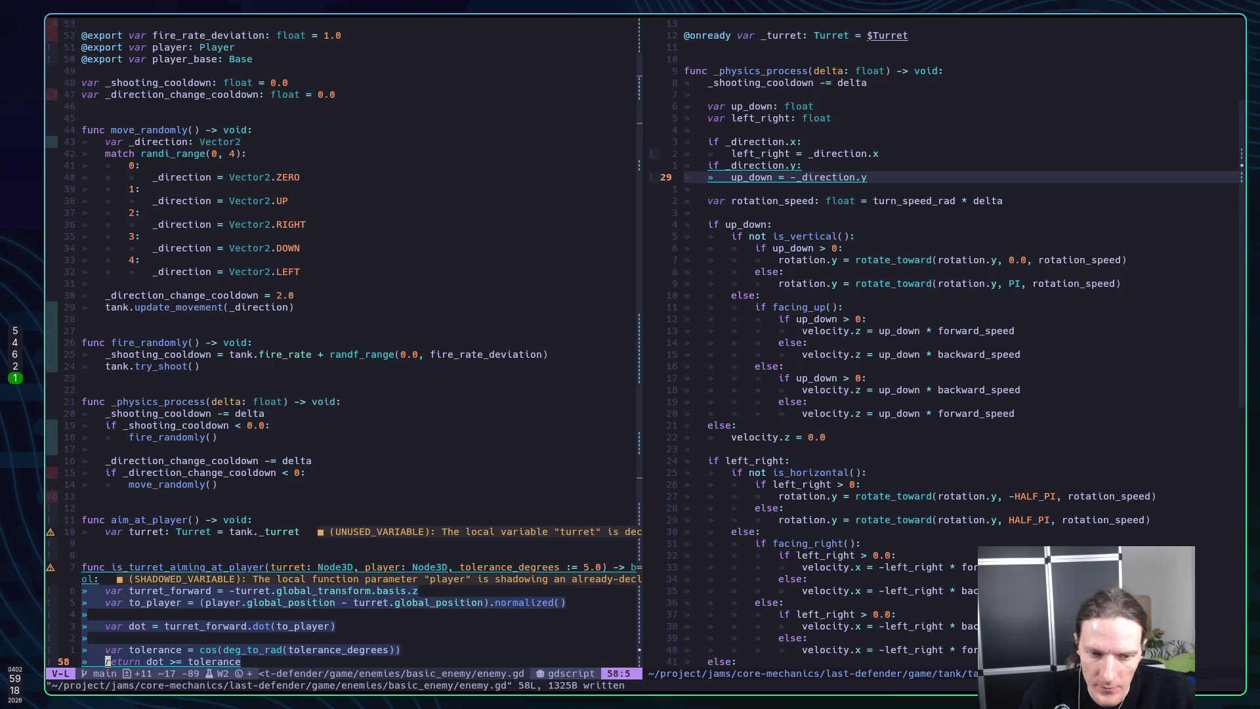
Copy the turret_forward, to_player, dot and tolerance lines into aim_at_player below var turret
{"action": "key", "text": "Escape"}
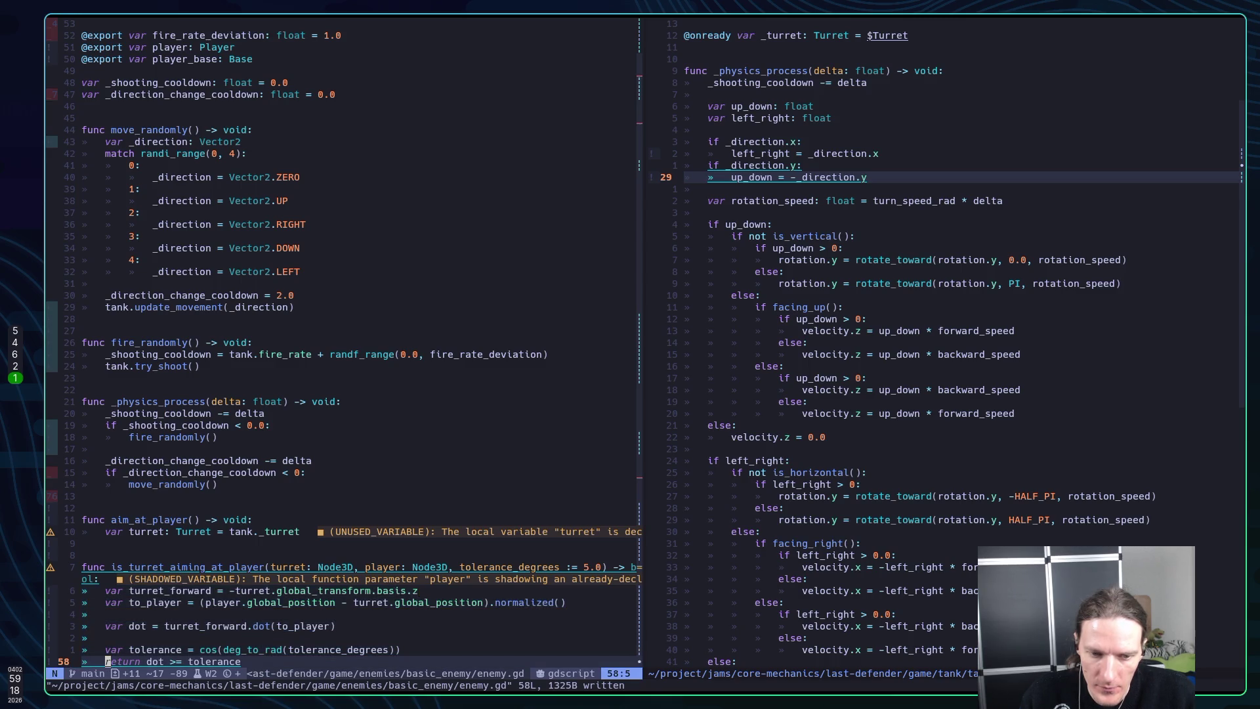
{"action": "key", "text": "k"}
{"action": "key", "text": "k"}
{"action": "key", "text": "k"}
{"action": "key", "text": "shift+v"}
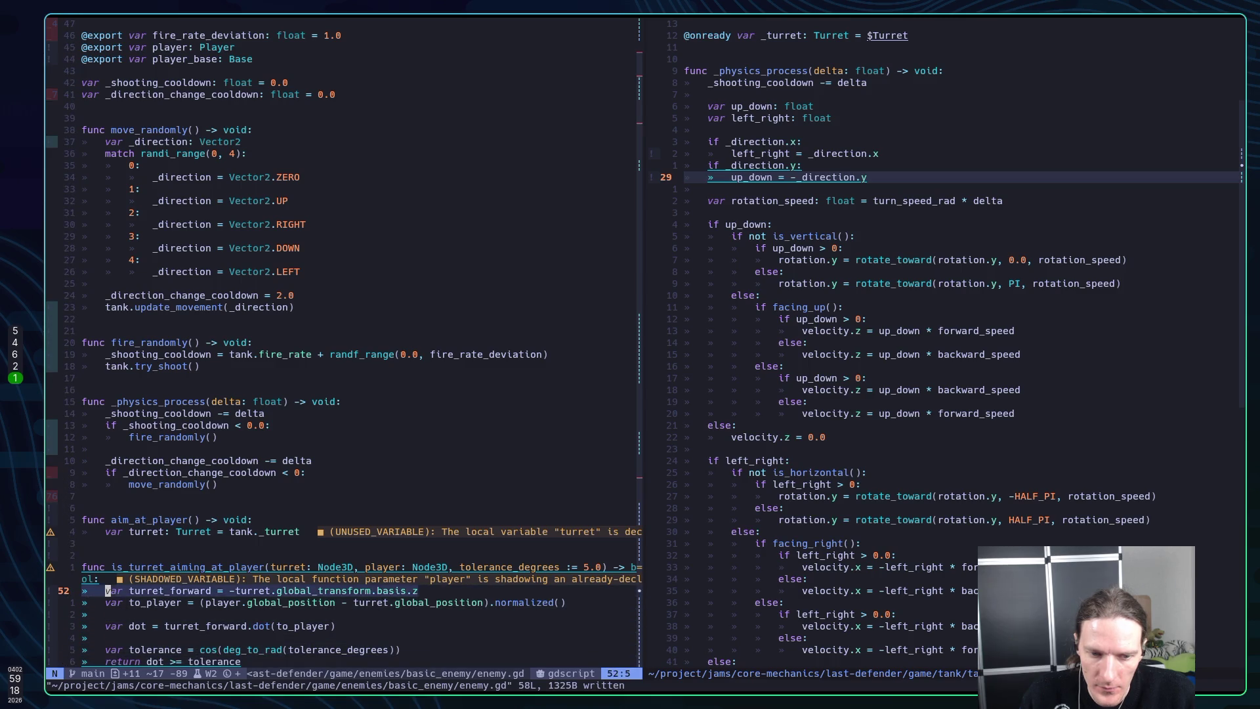
{"action": "key", "text": "j"}
{"action": "key", "text": "j"}
{"action": "key", "text": "j"}
{"action": "key", "text": "j"}
{"action": "key", "text": "j"}
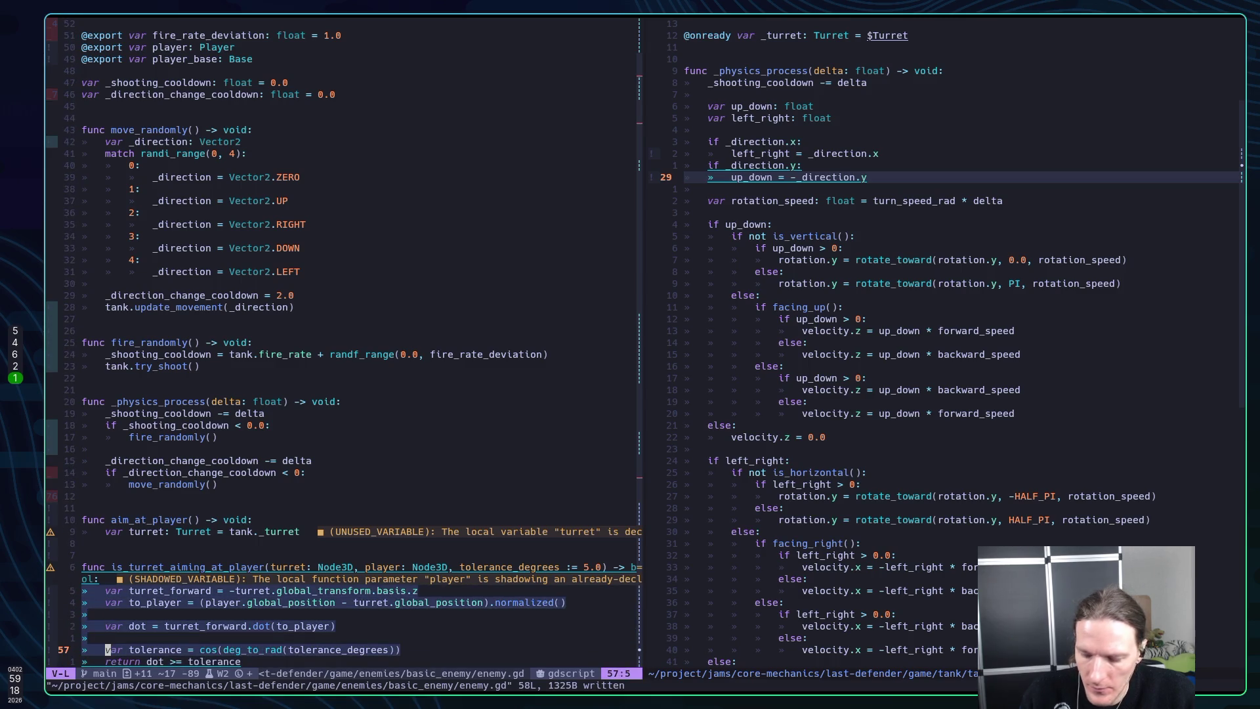
{"action": "key", "text": "y"}
{"action": "key", "text": "k"}
{"action": "key", "text": "k"}
{"action": "key", "text": "k"}
{"action": "key", "text": "p"}
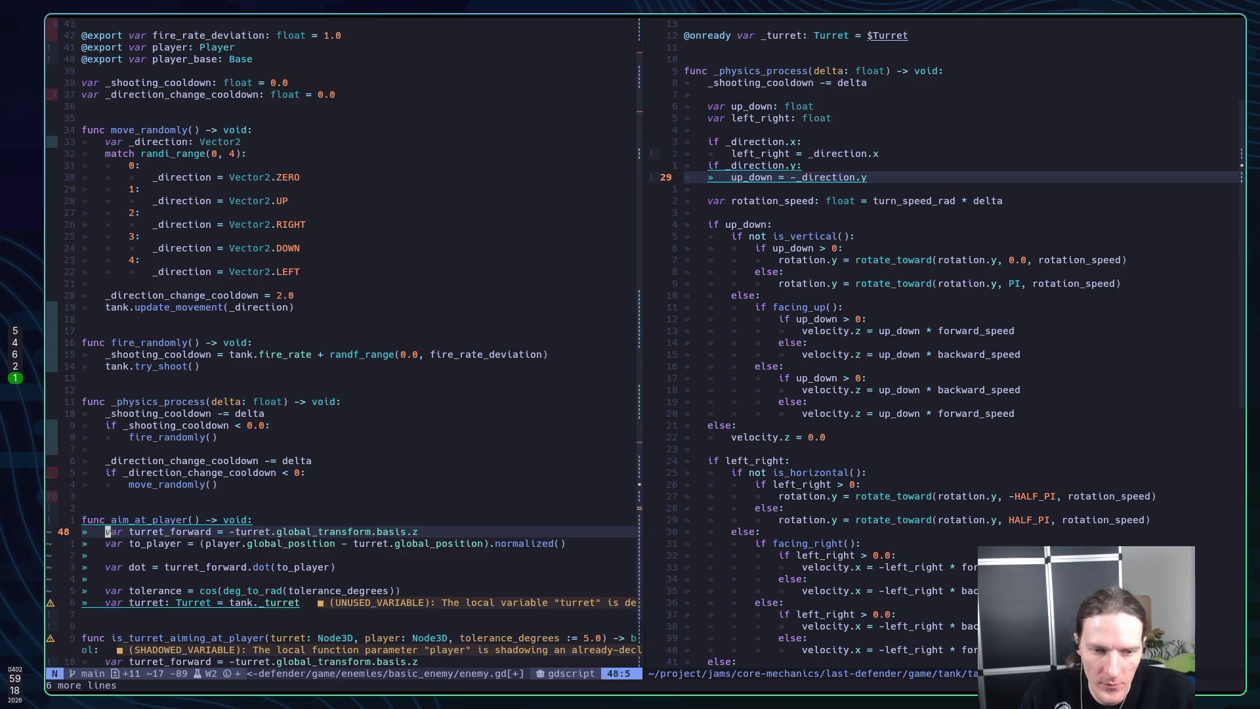
{"action": "key", "text": "j"}
{"action": "key", "text": "j"}
{"action": "key", "text": "j"}
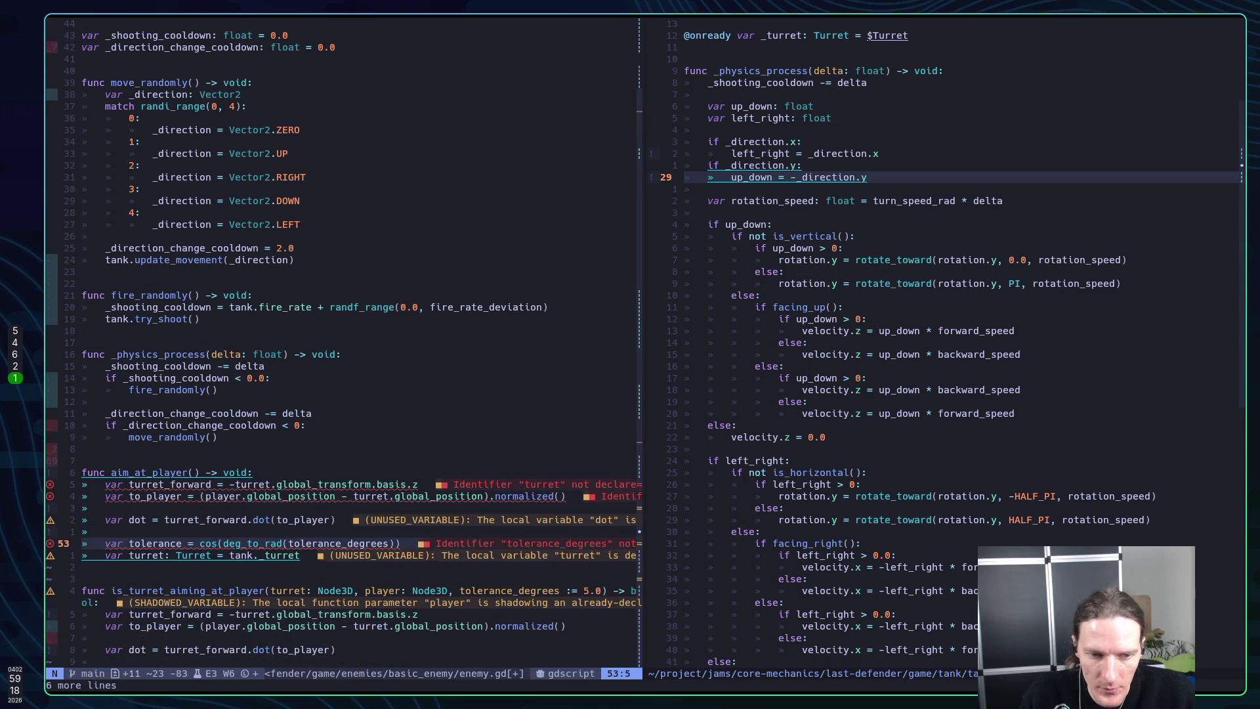
{"action": "key", "text": "d"}
{"action": "key", "text": "5"}
{"action": "key", "text": "k"}
{"action": "key", "text": "j"}
{"action": "key", "text": "p"}
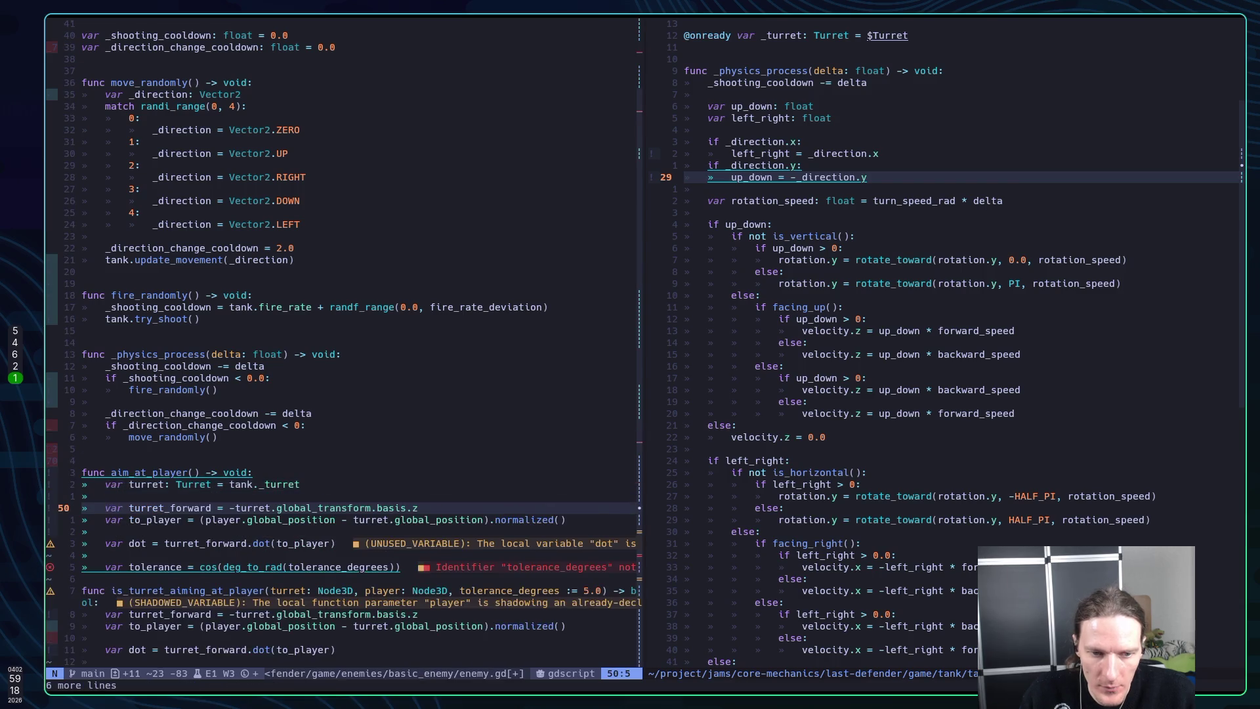
{"action": "key", "text": "j"}
{"action": "key", "text": "j"}
{"action": "key", "text": "j"}
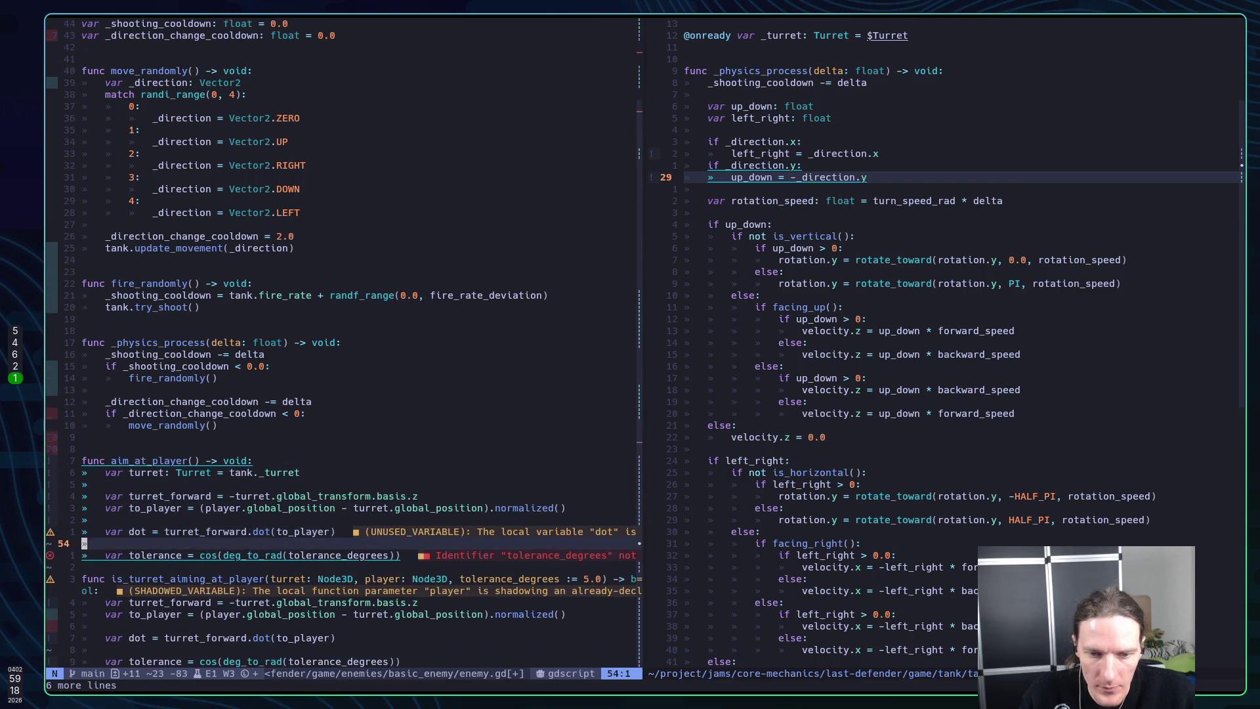
Comment out the old is_turret_aiming_at_player function with gc
{"action": "key", "text": "j"}
{"action": "key", "text": "j"}
{"action": "key", "text": "j"}
{"action": "key", "text": "V"}
{"action": "key", "text": "j"}
{"action": "key", "text": "j"}
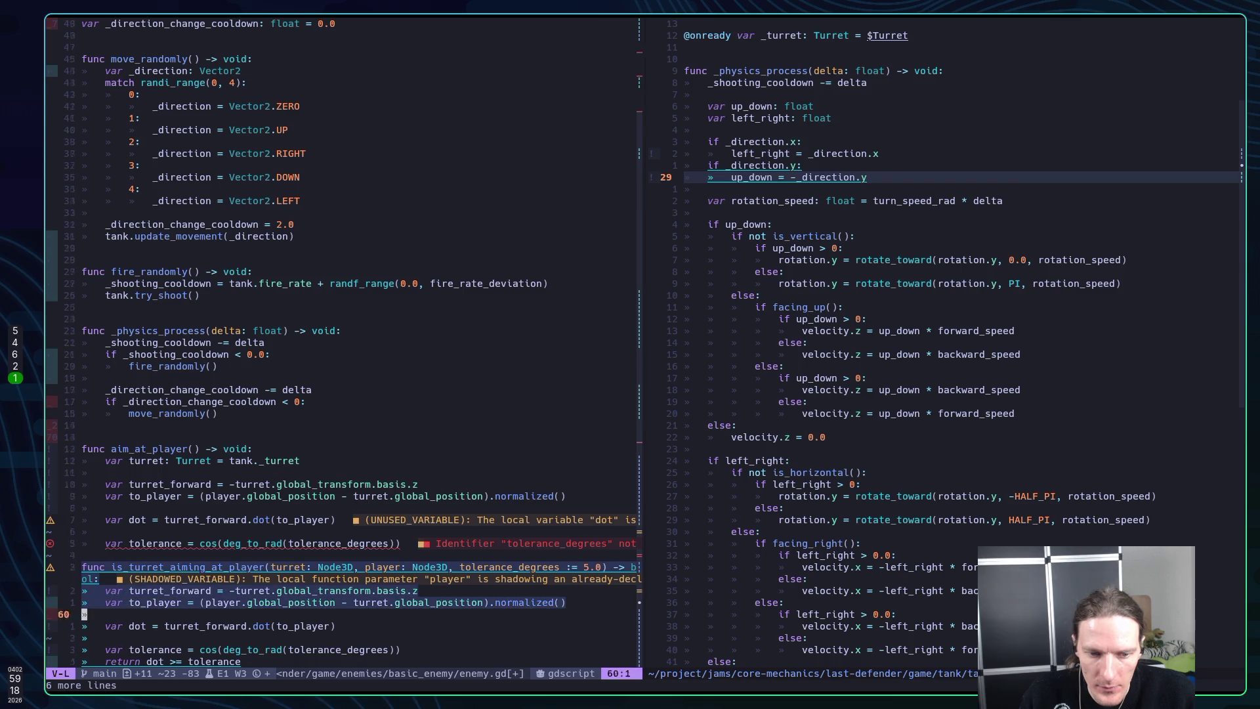
{"action": "key", "text": "j"}
{"action": "key", "text": "j"}
{"action": "key", "text": "j"}
{"action": "key", "text": "g"}
{"action": "key", "text": "c"}
{"action": "key", "text": "c"}
{"action": "key", "text": "k"}
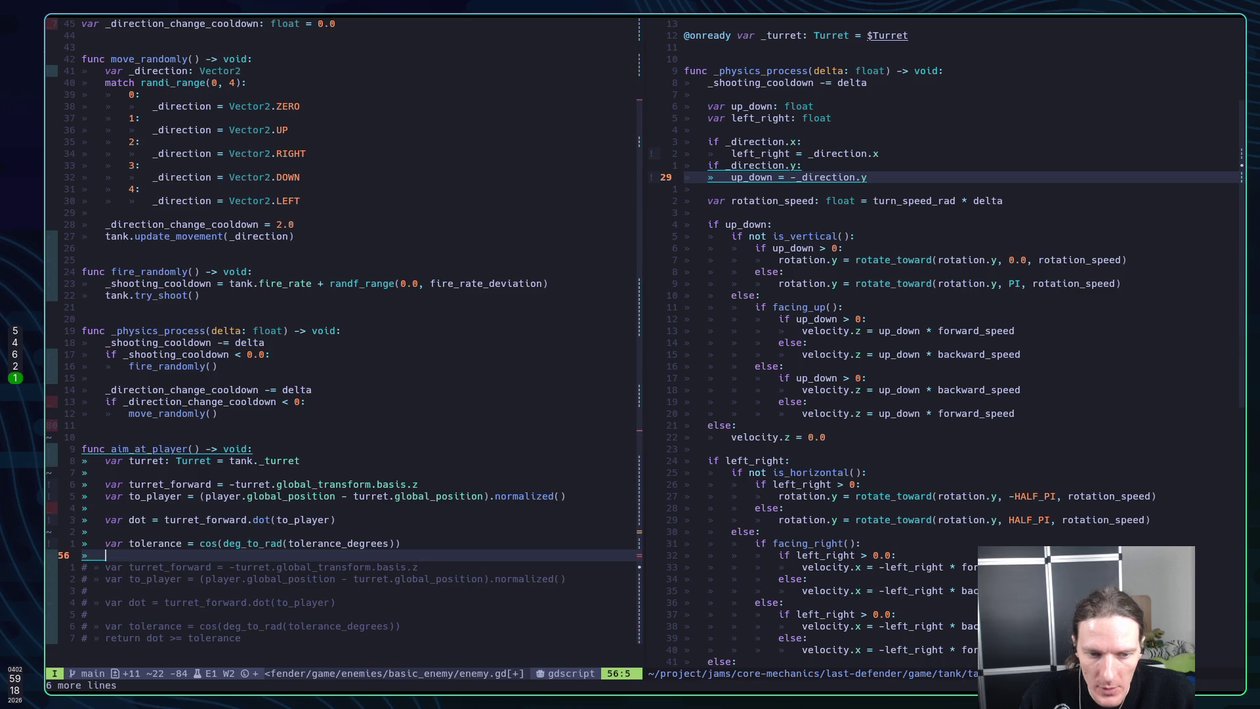
Add the condition line 'if dot >= tolerance:' at the end of aim_at_player
{"action": "key", "text": "Return"}
{"action": "key", "text": "Up"}
{"action": "type", "text": "if "}
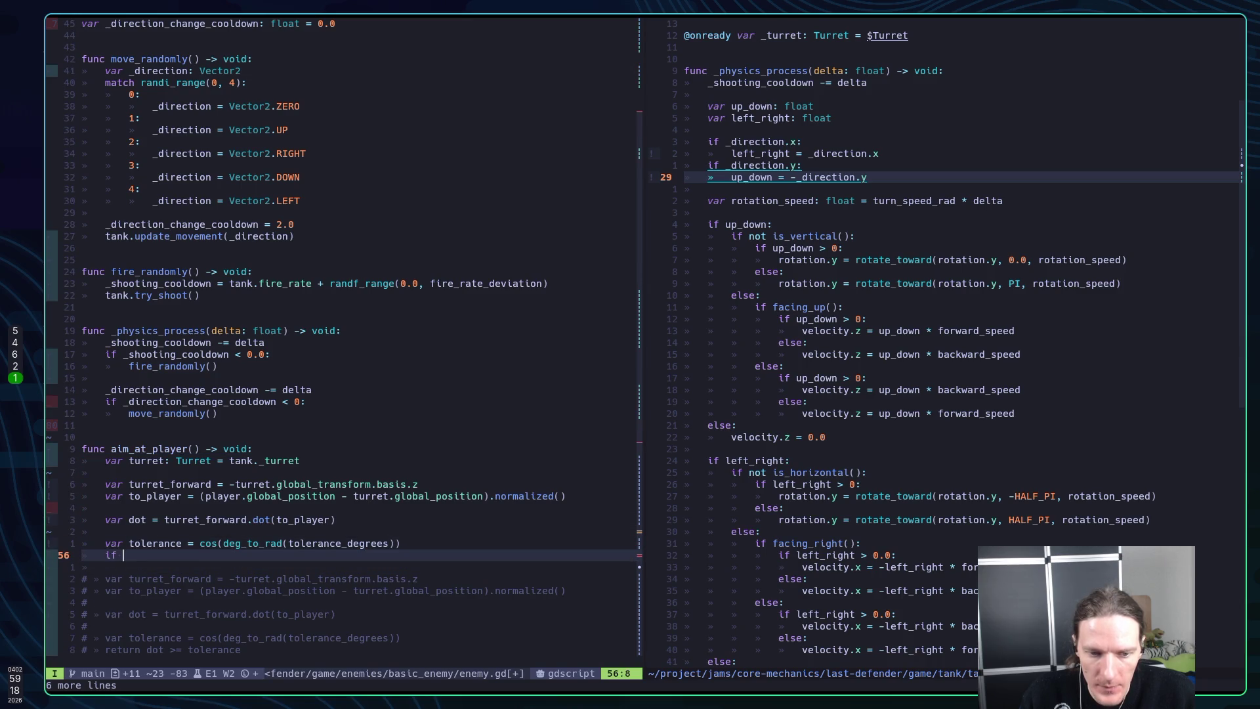
{"action": "type", "text": "dot ?"}
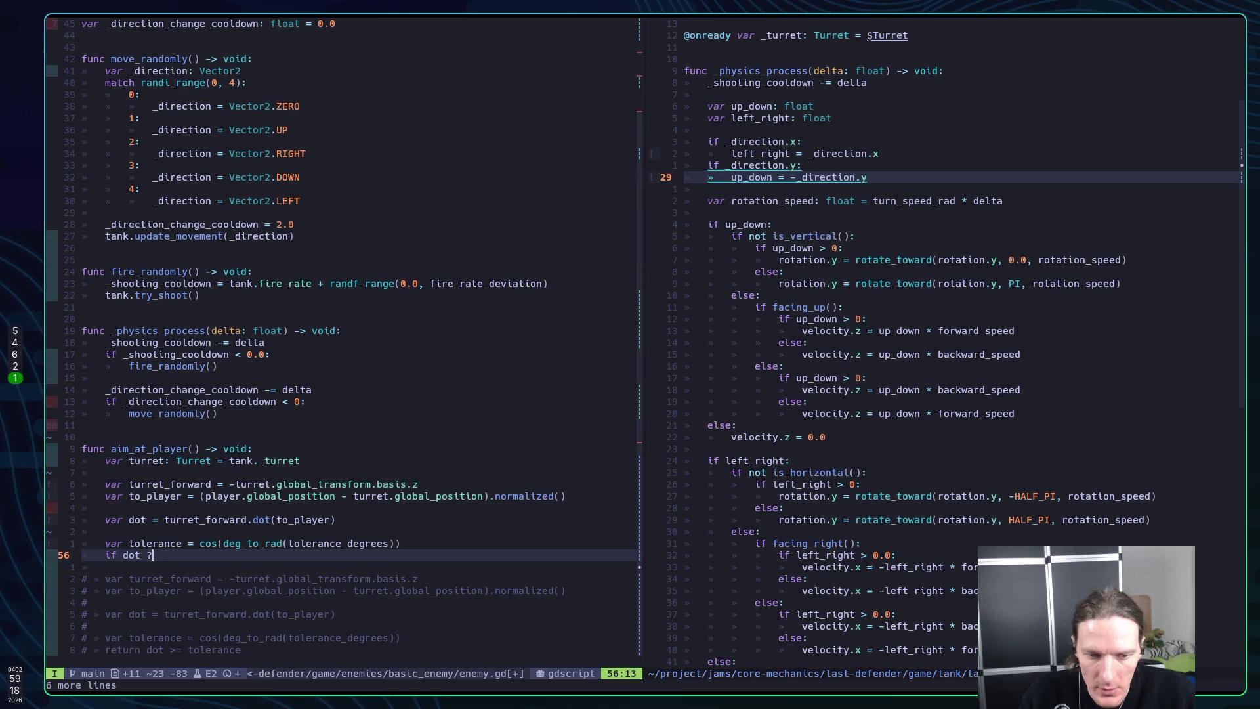
{"action": "key", "text": "BackSpace"}
{"action": "type", "text": "="}
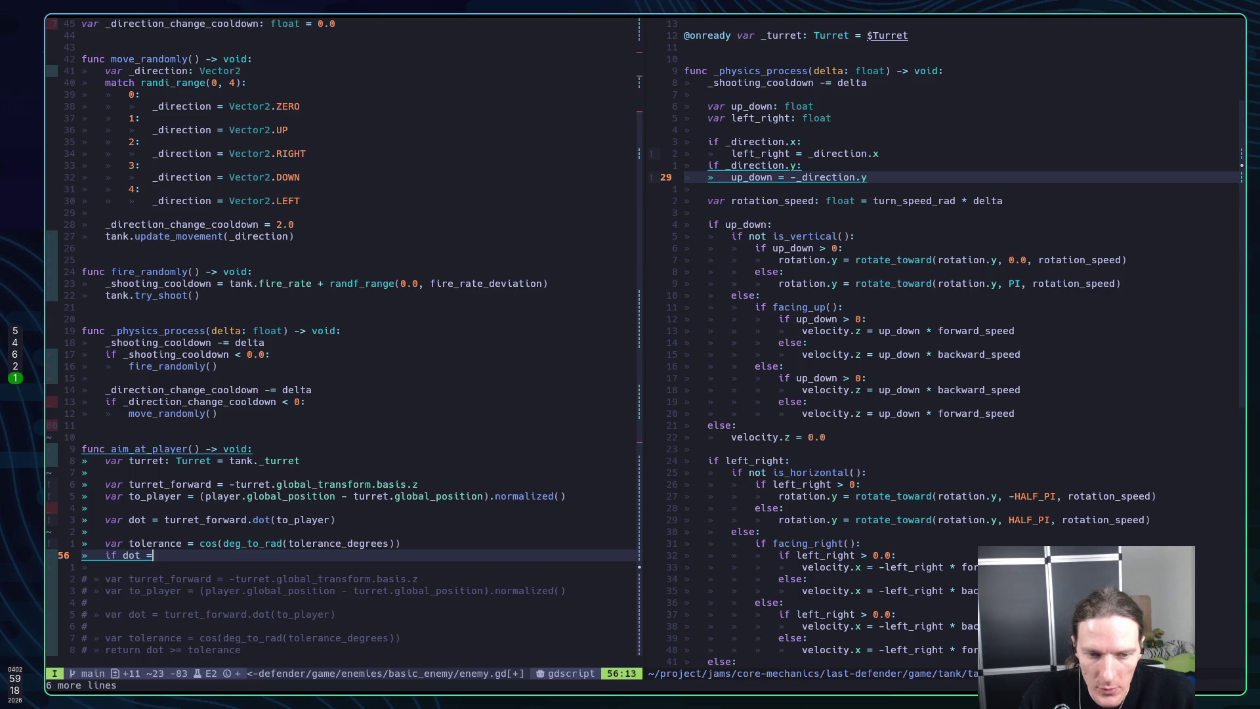
{"action": "key", "text": "BackSpace"}
{"action": "type", "text": "{"}
{"action": "key", "text": "Escape"}
{"action": "key", "text": "x"}
{"action": "key", "text": "shift+r"}
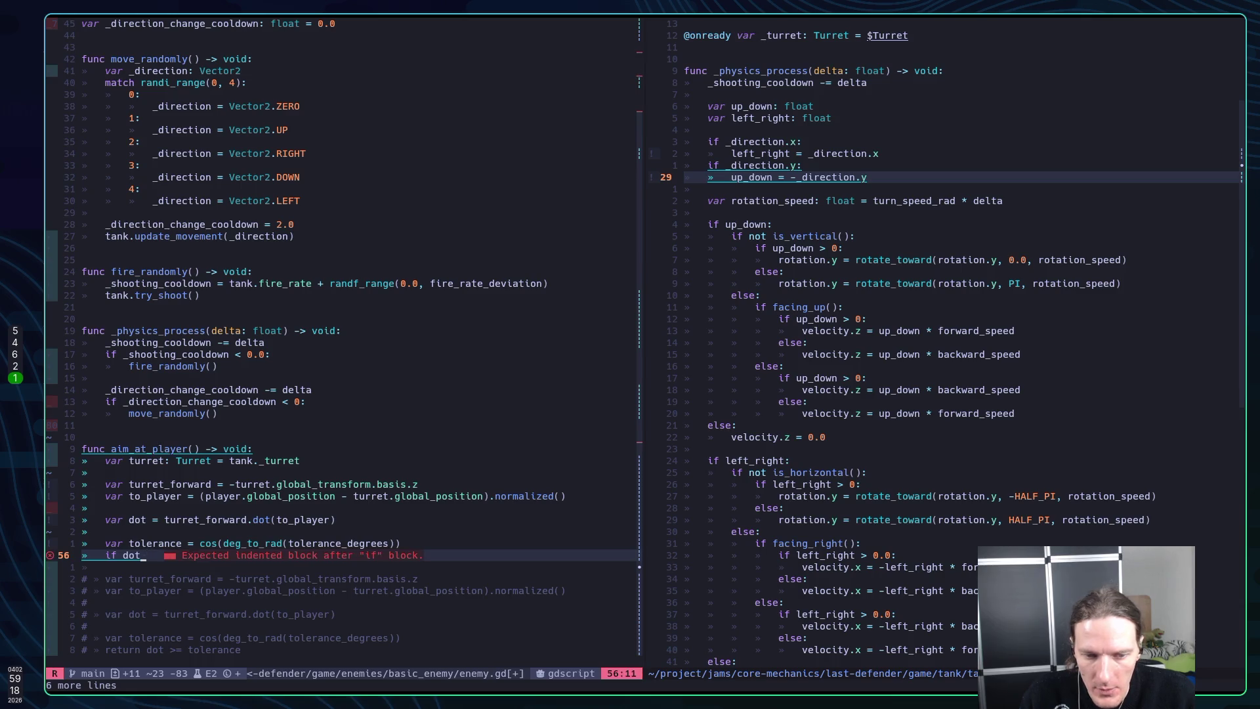
{"action": "key", "text": "Escape"}
{"action": "key", "text": "a"}
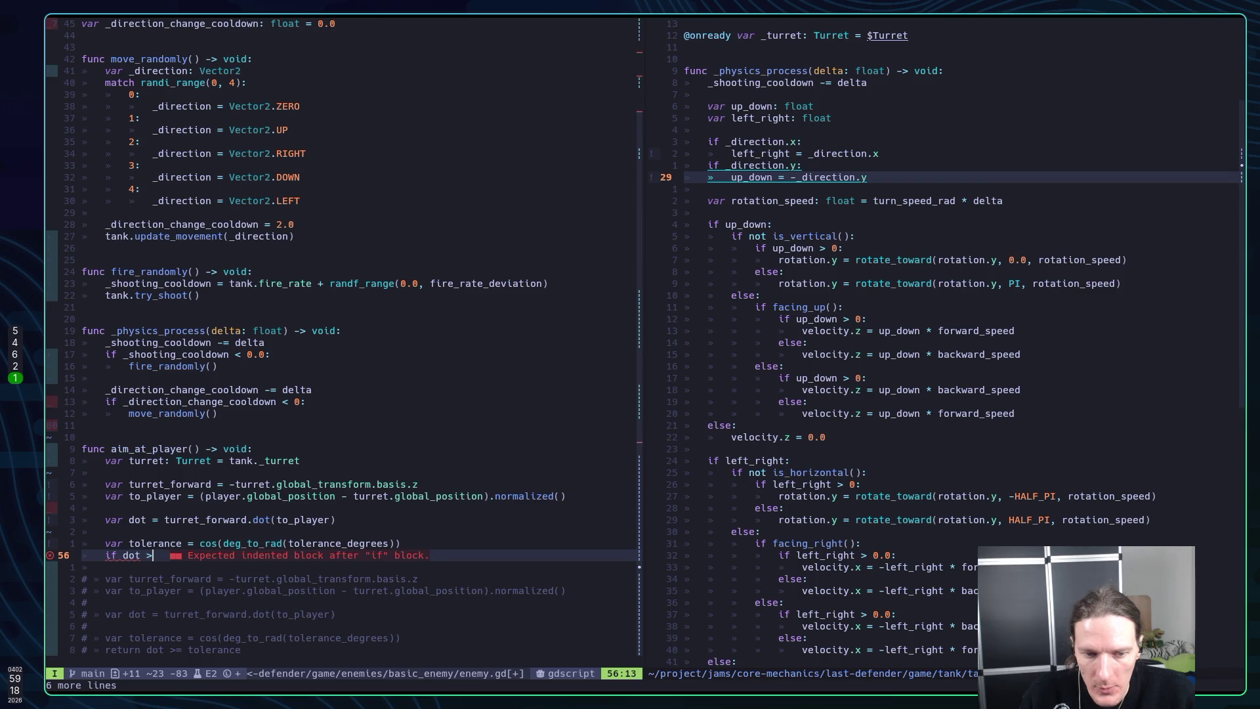
{"action": "type", "text": ">= "}
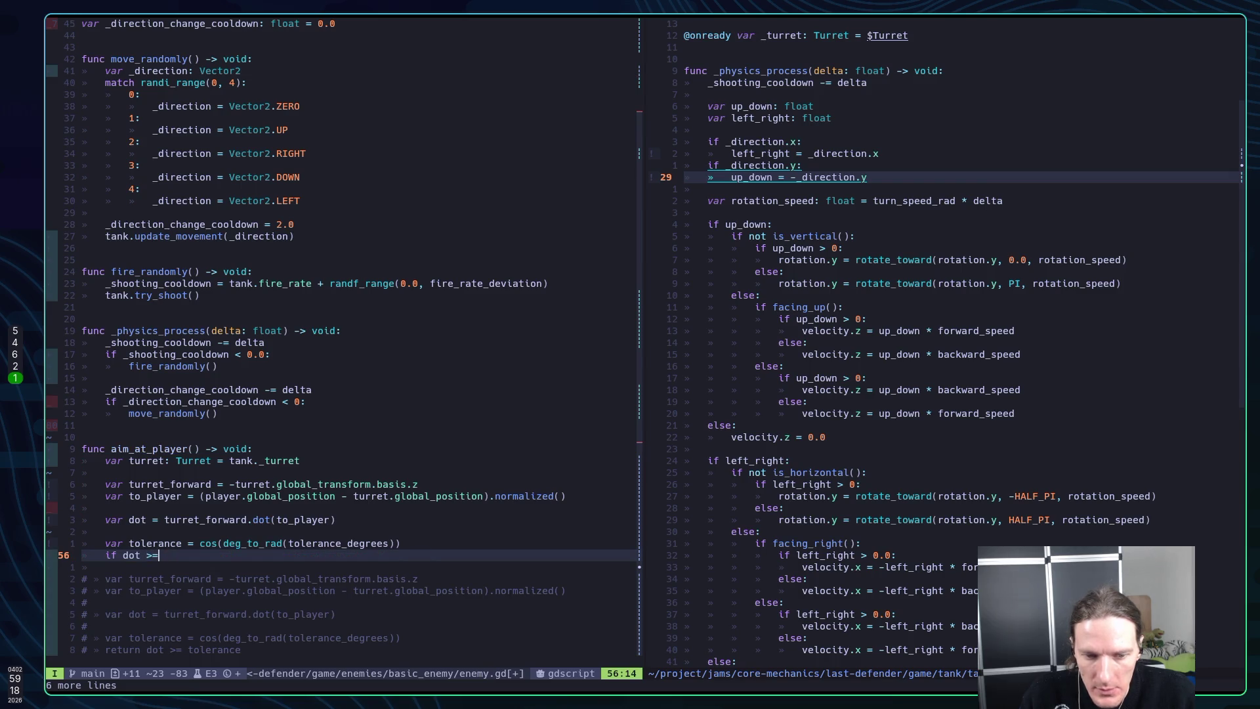
{"action": "type", "text": "tolerance:"}
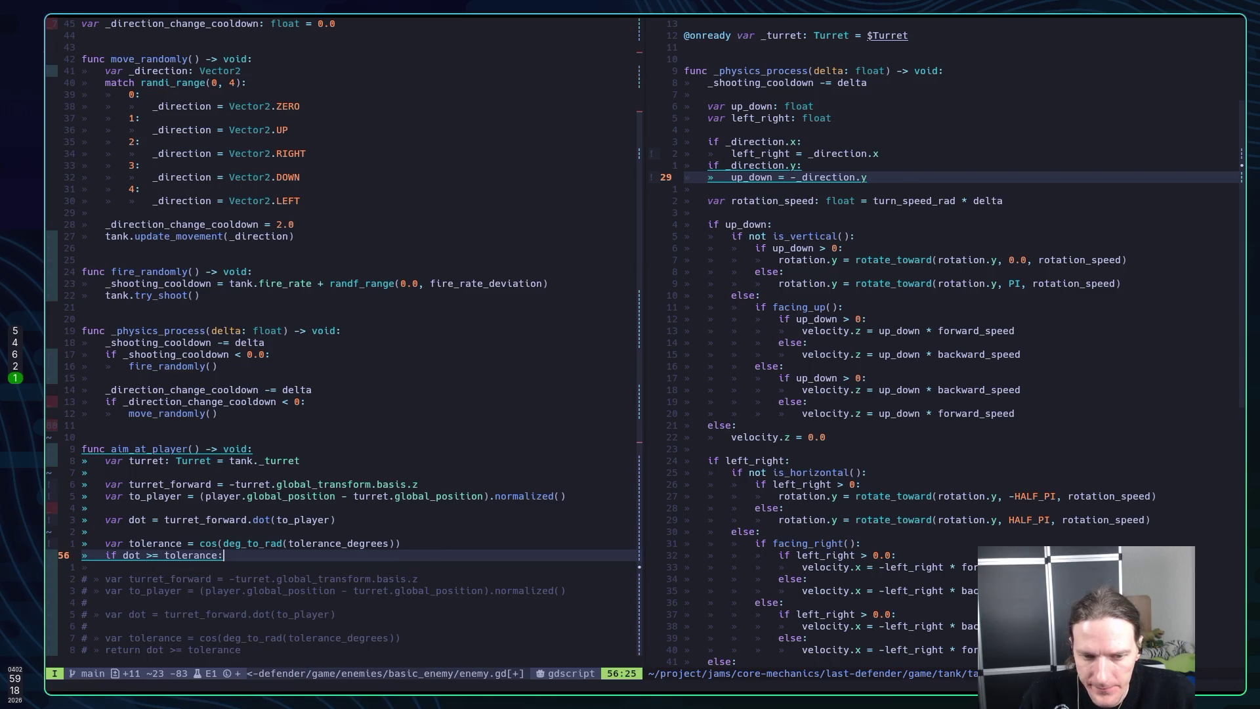
{"action": "key", "text": "Return"}
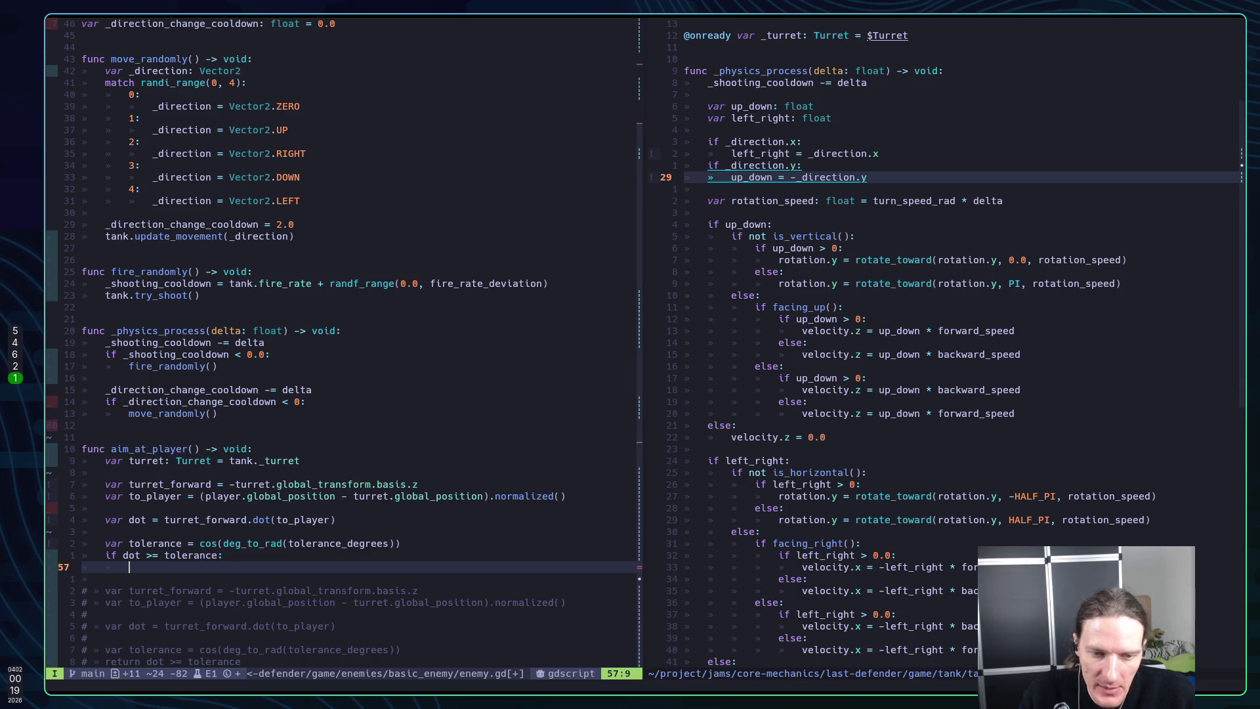
Put pass in the if body and save enemy.gd with :w
{"action": "type", "text": "lookin"}
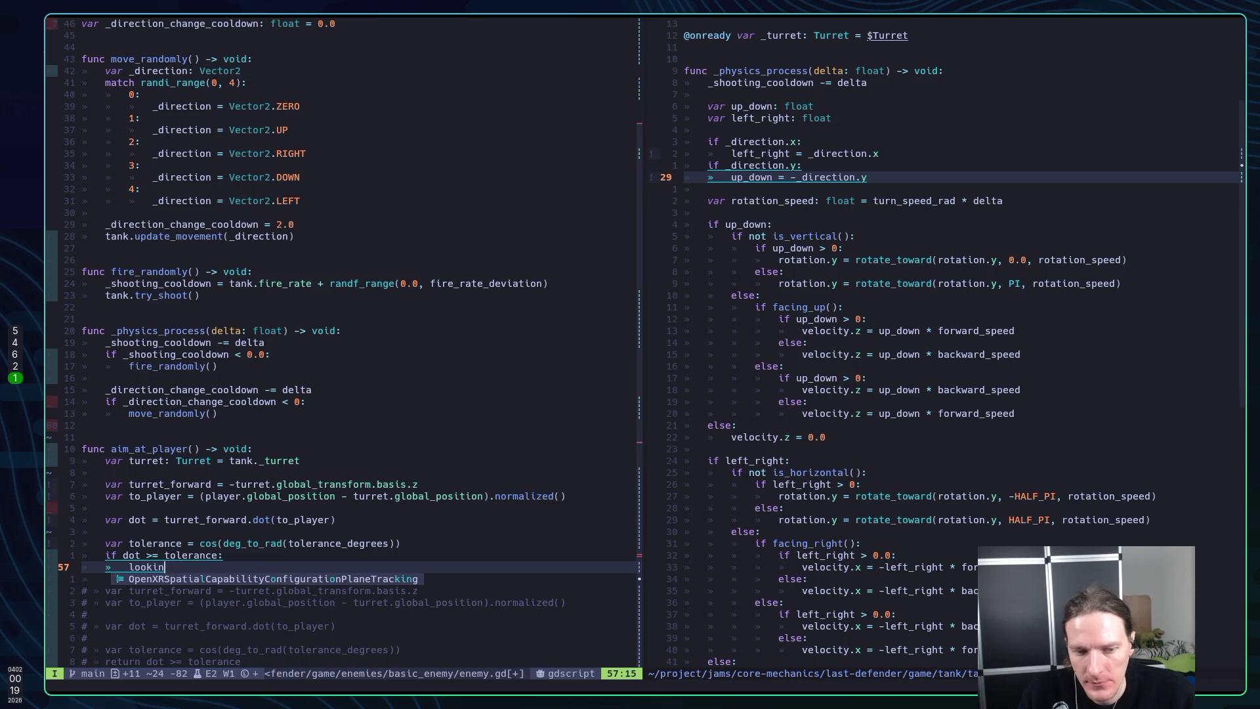
{"action": "key", "text": "ctrl+w"}
{"action": "type", "text": "pass"}
{"action": "key", "text": "Escape"}
{"action": "type", "text": ":w"}
{"action": "key", "text": "Return"}
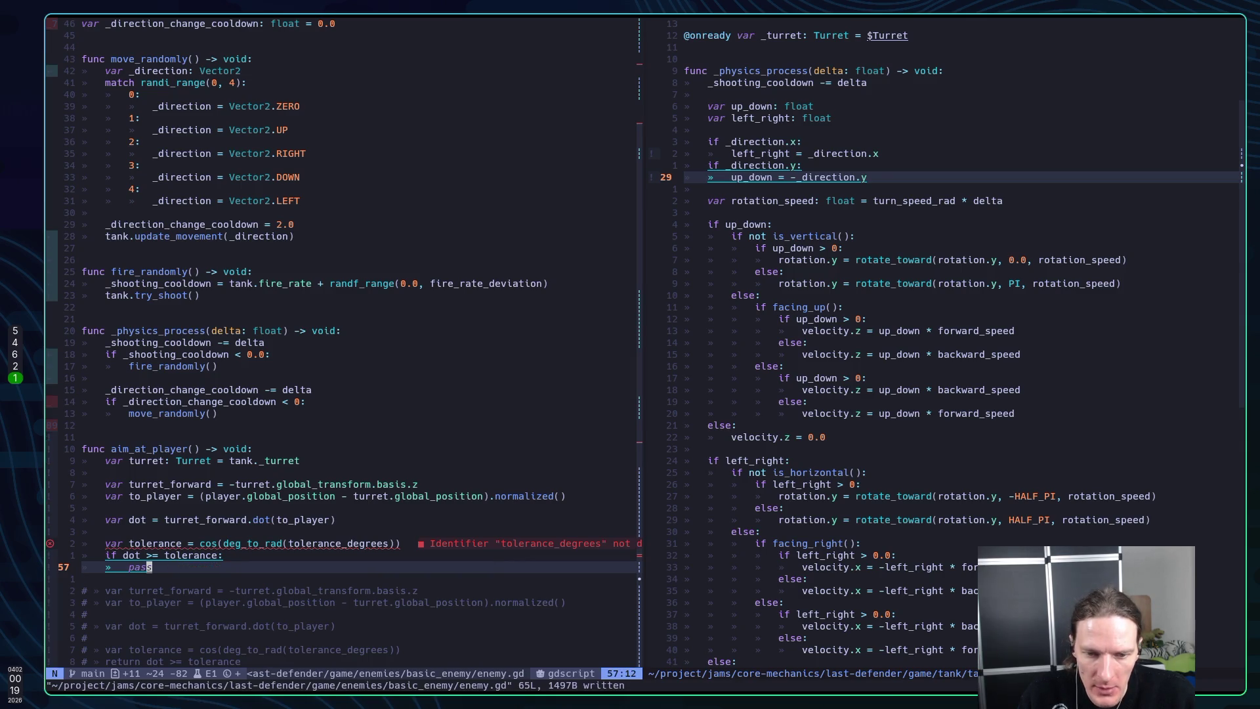
{"action": "key", "text": "k"}
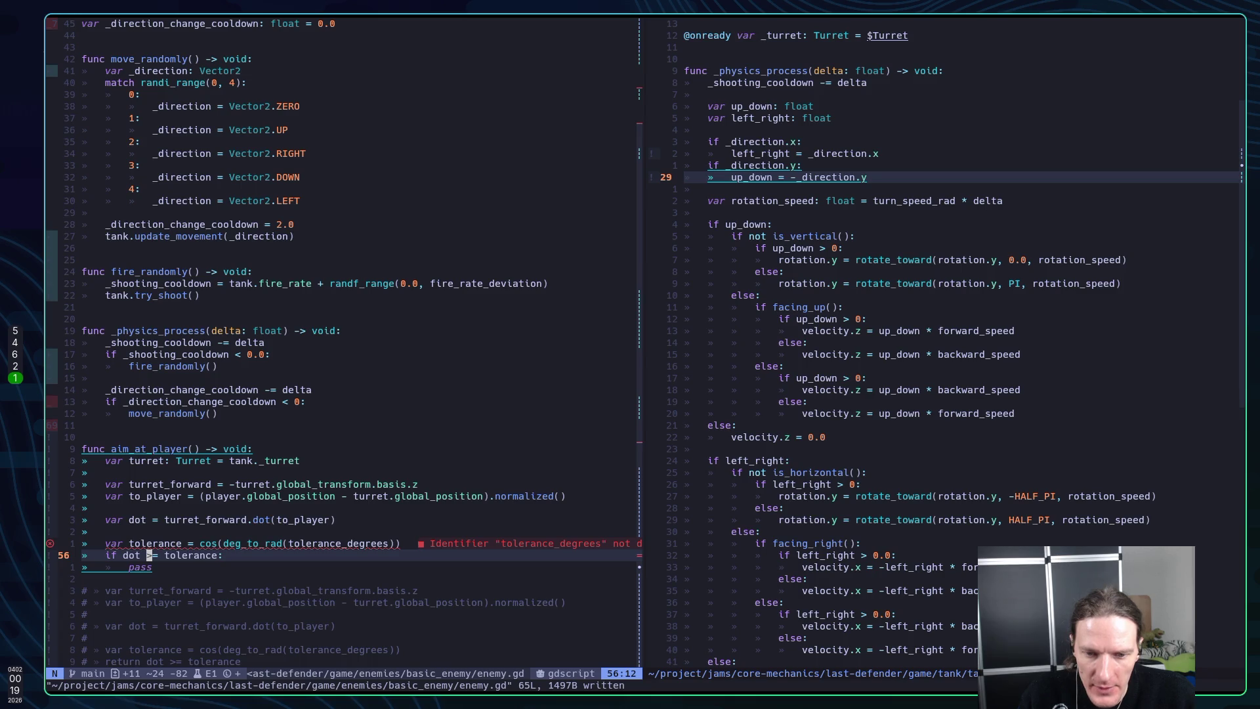
{"action": "key", "text": "j"}
{"action": "key", "text": "j"}
{"action": "key", "text": "j"}
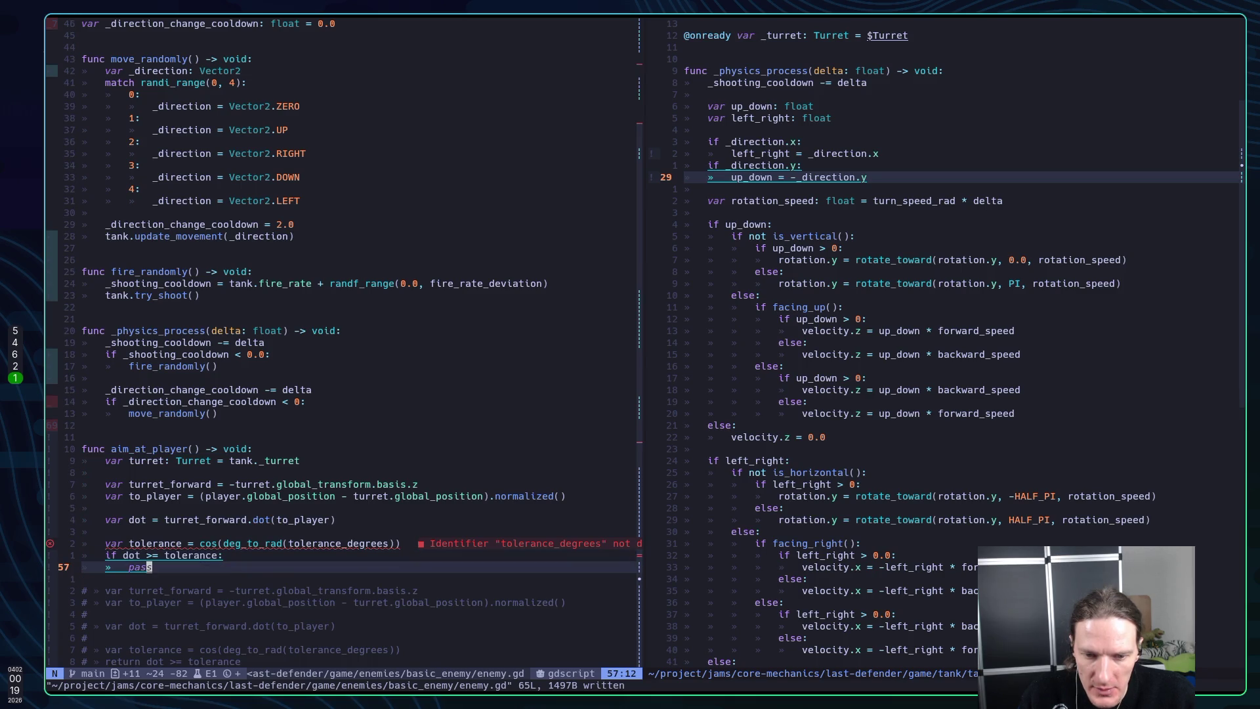
{"action": "key", "text": "k"}
{"action": "key", "text": "k"}
{"action": "key", "text": "k"}
{"action": "key", "text": "k"}
{"action": "key", "text": "k"}
{"action": "key", "text": "k"}
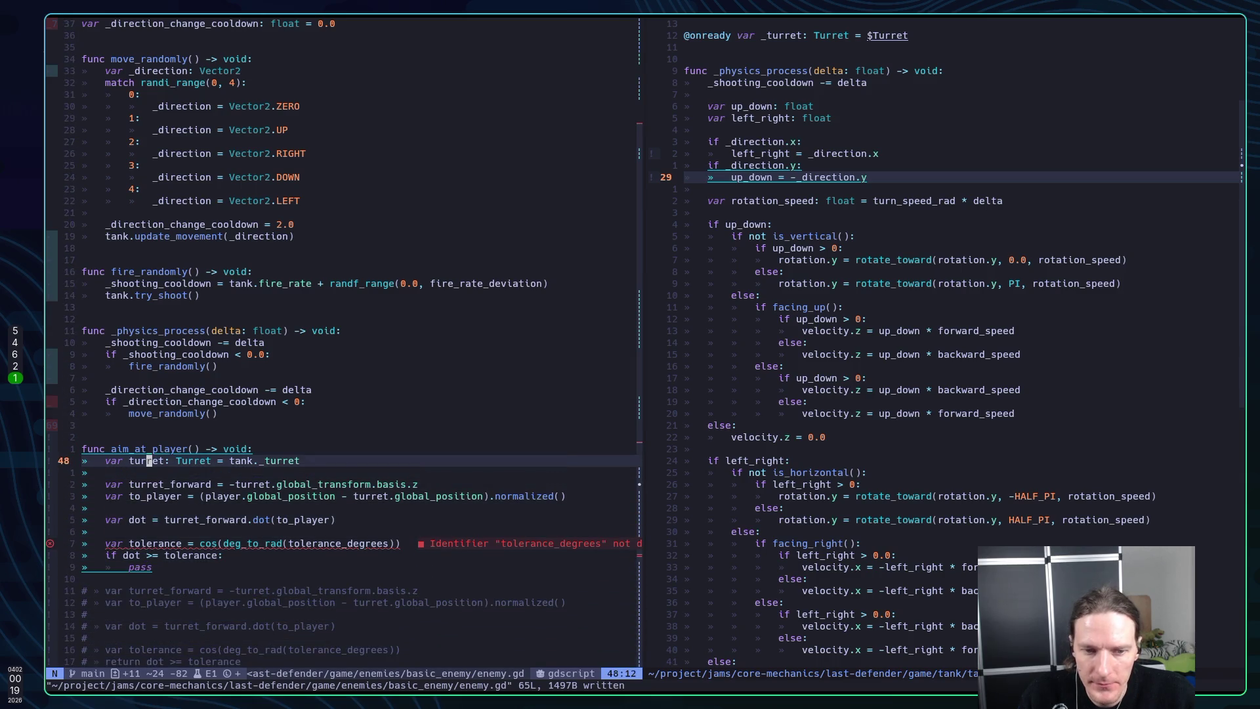
Add 'var tolerance_degrees: float = 5.0' below the turret line in aim_at_player and save enemy.gd
{"action": "type", "text": "ovar tol"}
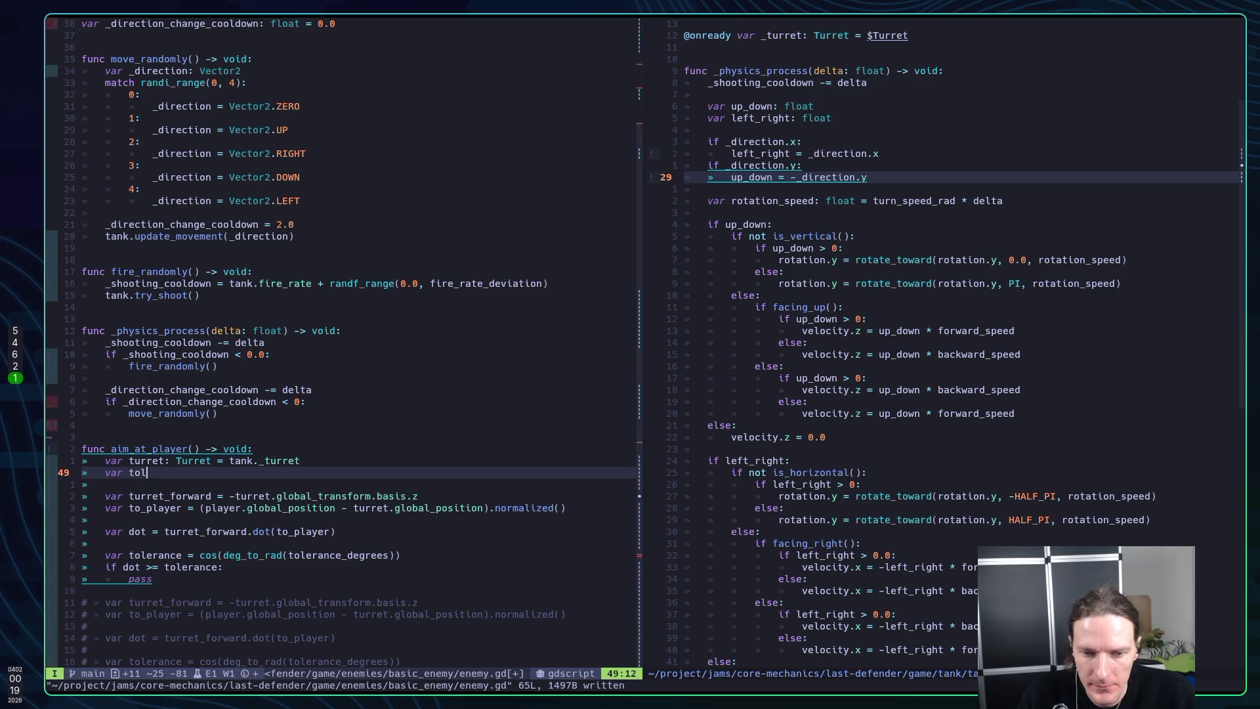
{"action": "type", "text": "erance_"}
{"action": "type", "text": "degree"}
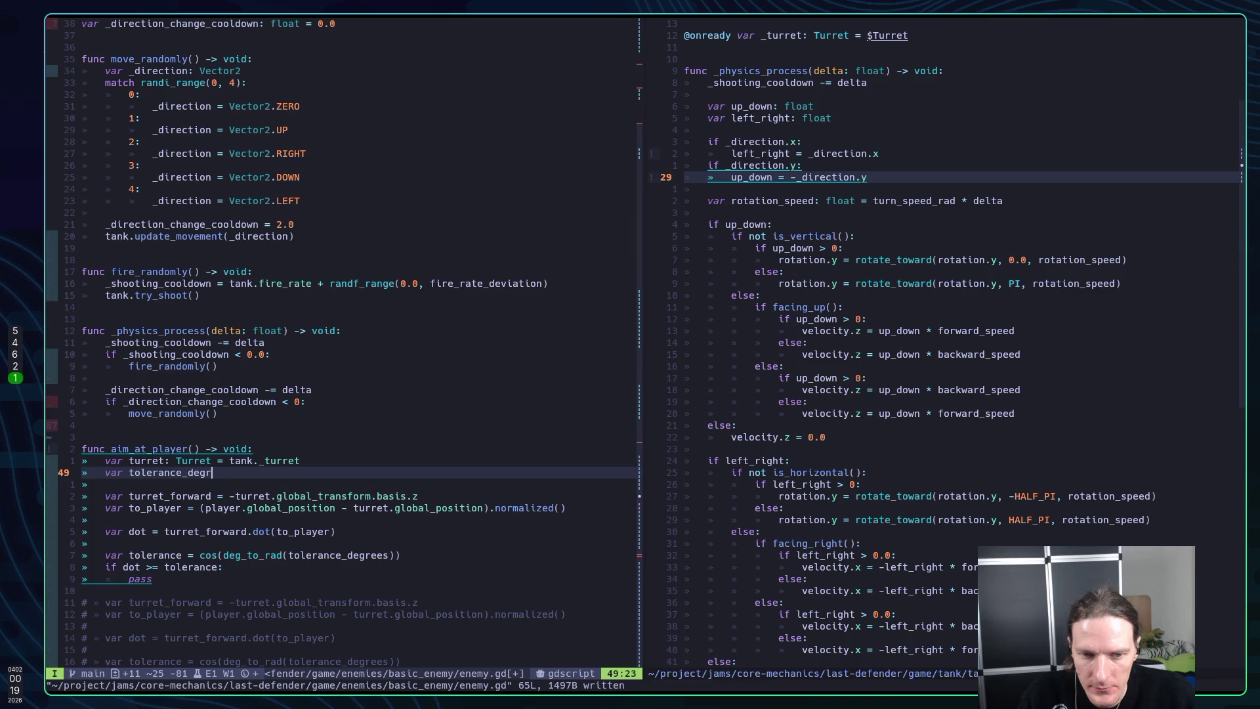
{"action": "type", "text": "s"}
{"action": "key", "text": "BackSpace"}
{"action": "type", "text": ": float = 5.0"}
{"action": "key", "text": "Escape"}
{"action": "key", "text": "Return"}
{"action": "key", "text": "Return"}
{"action": "key", "text": "Return"}
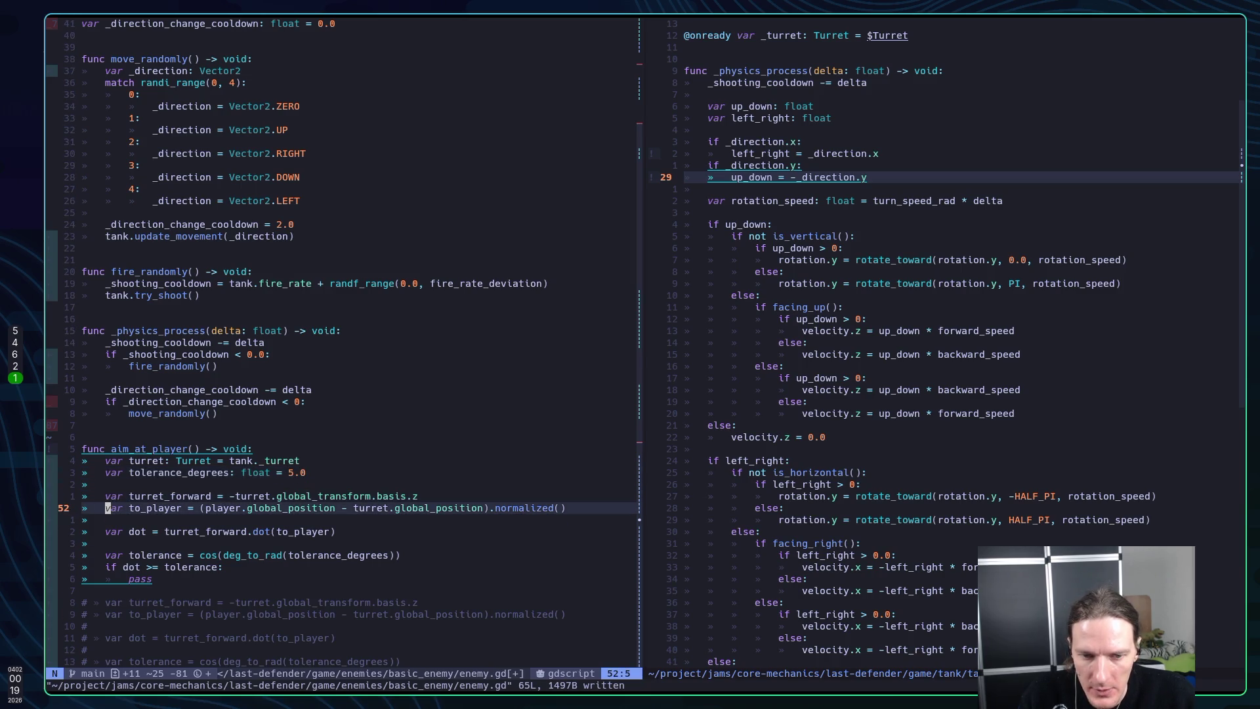
{"action": "type", "text": ":w"}
{"action": "key", "text": "Return"}
Move the cursor down to the pass line inside the if block
{"action": "key", "text": "j"}
{"action": "key", "text": "j"}
{"action": "key", "text": "j"}
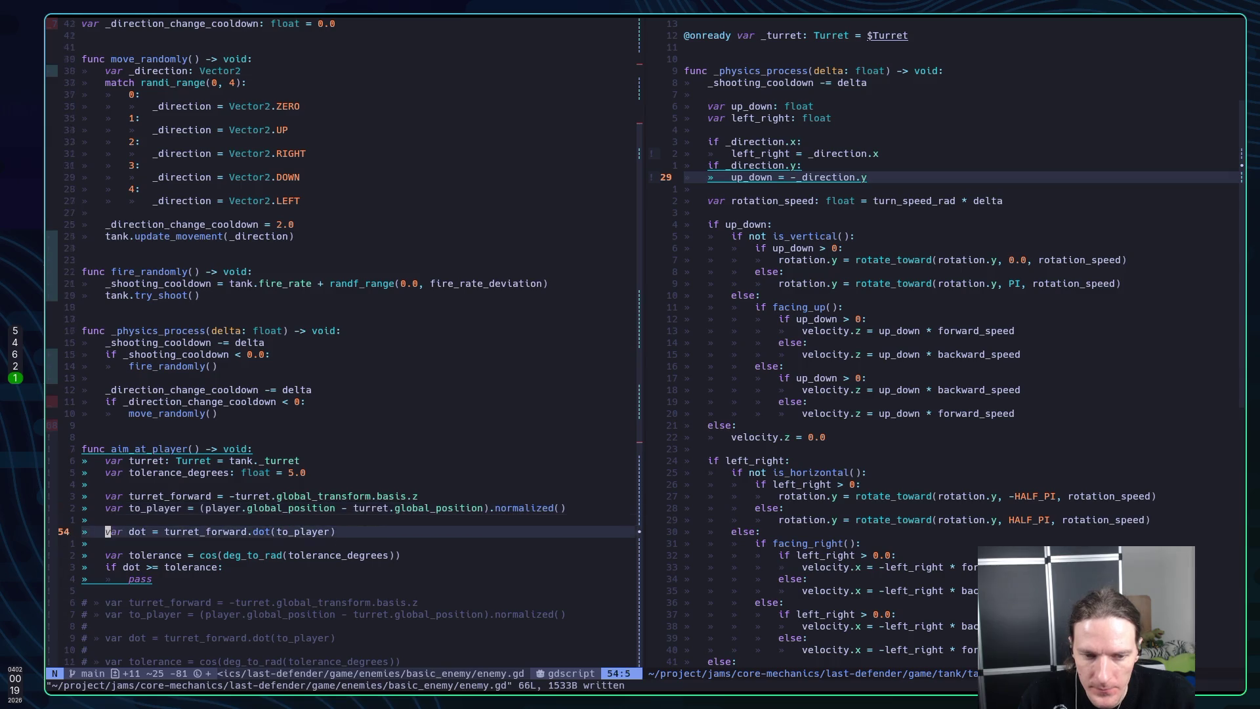
{"action": "key", "text": "j"}
{"action": "key", "text": "k"}
{"action": "key", "text": "k"}
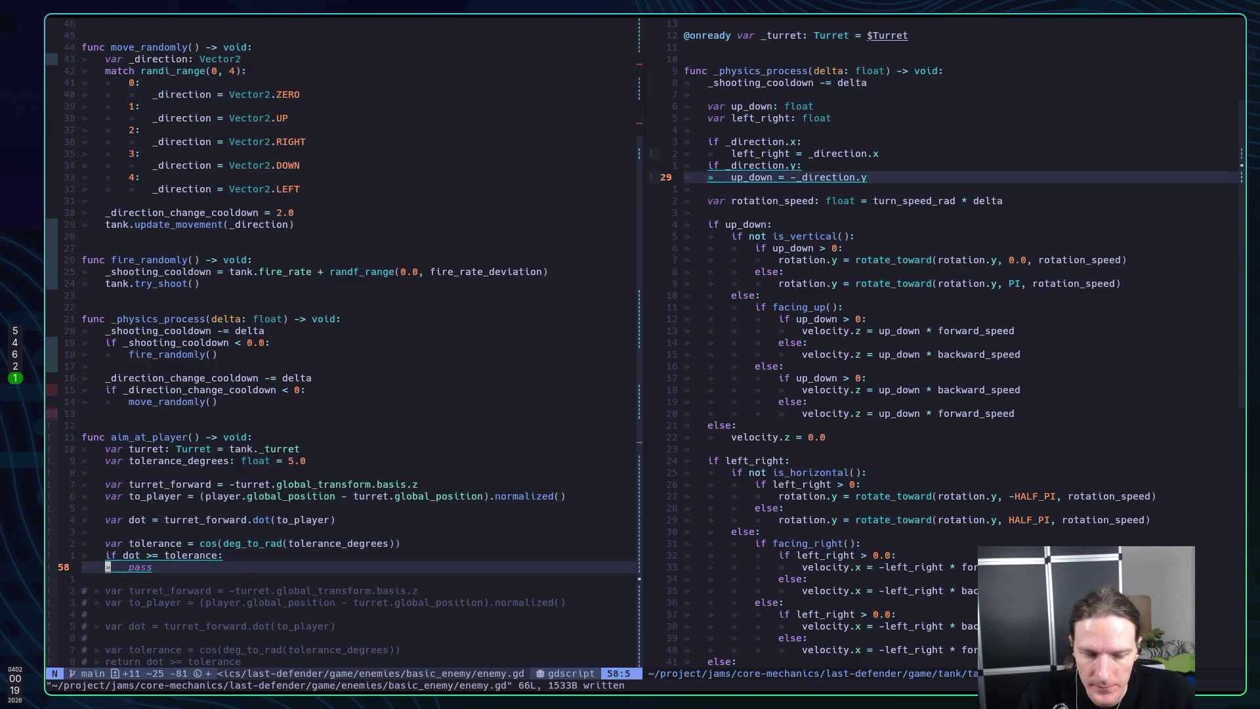